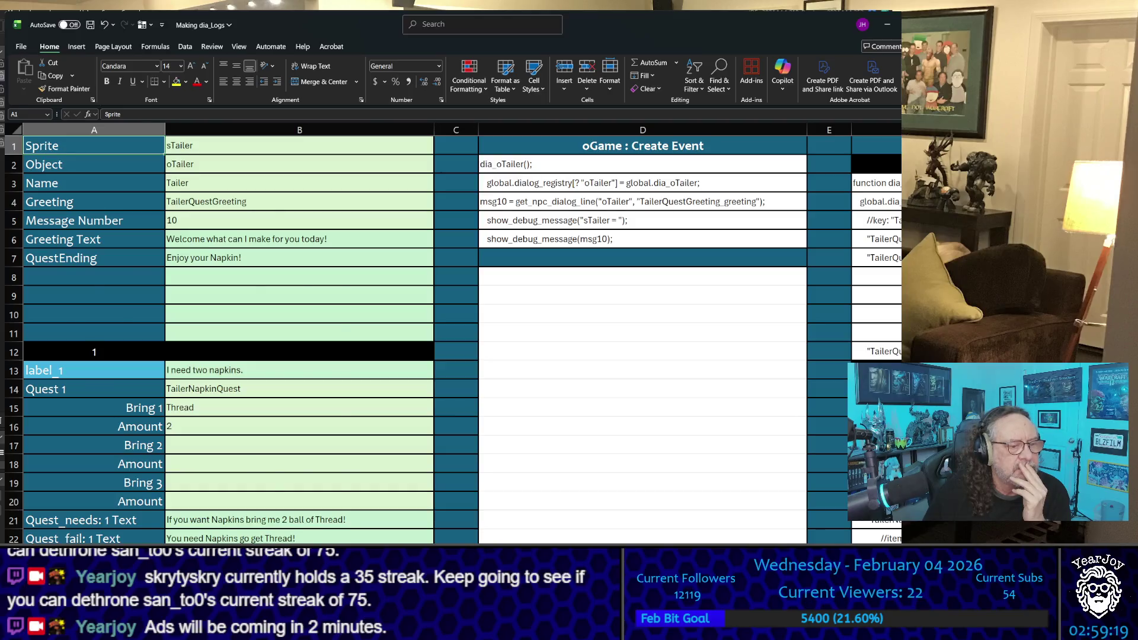
From the NPC index sheet, follow the oWaitress link in A30 to the Waitress sheet
key("ctrl+Page_Up")
scroll(106, 443, "down", 3)
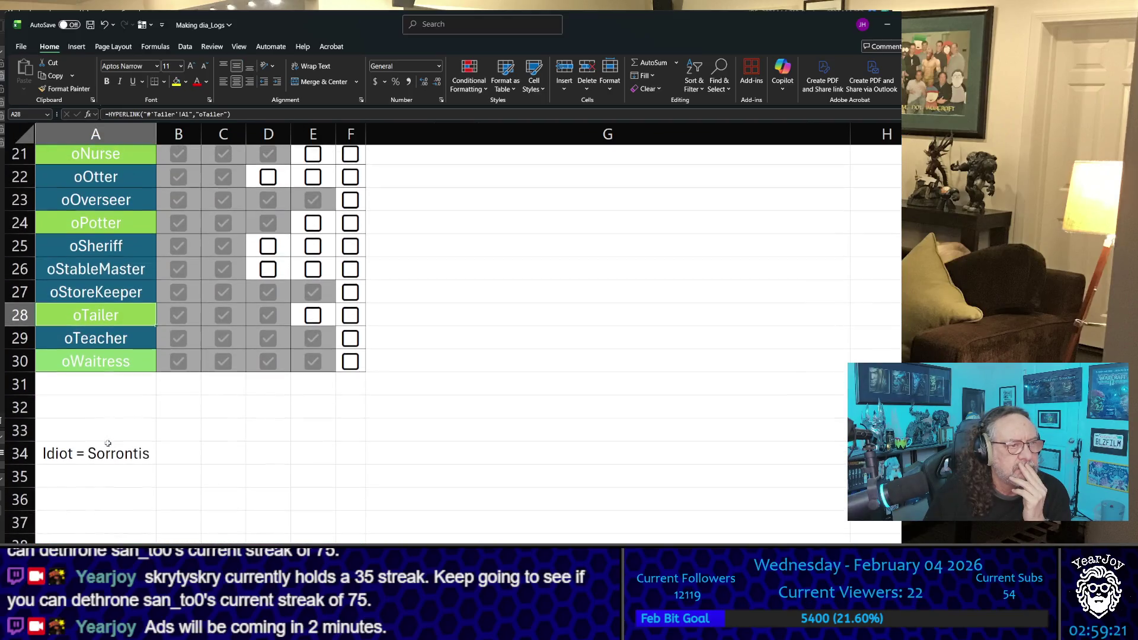
left_click(95, 366)
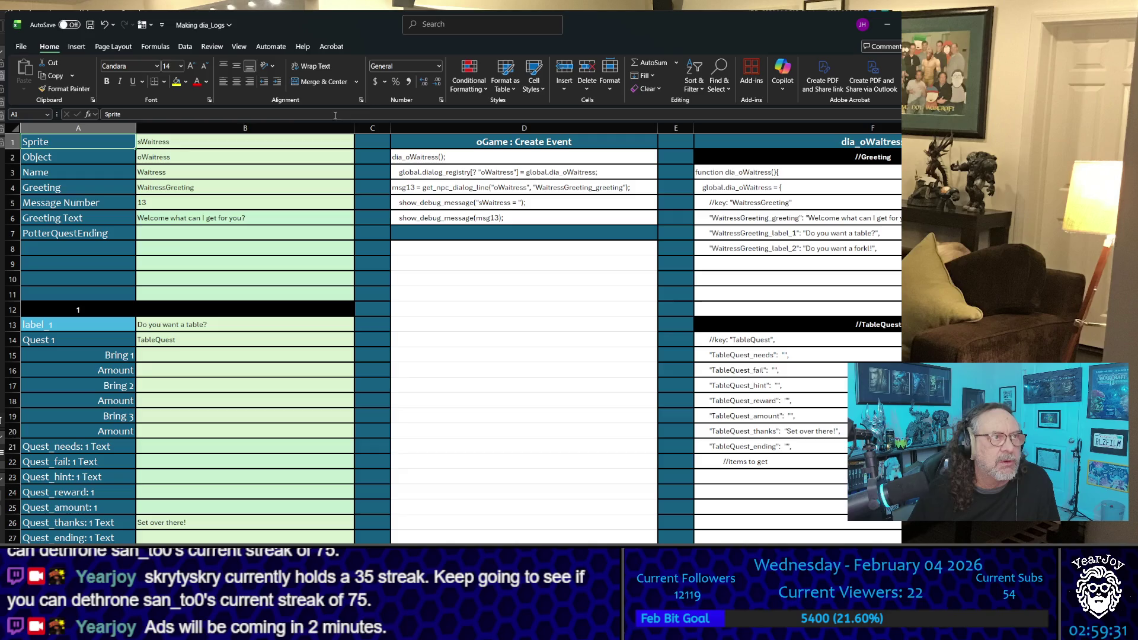
On the checklist sheet, tick npc_activate for oNurse, oPotter and oTailer (E21, E24, E28)
key("ctrl+Page_Up")
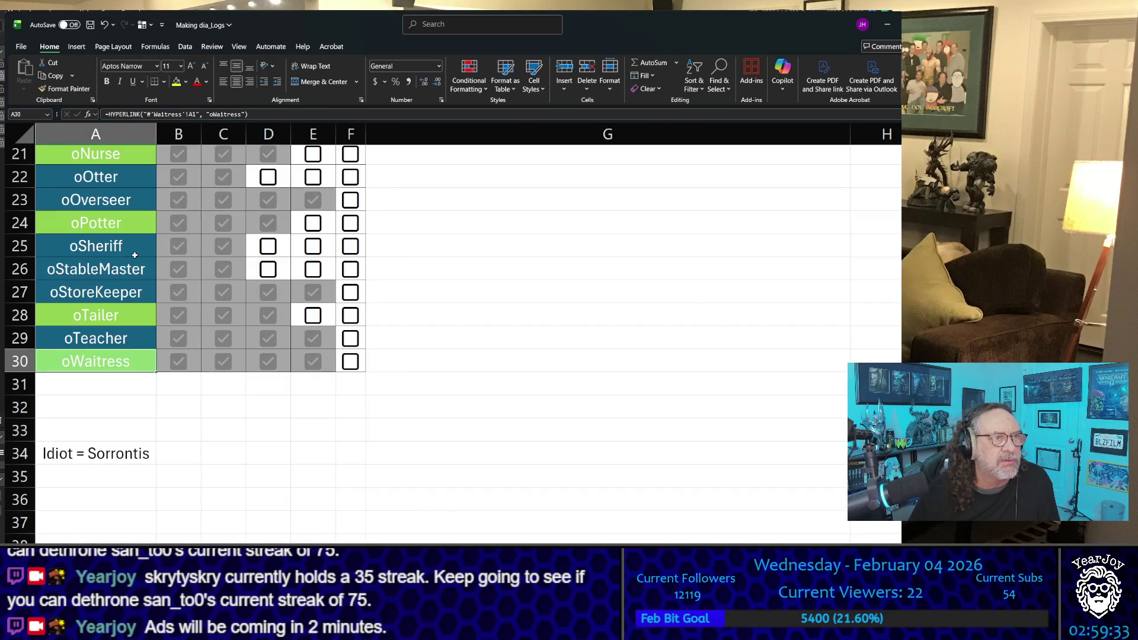
scroll(134, 262, "up", 7)
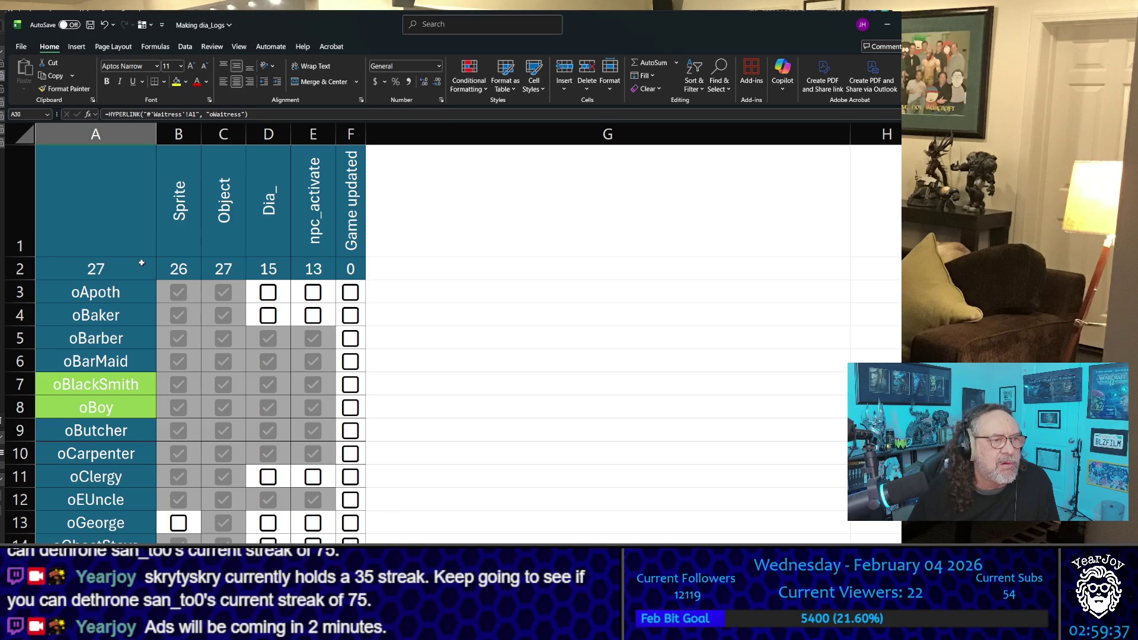
scroll(269, 384, "down", 5)
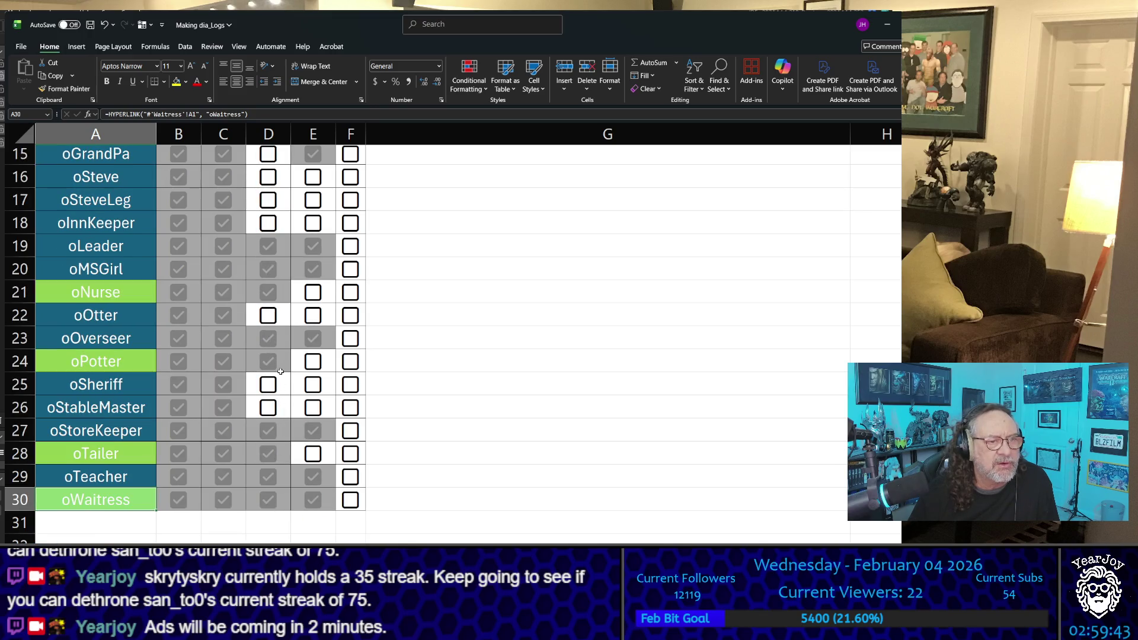
scroll(271, 327, "up", 4)
scroll(272, 328, "up", 1)
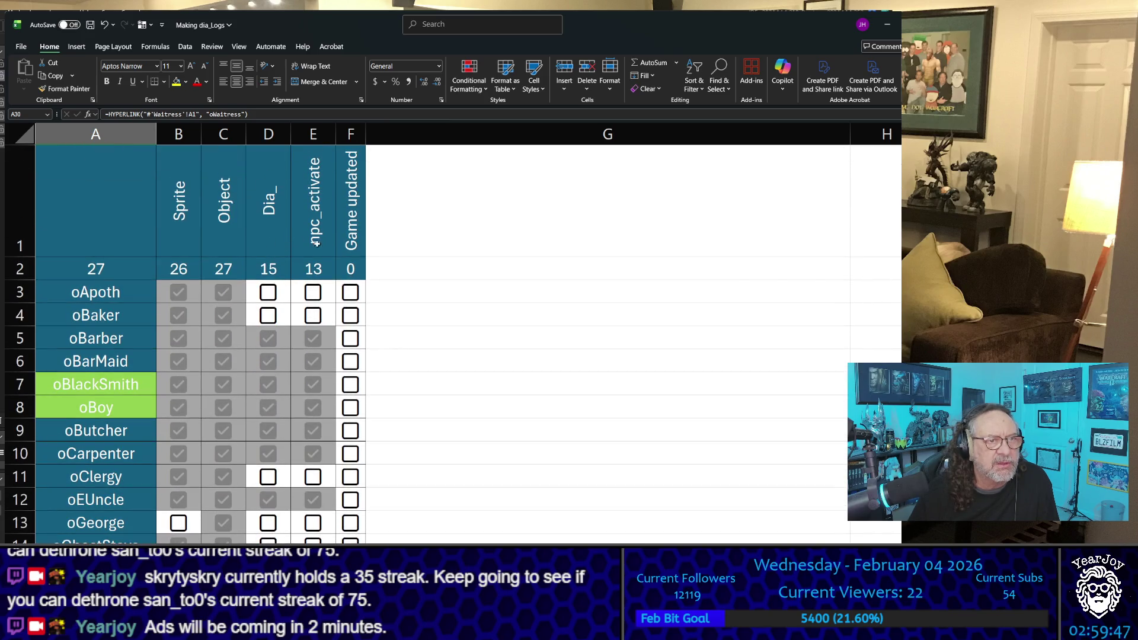
scroll(317, 421, "down", 3)
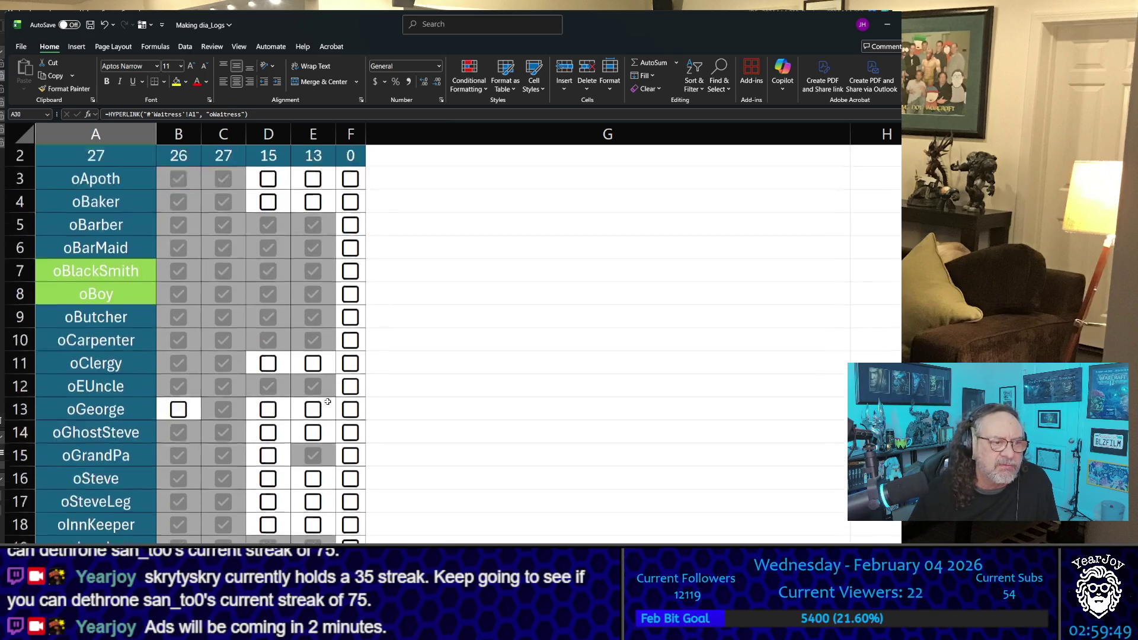
left_click(312, 431)
scroll(307, 386, "down", 3)
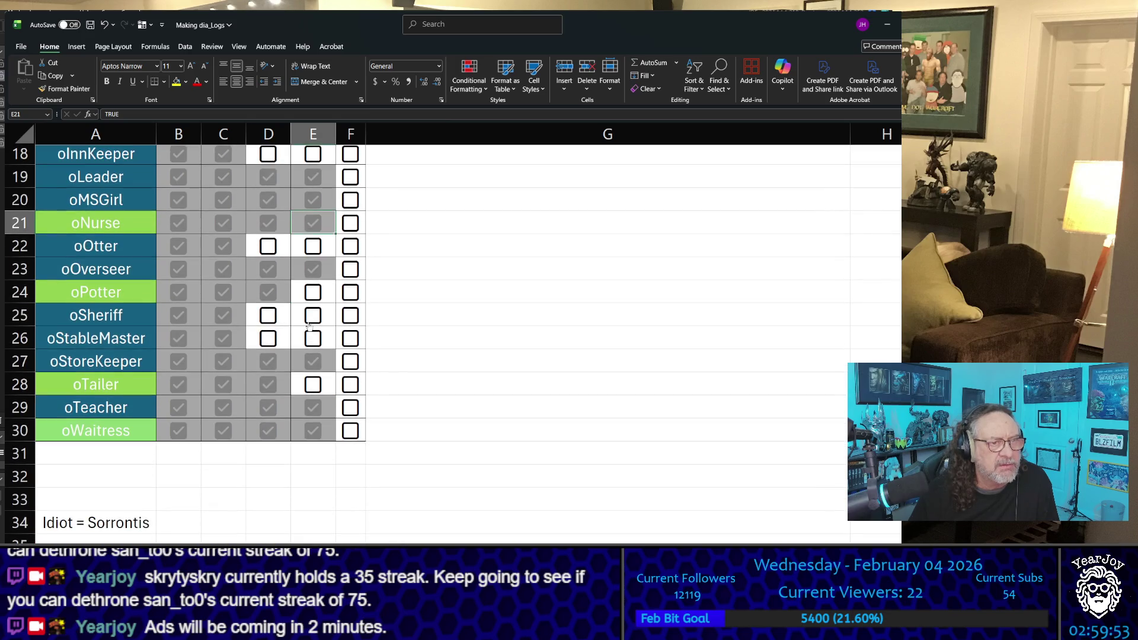
left_click(313, 295)
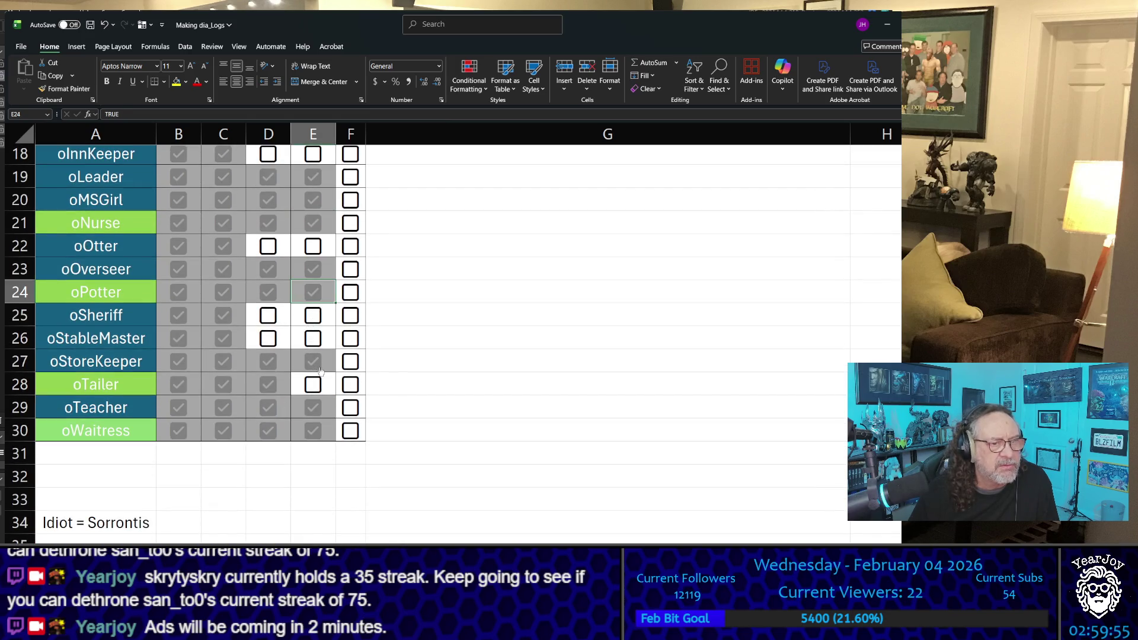
left_click(315, 387)
scroll(308, 271, "up", 6)
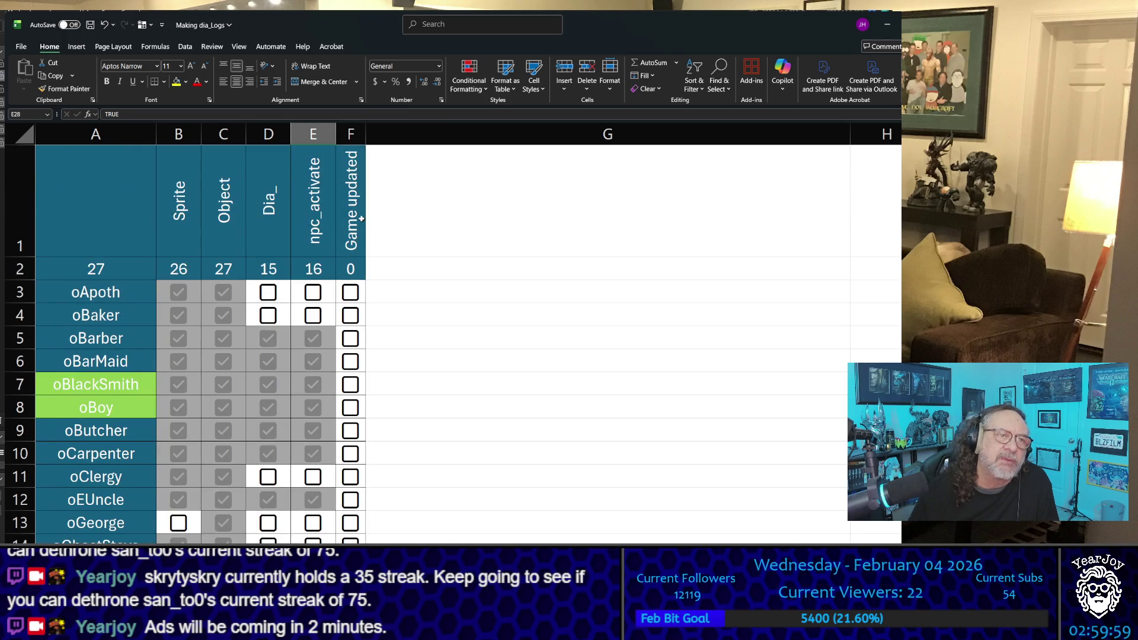
scroll(327, 404, "down", 3)
scroll(332, 367, "up", 3)
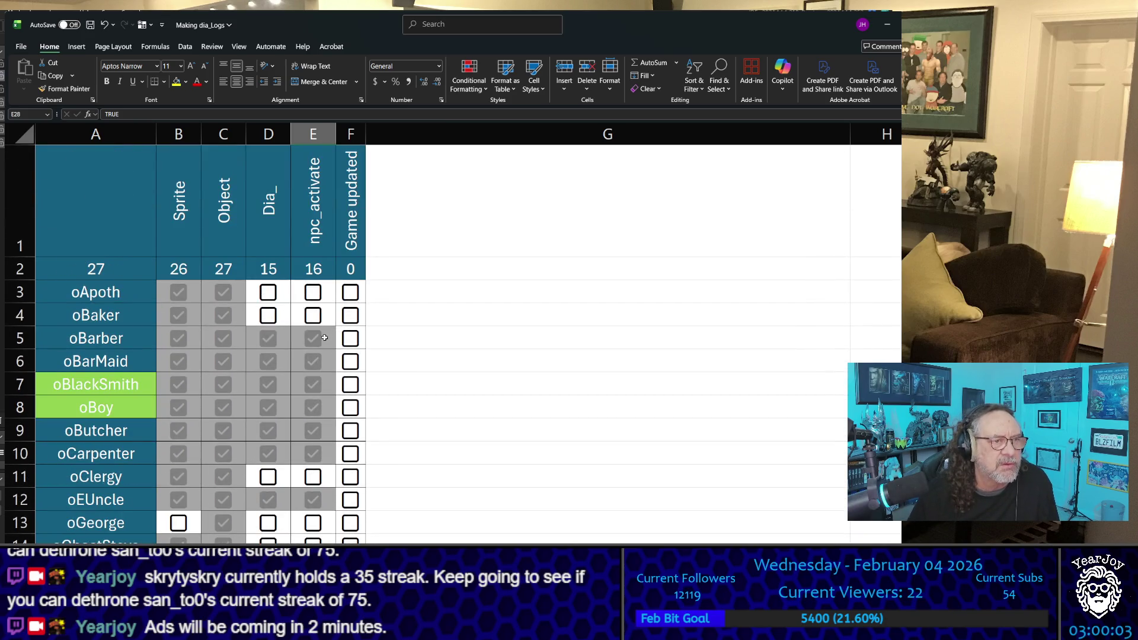
scroll(285, 376, "down", 7)
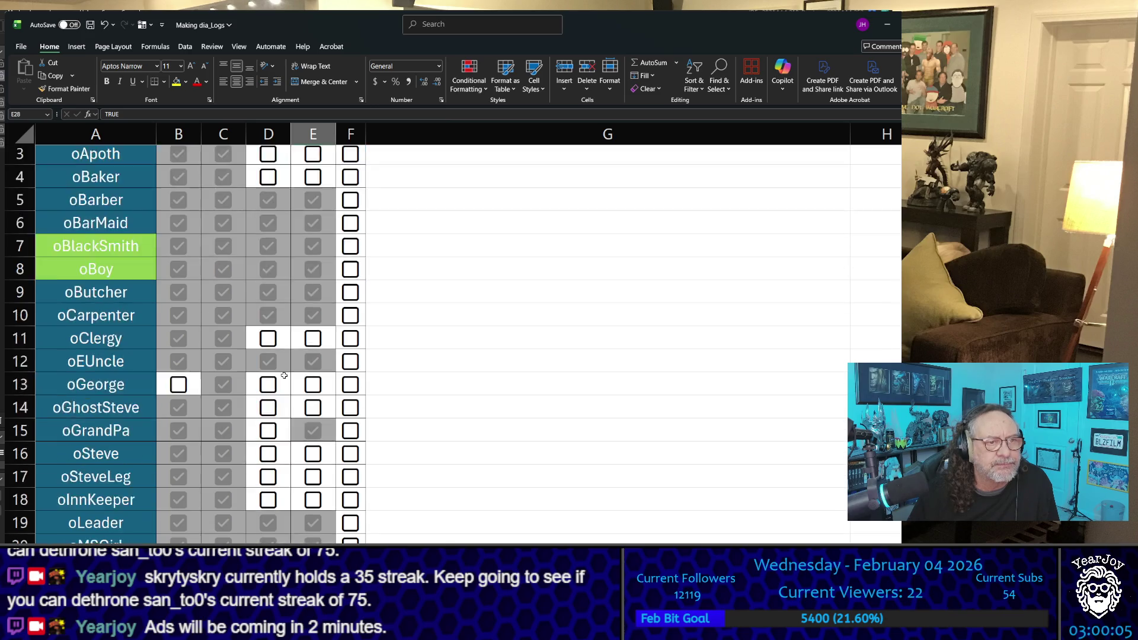
scroll(284, 375, "up", 6)
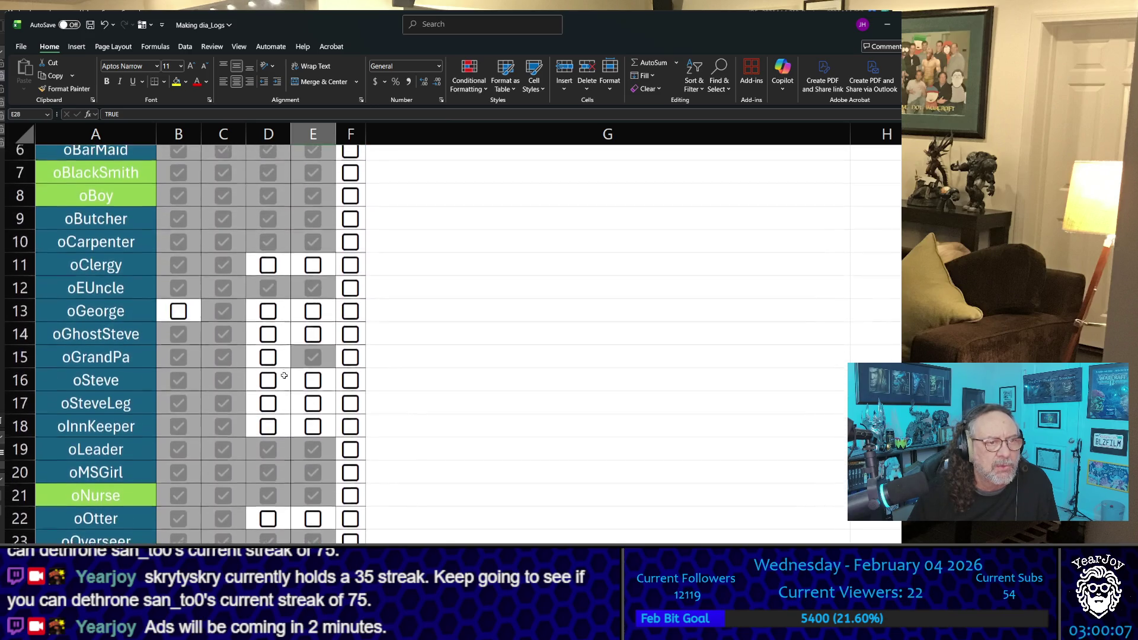
scroll(284, 375, "up", 2)
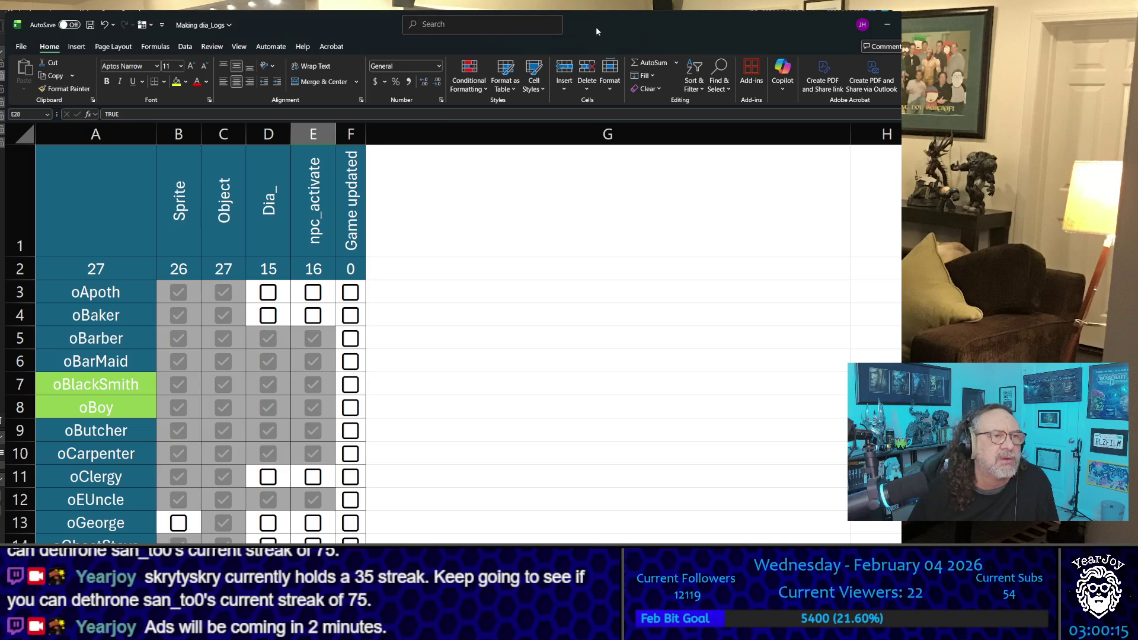
key("alt+Tab")
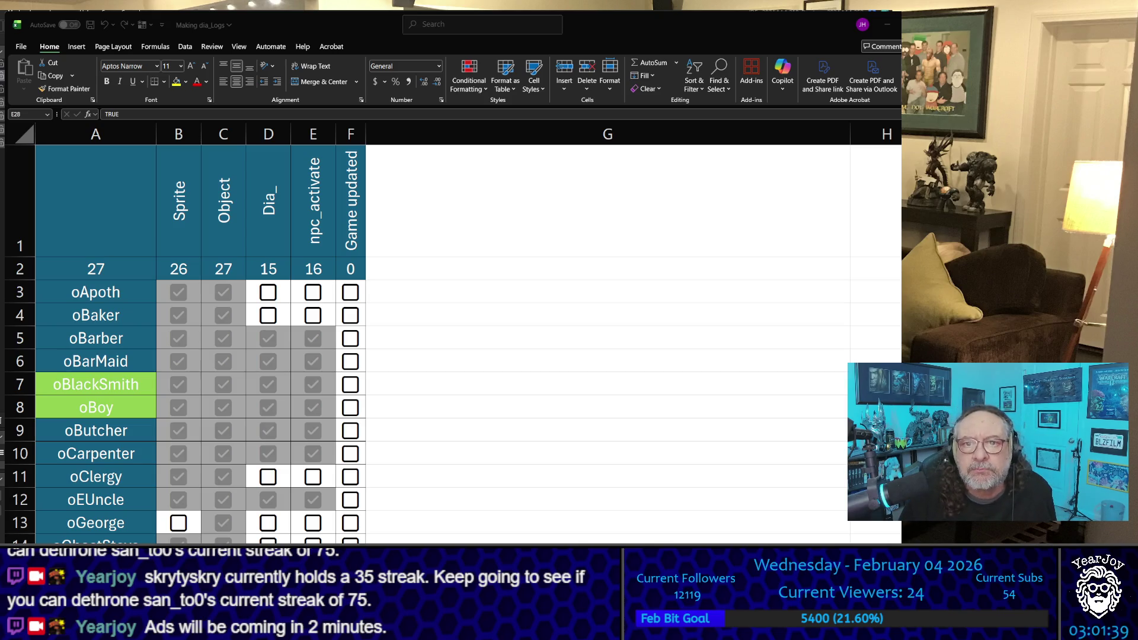
left_click(617, 111)
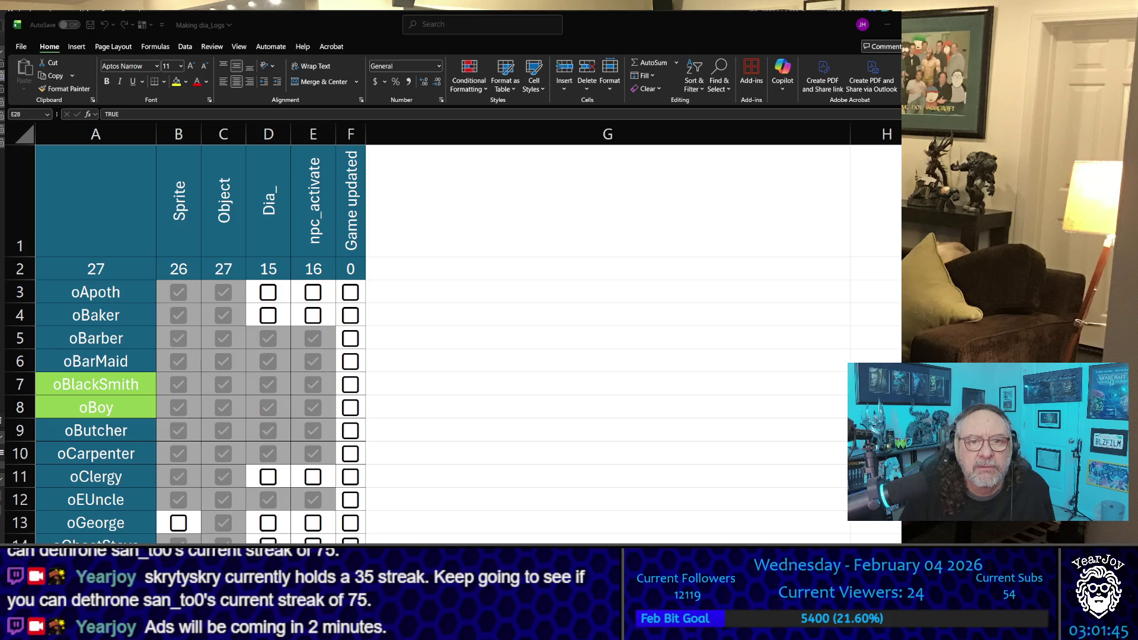
Move Excel to the right beside GameMaker and open the Apoth sheet from the oApoth entry
mouse_move(332, 25)
left_mouse_down()
mouse_move(1032, 27)
mouse_move(1009, 30)
left_mouse_up()
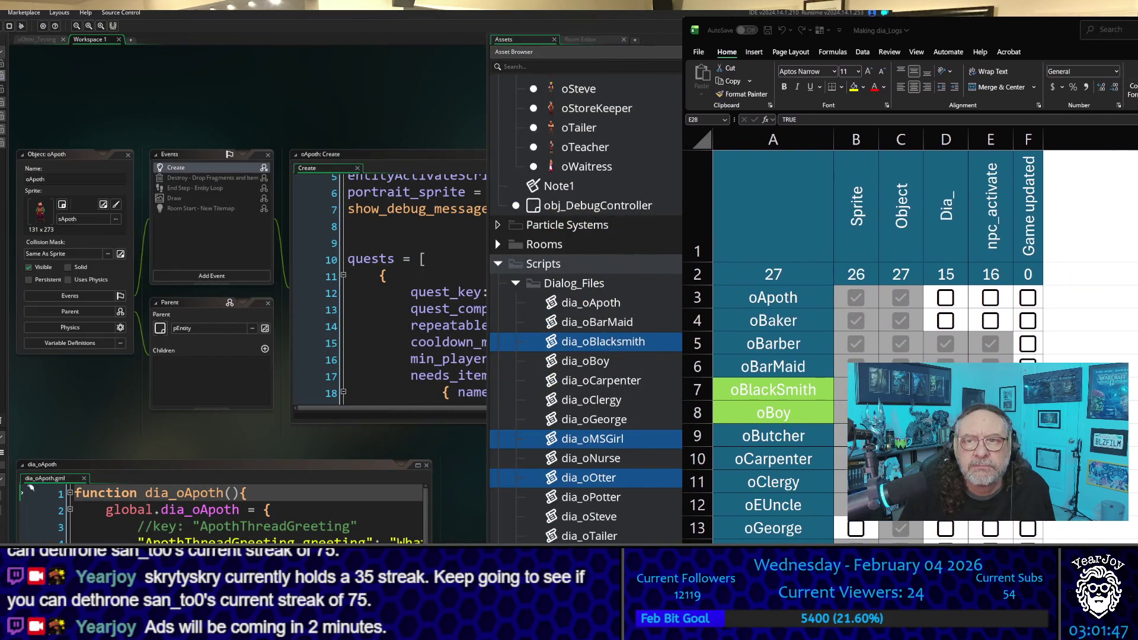
mouse_move(813, 29)
left_mouse_down()
mouse_move(731, 17)
mouse_move(941, 86)
mouse_move(1125, 50)
mouse_move(892, 2)
mouse_move(782, 7)
left_mouse_up()
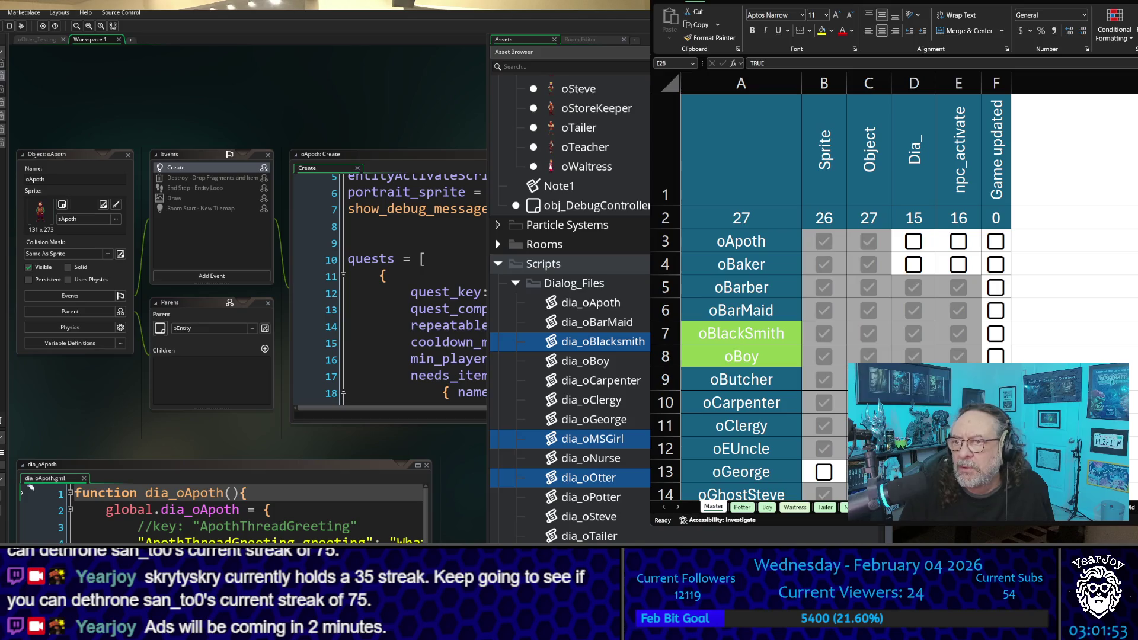
left_click(761, 249)
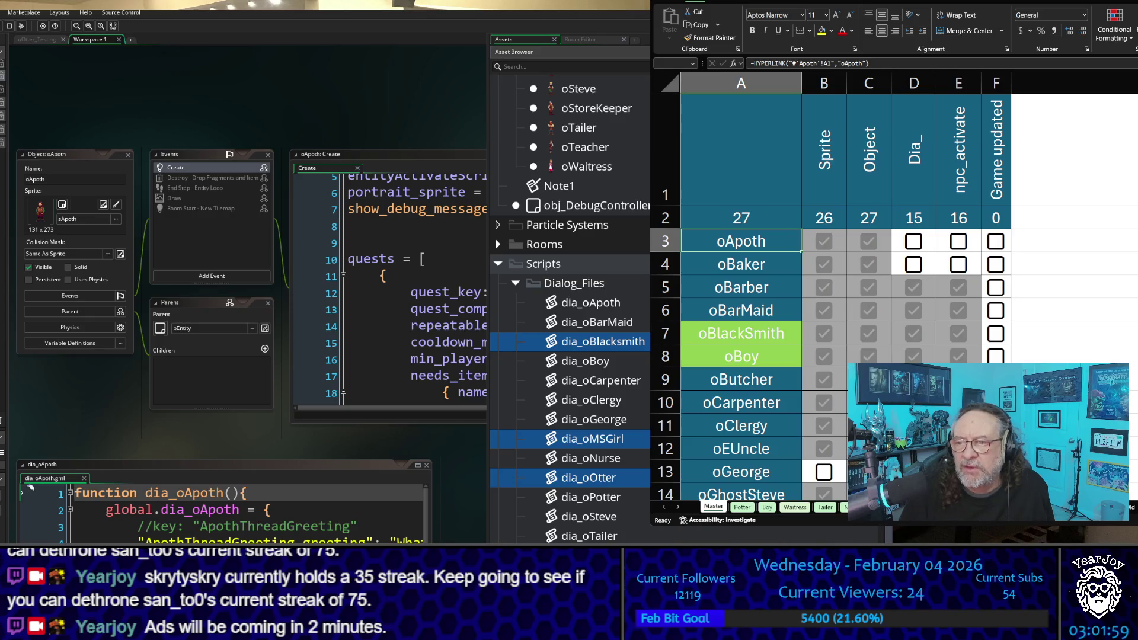
key("alt+Tab")
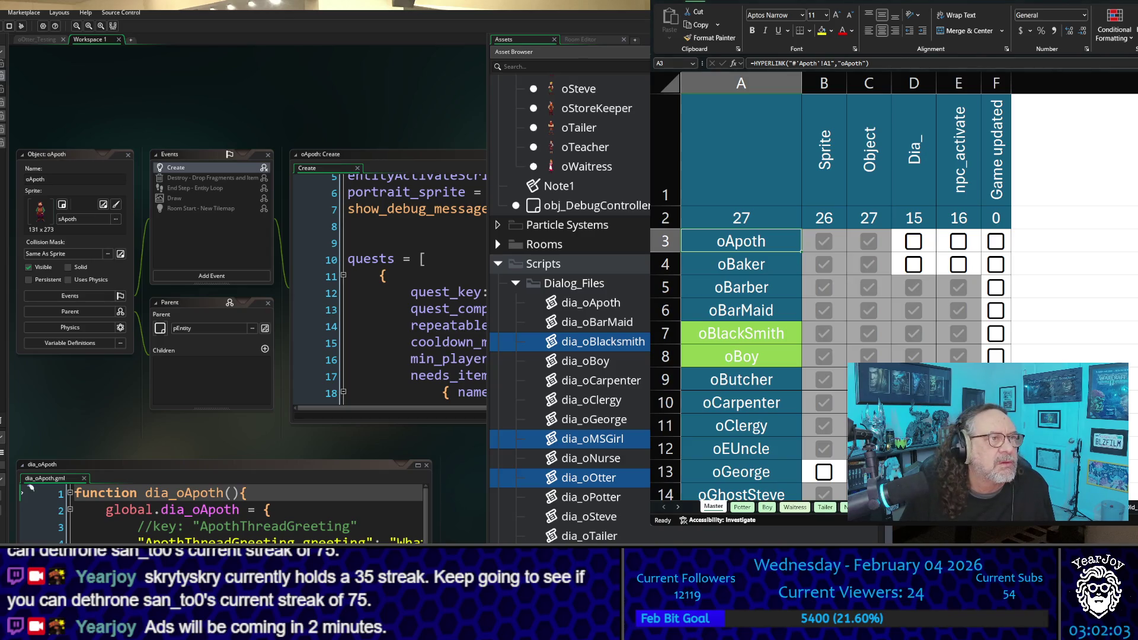
scroll(830, 296, "down", 7)
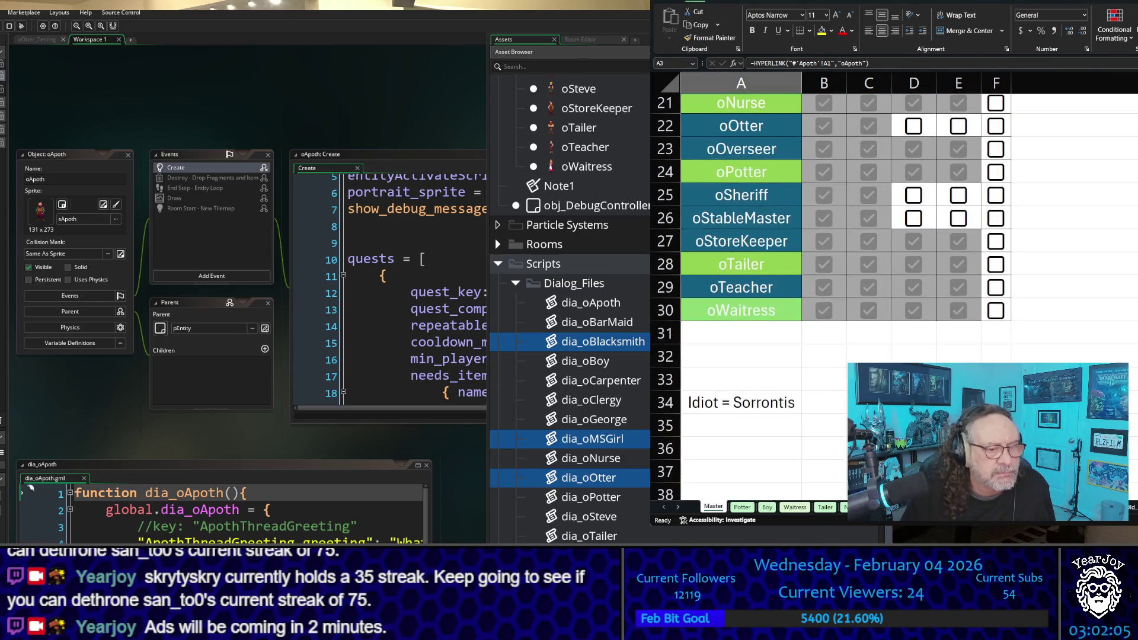
scroll(830, 297, "up", 6)
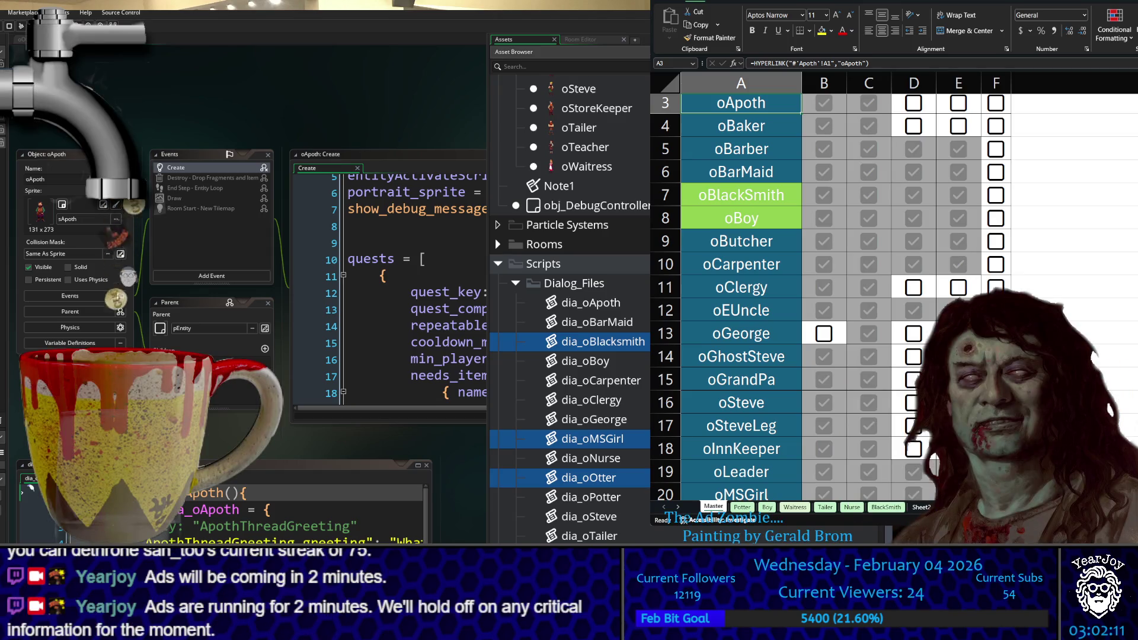
double_click(851, 62)
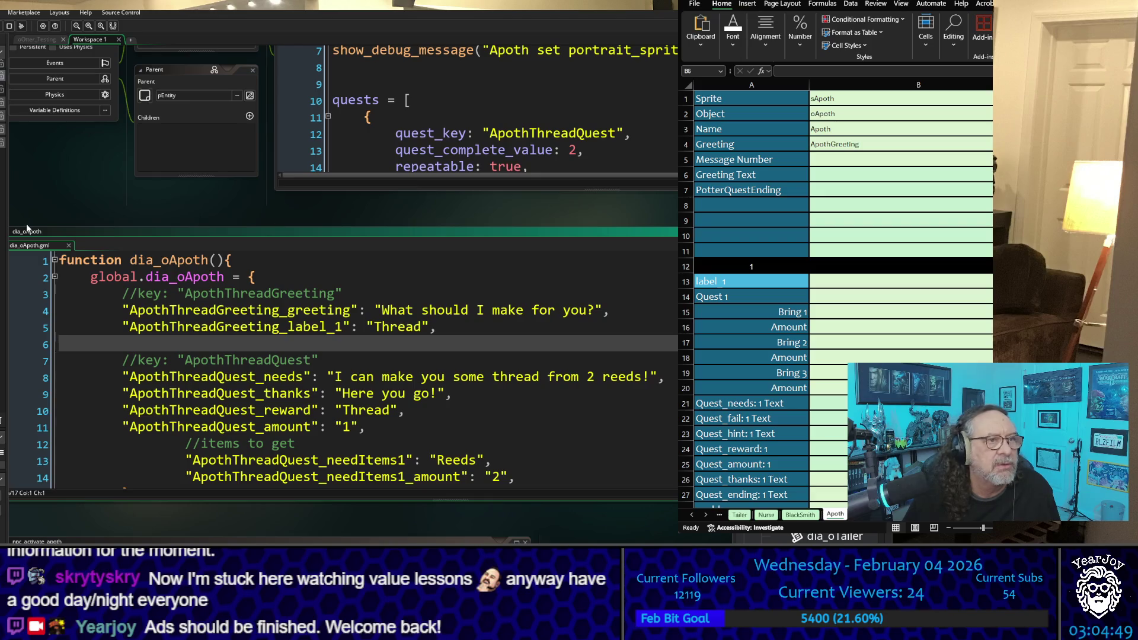
Scroll the GameMaker workspace to bring the oGame object and its events list into view
scroll(285, 236, "up", 5)
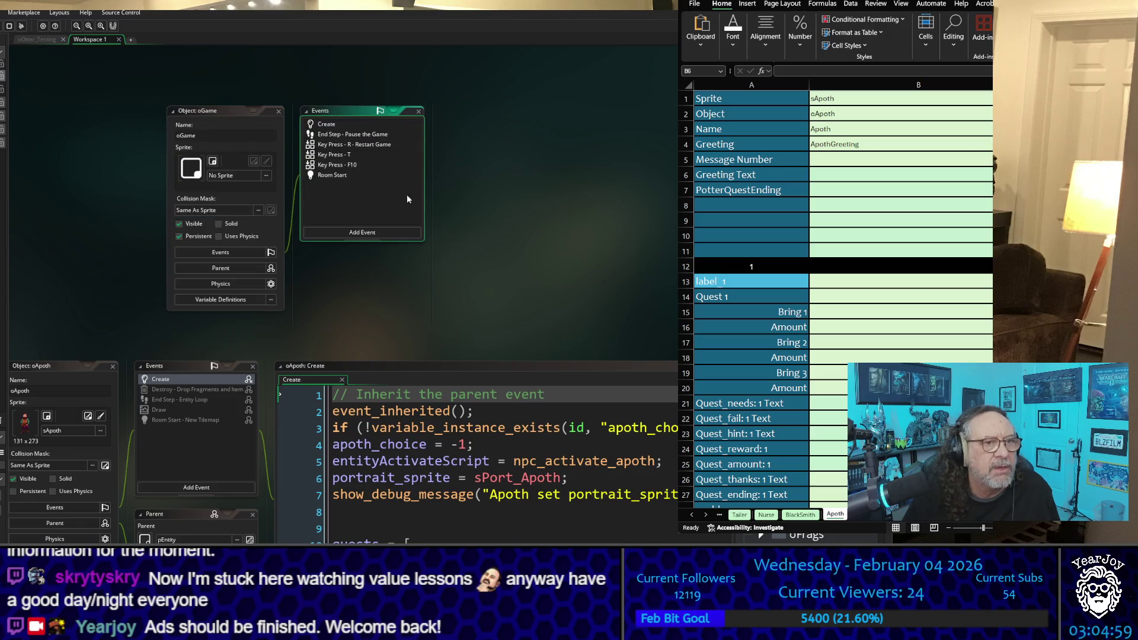
Open oGame's Create event and scroll to the msg1–msg11 get_npc_dialog_line calls
double_click(332, 125)
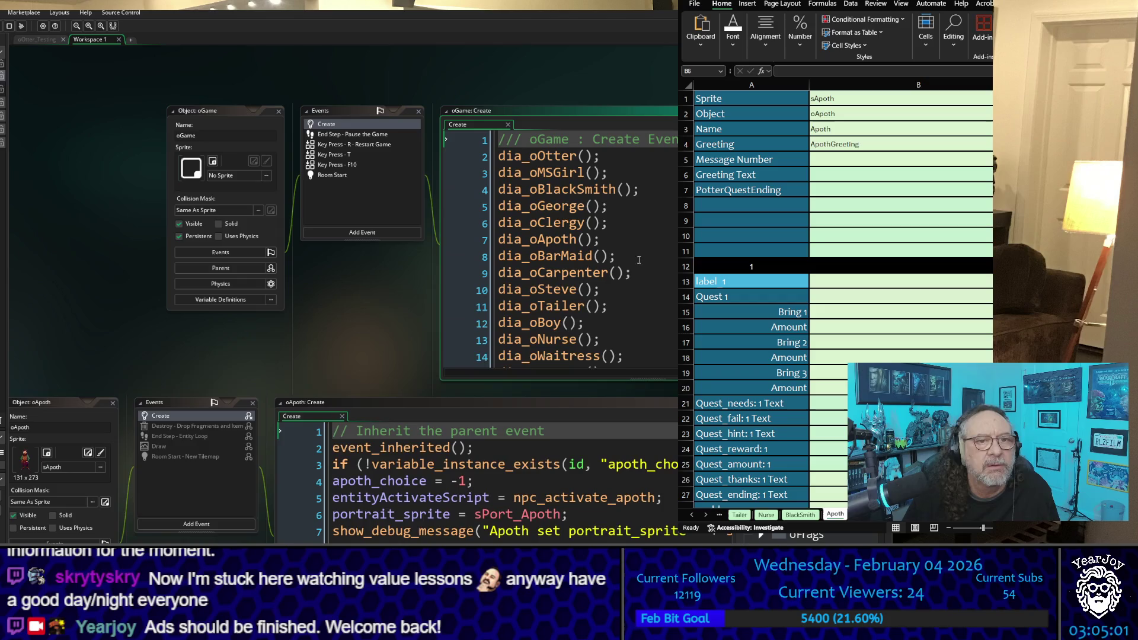
scroll(631, 263, "down", 2)
scroll(630, 263, "down", 9)
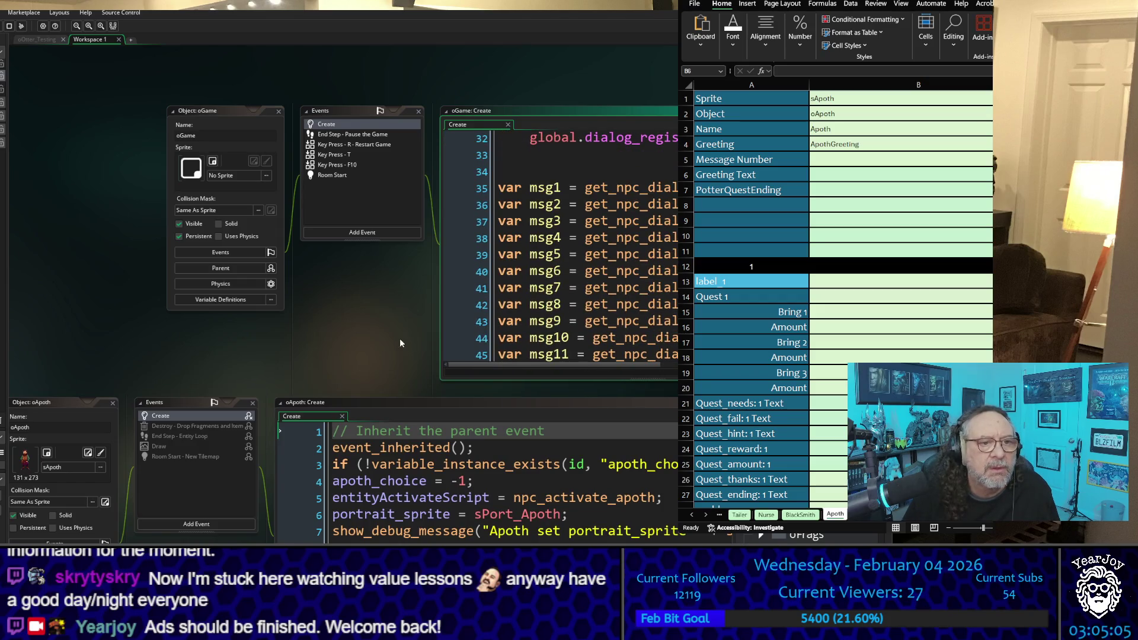
scroll(397, 338, "right", 5)
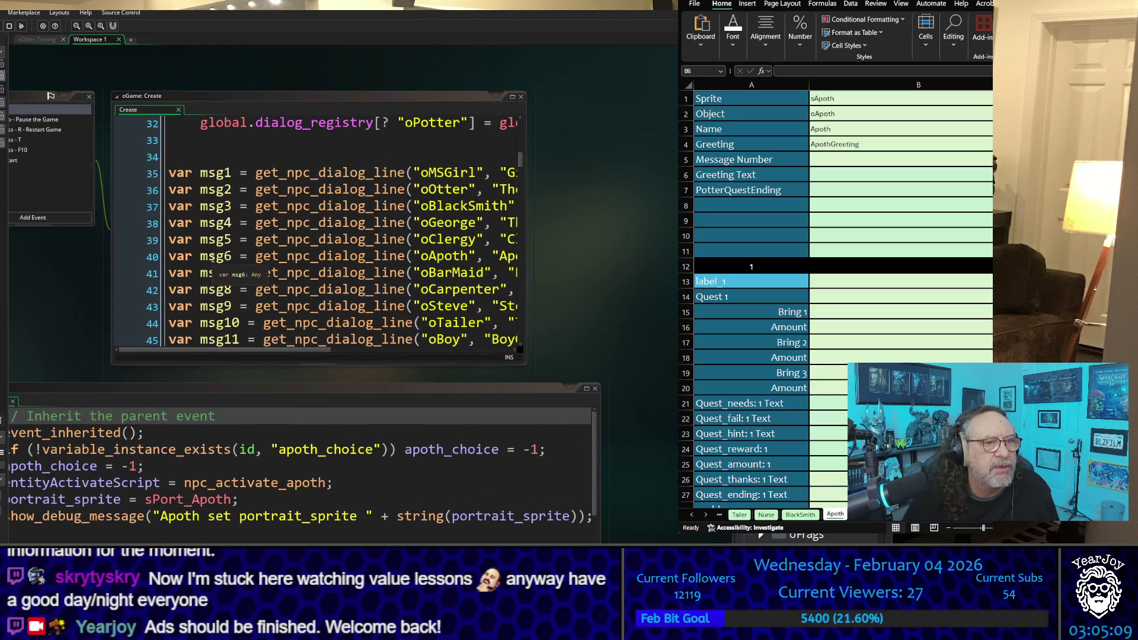
left_click_drag(825, 175, 825, 160)
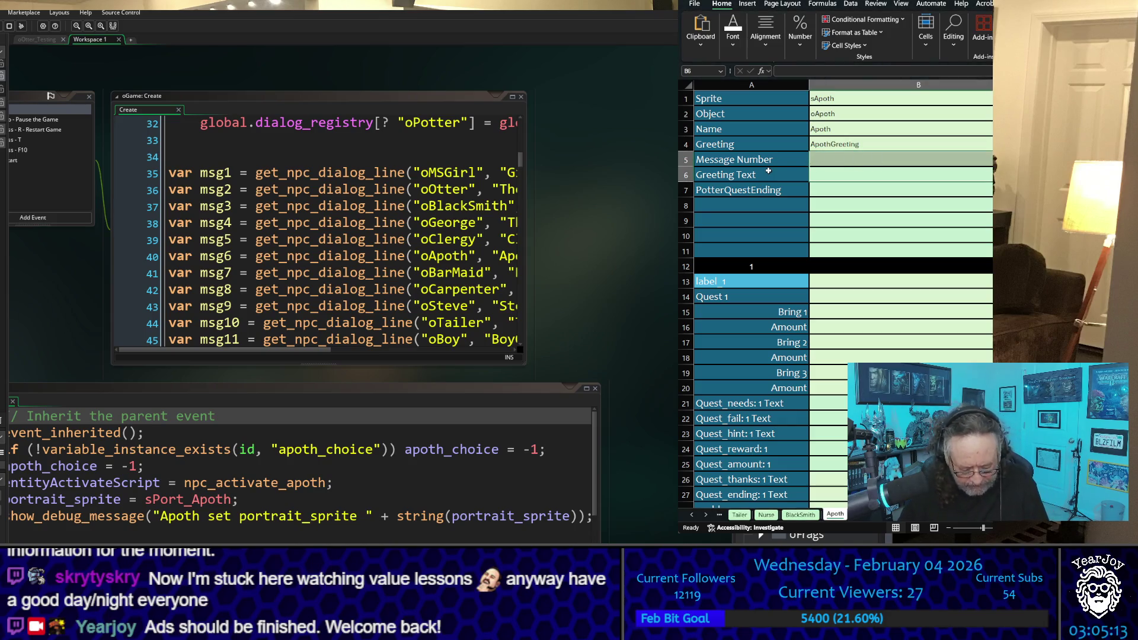
type("6")
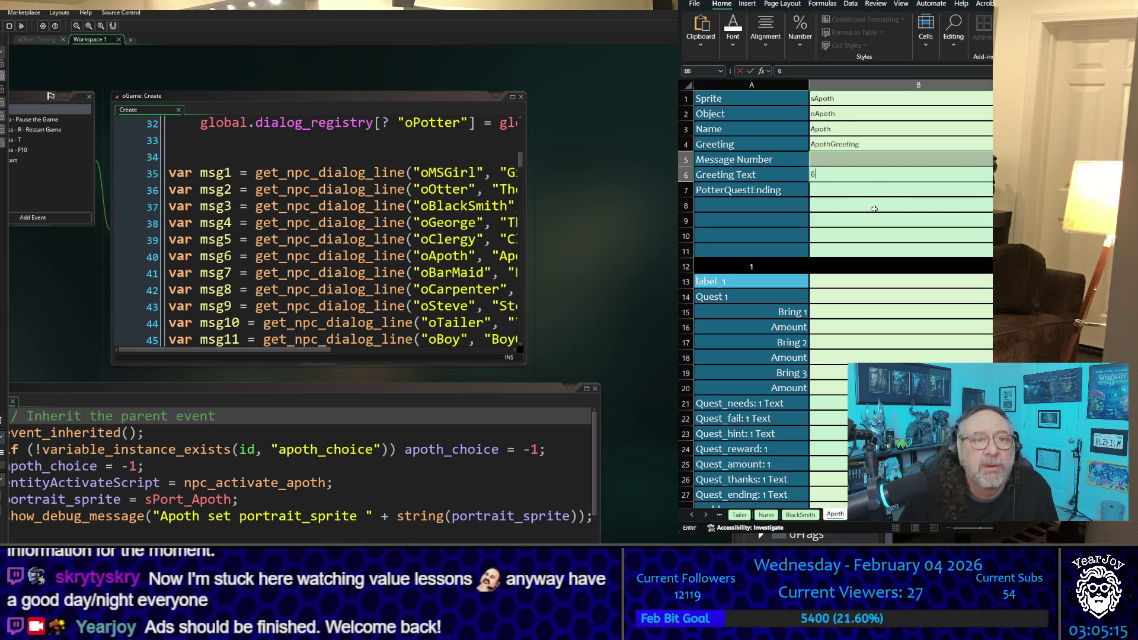
key("Down")
key("Down")
left_click(830, 160)
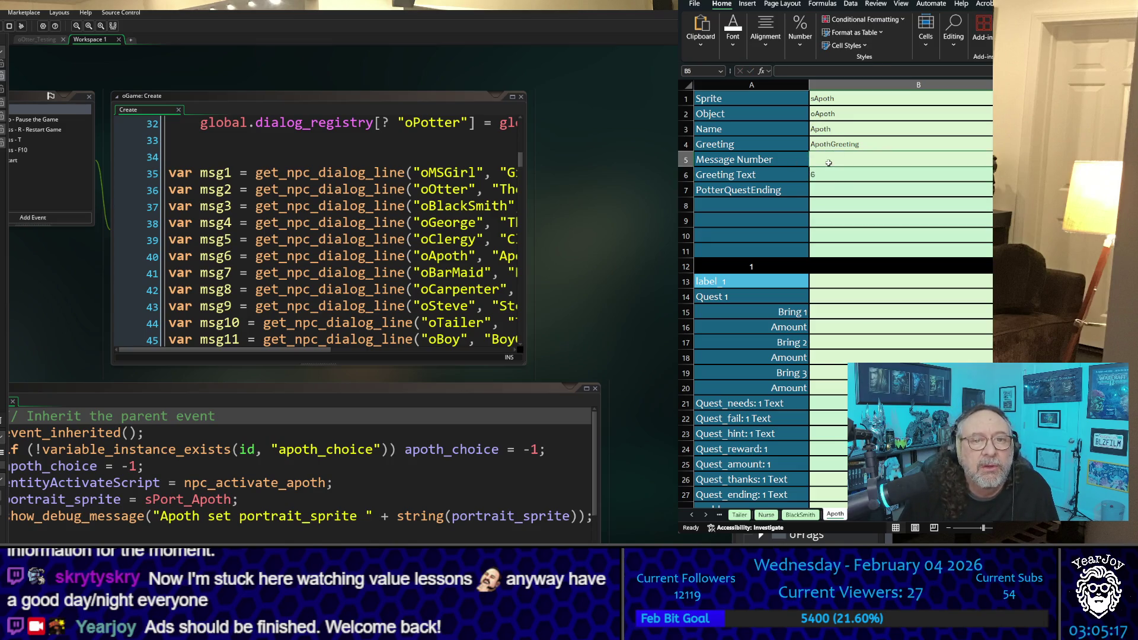
type("6")
key("Down")
key("Down")
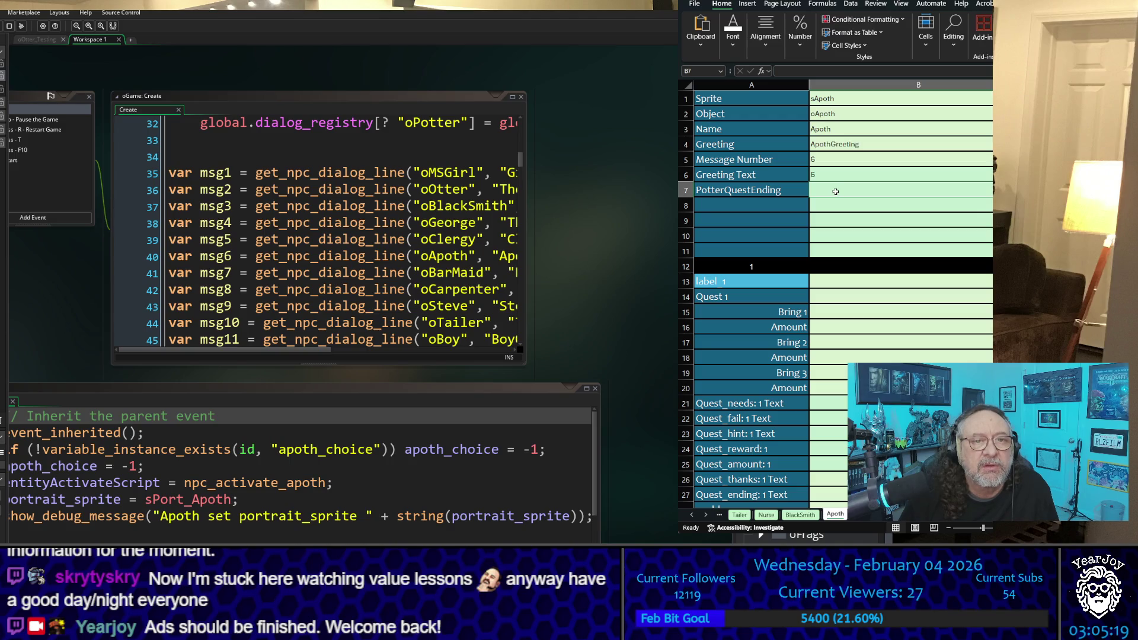
left_click(801, 516)
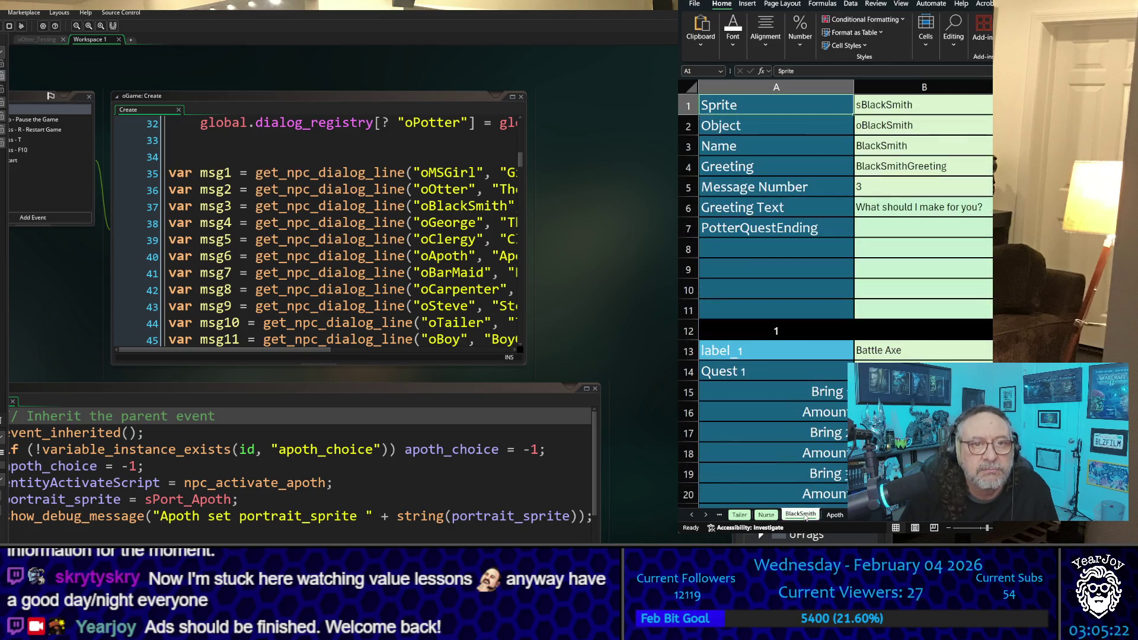
left_click(836, 514)
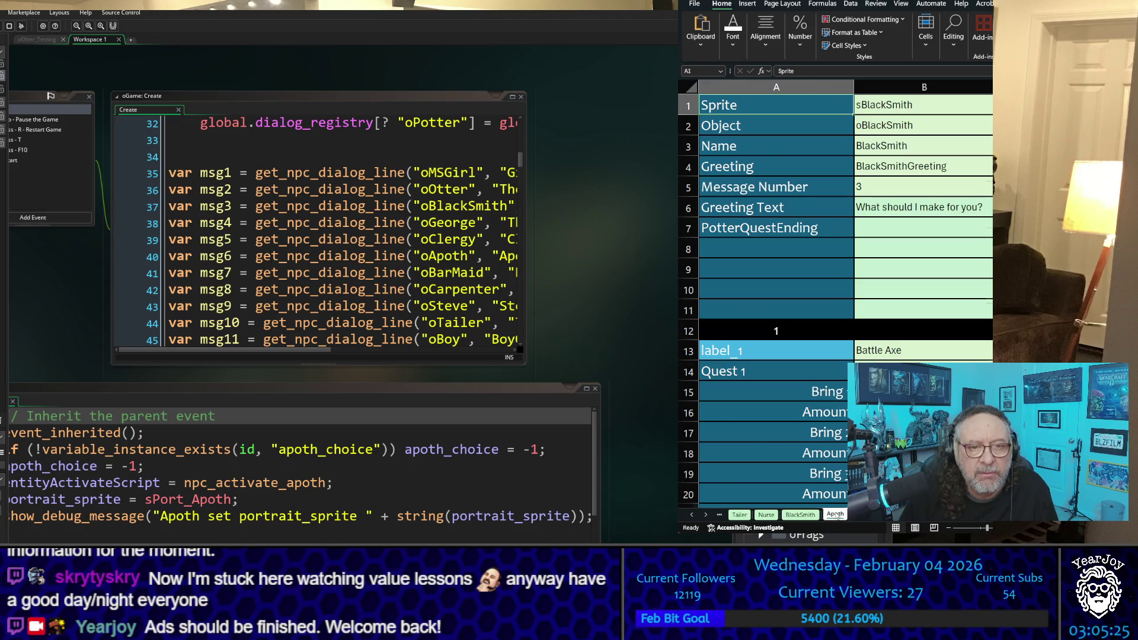
Scroll through the oApoth object code to read its quest setup
left_click(409, 466)
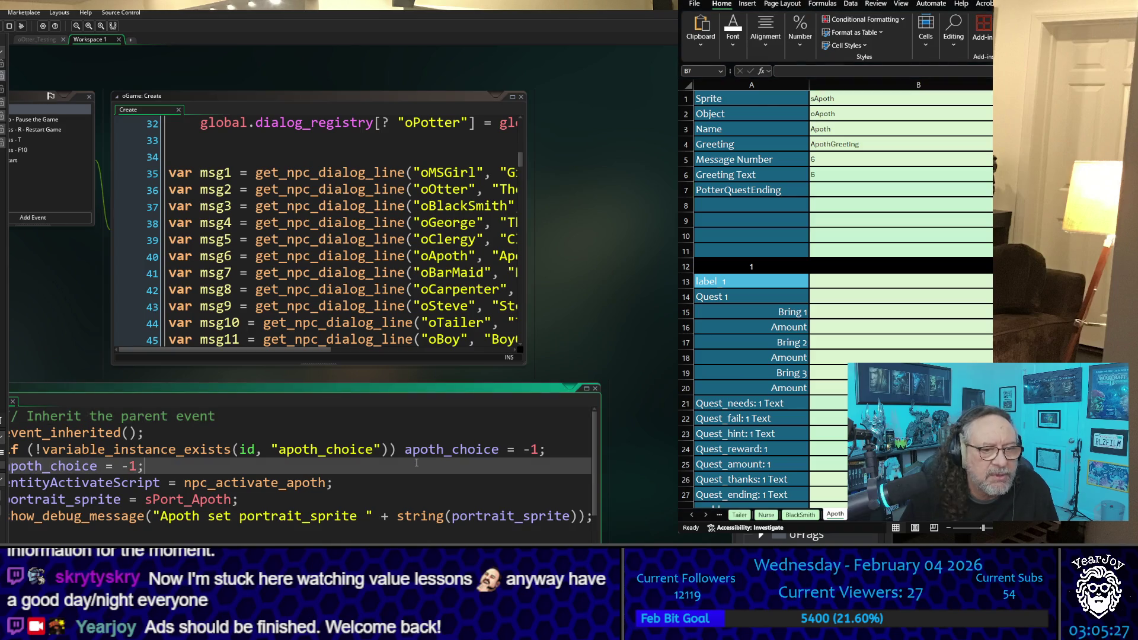
scroll(409, 473, "down", 3)
scroll(408, 473, "down", 2)
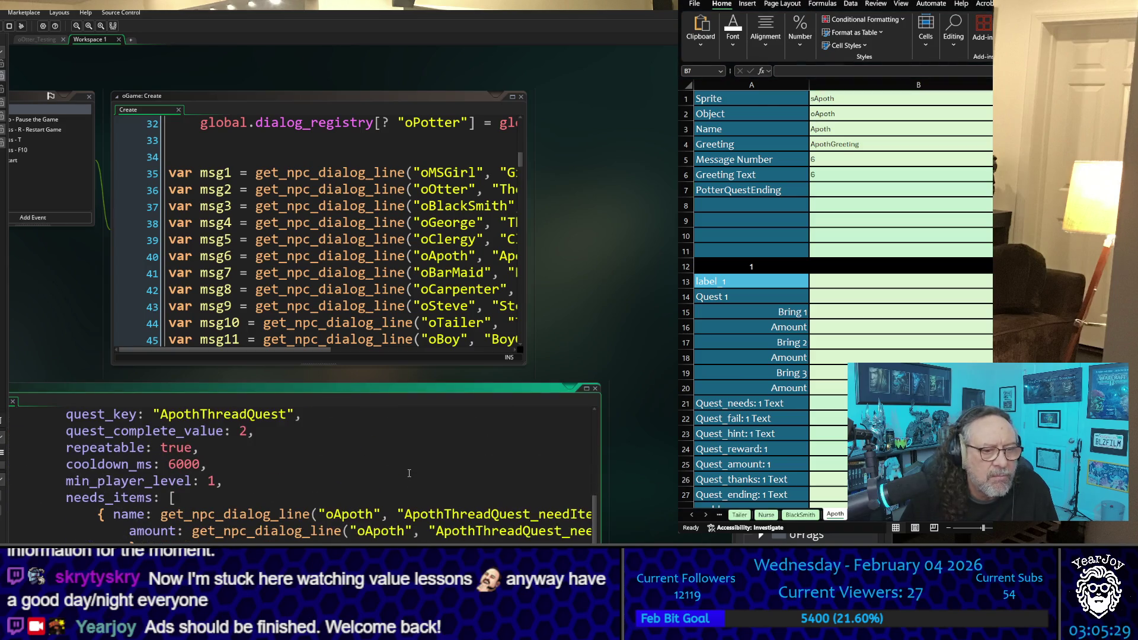
scroll(409, 473, "down", 1)
scroll(409, 473, "up", 2)
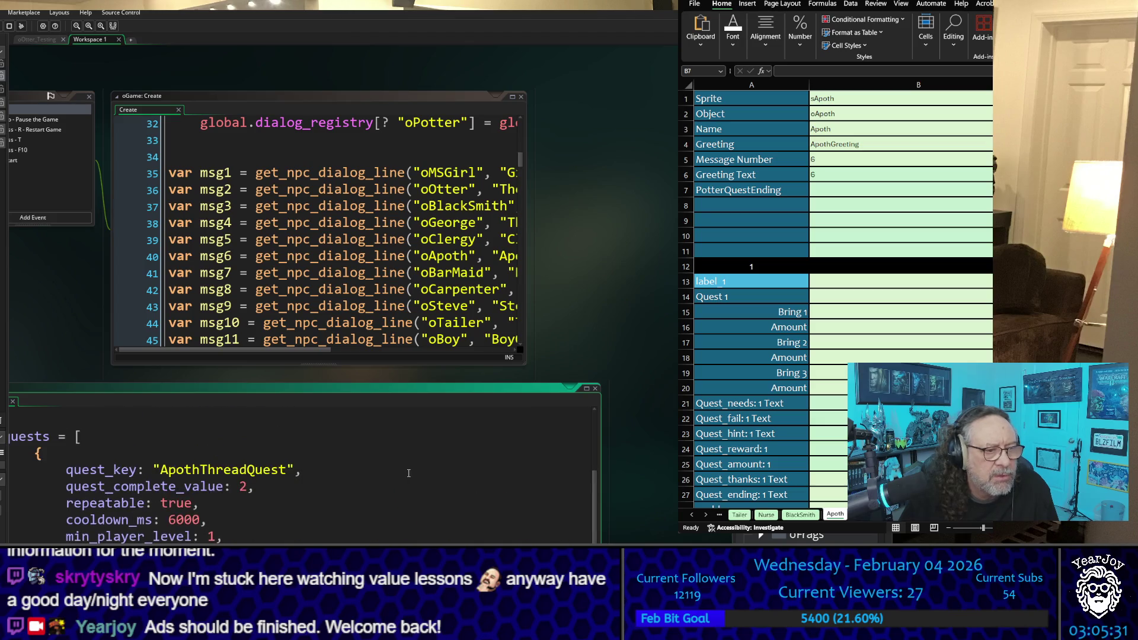
scroll(409, 473, "down", 4)
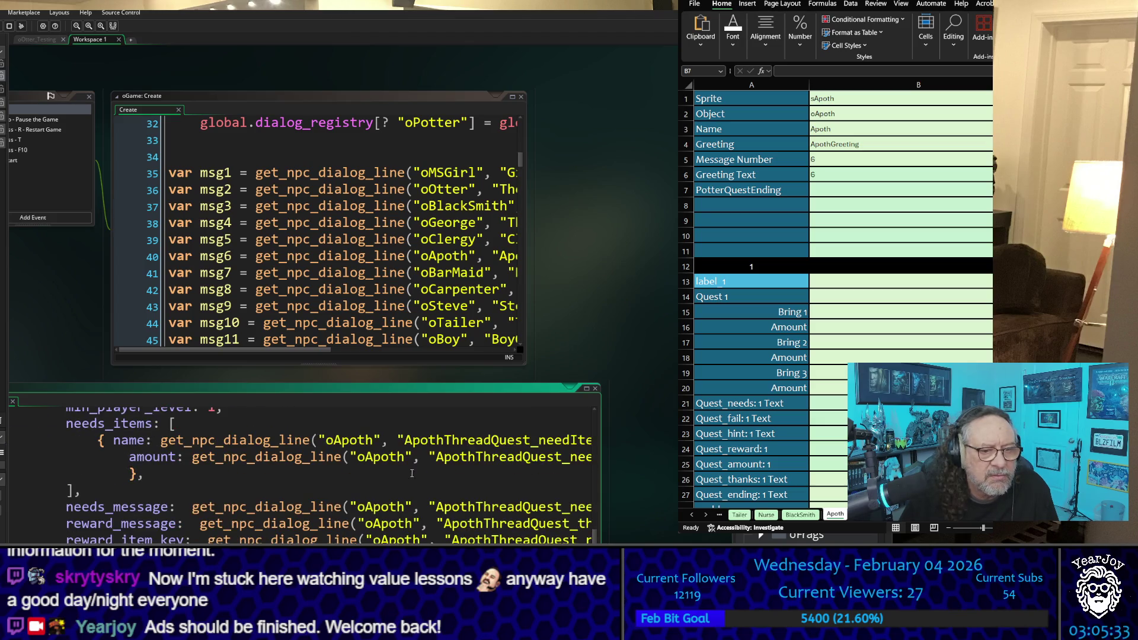
left_click(560, 243)
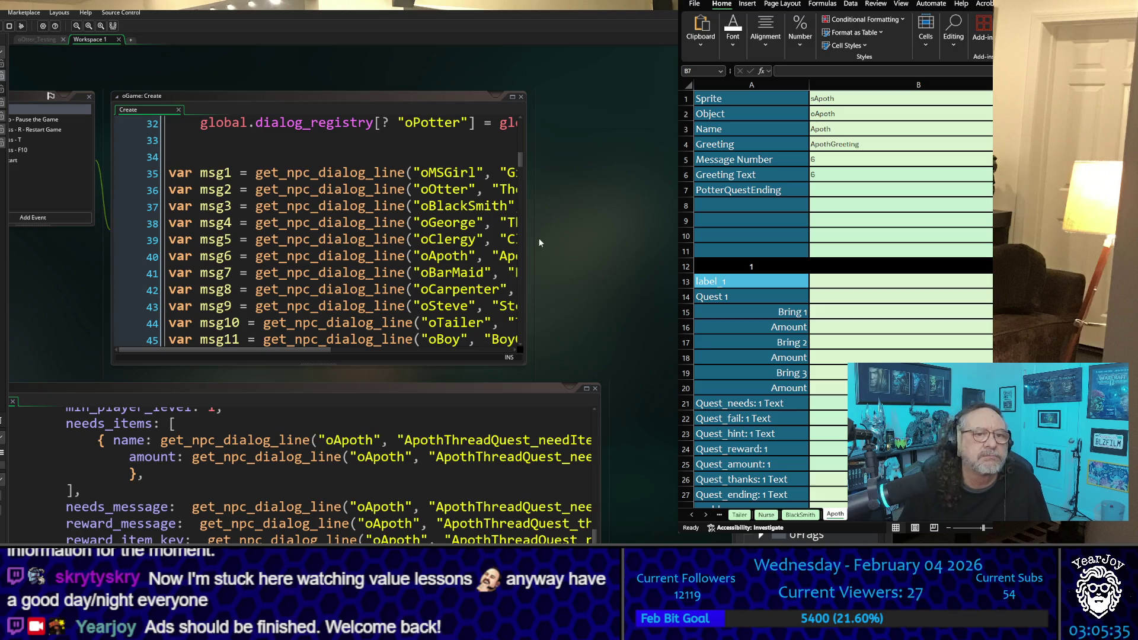
Widen the oGame: Create window and select the greeting 'What should I make for you?'
left_click_drag(526, 237, 678, 237)
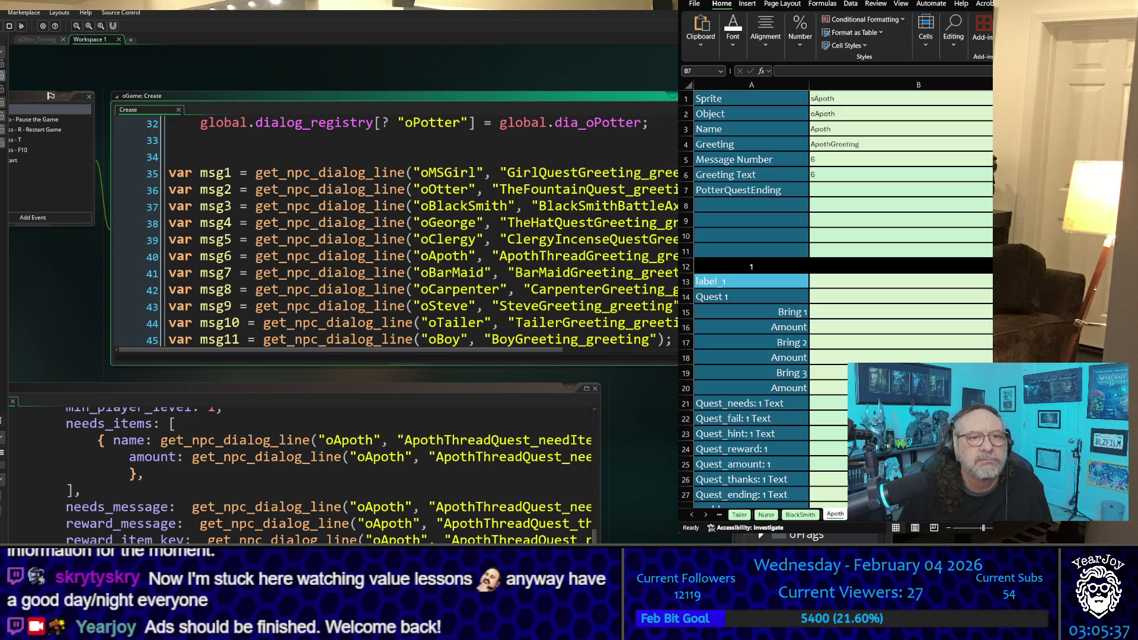
scroll(625, 243, "down", 3)
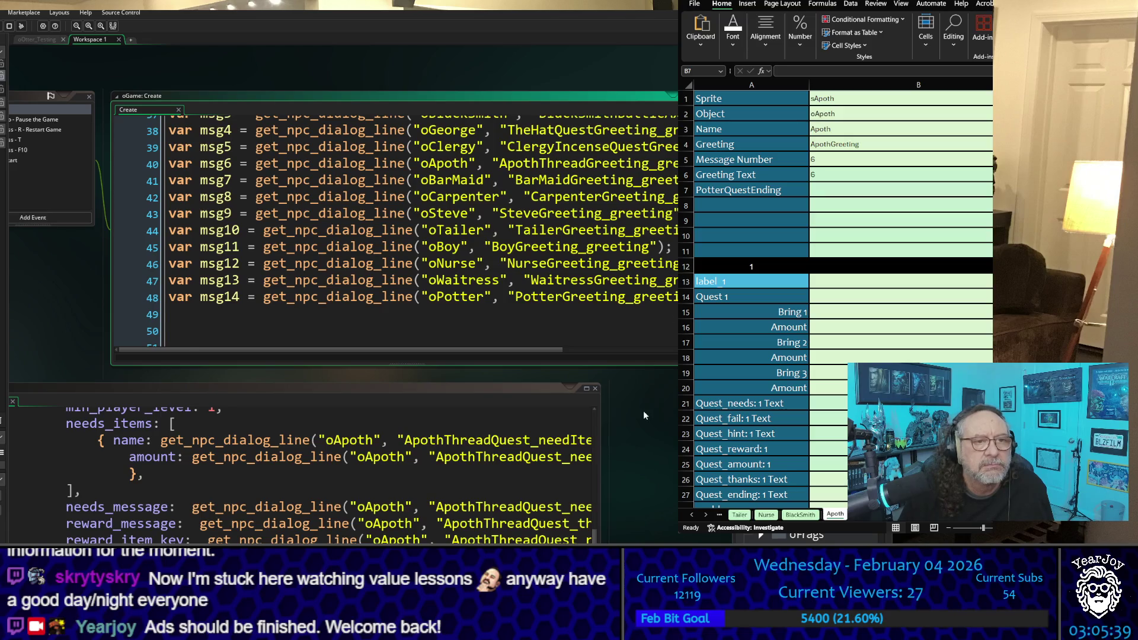
scroll(645, 415, "up", 2)
scroll(288, 327, "down", 10)
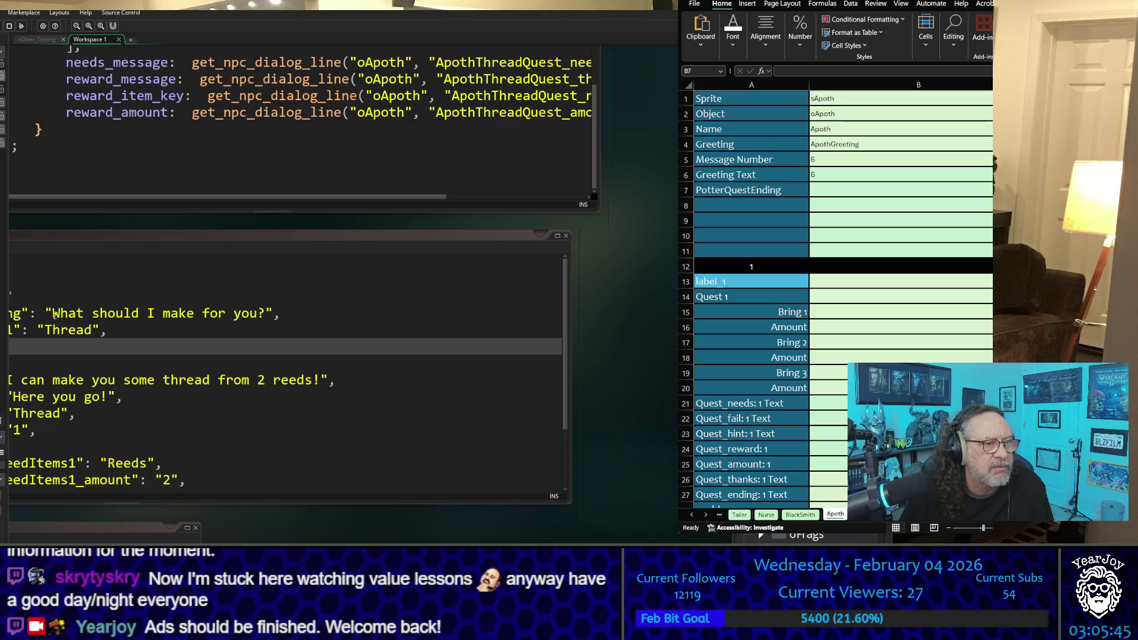
left_click_drag(48, 314, 268, 320)
key("ctrl+c")
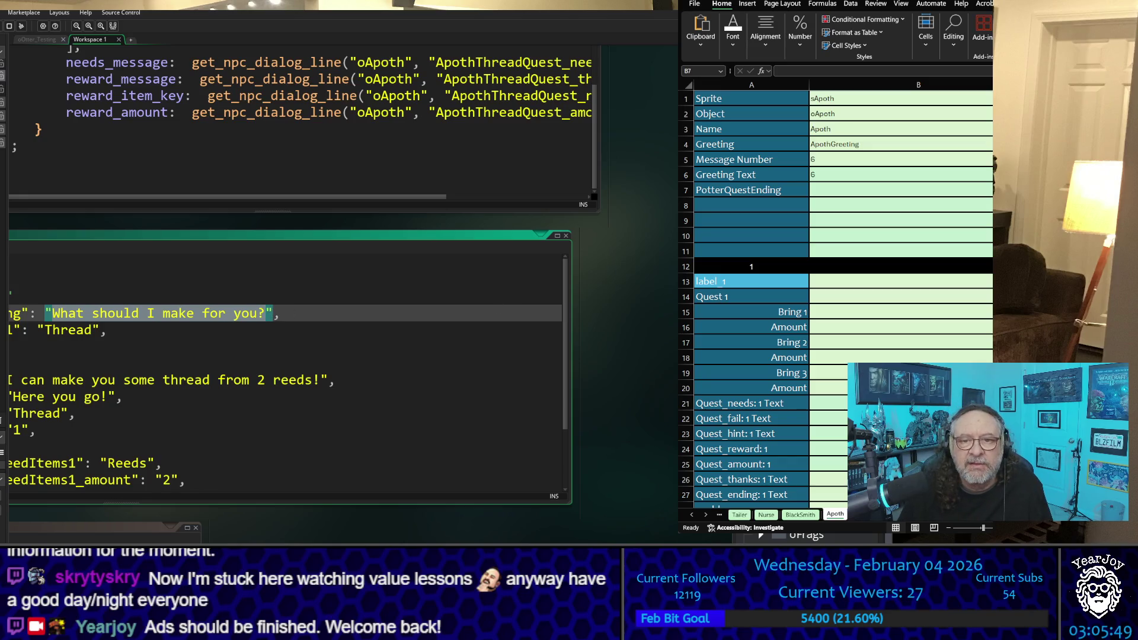
Paste the greeting 'What should I make for you?' into the Apoth sheet's Greeting Text cell B6
left_click(886, 532)
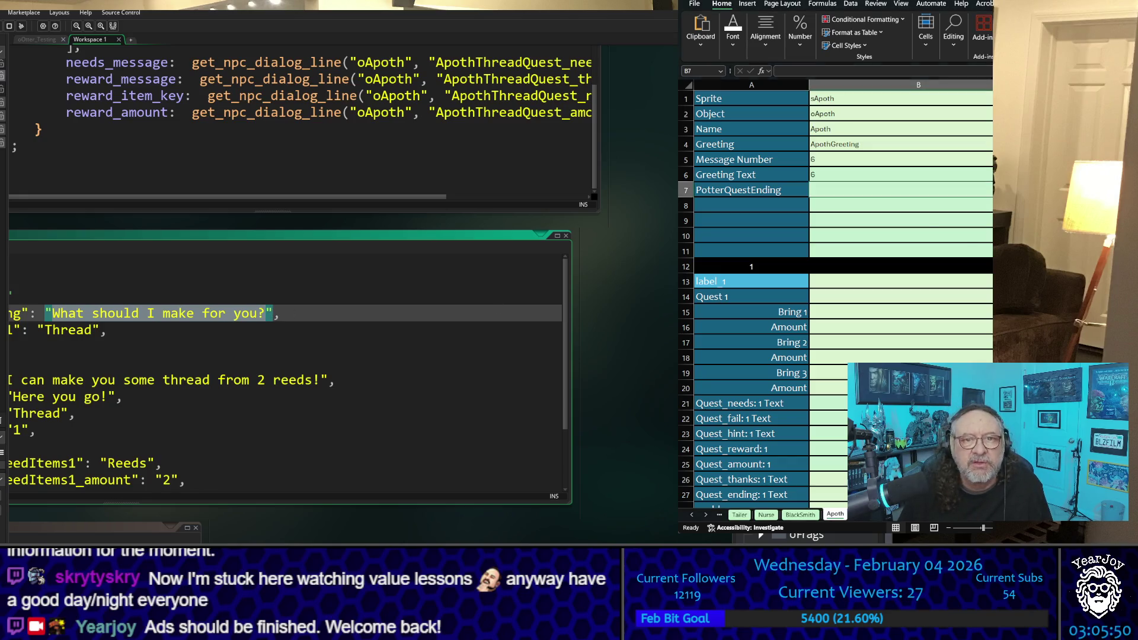
left_click(853, 176)
key("ctrl+v")
left_click(857, 221)
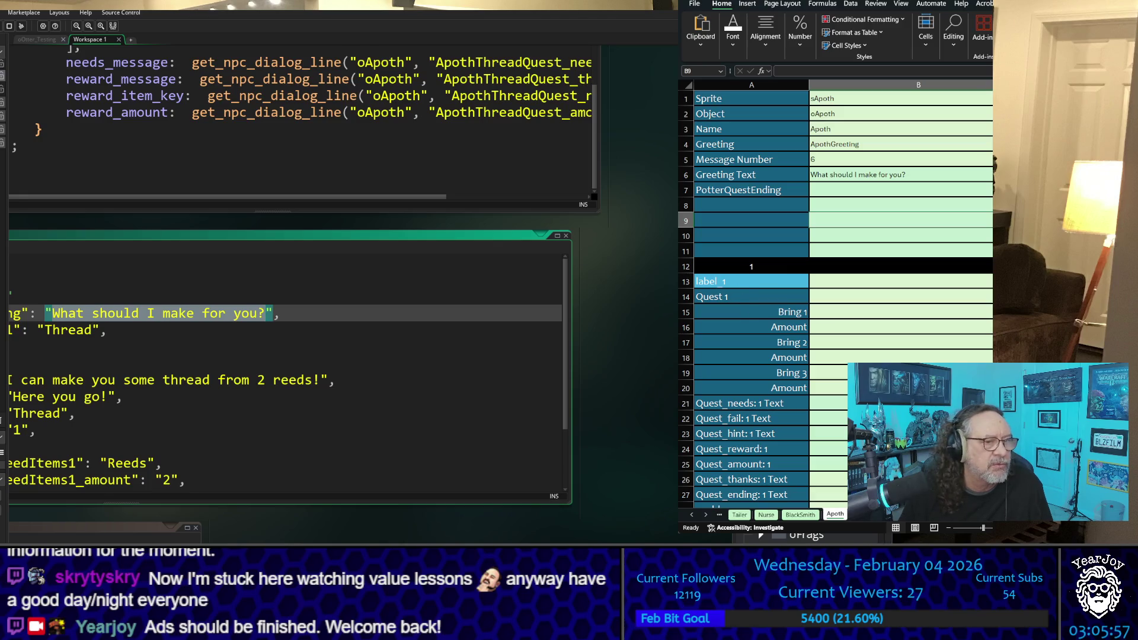
Copy the quest key ApothThreadQuest from oApoth's code into Quest 1 cell B14
left_click(59, 431)
left_click(273, 165)
scroll(273, 165, "up", 5)
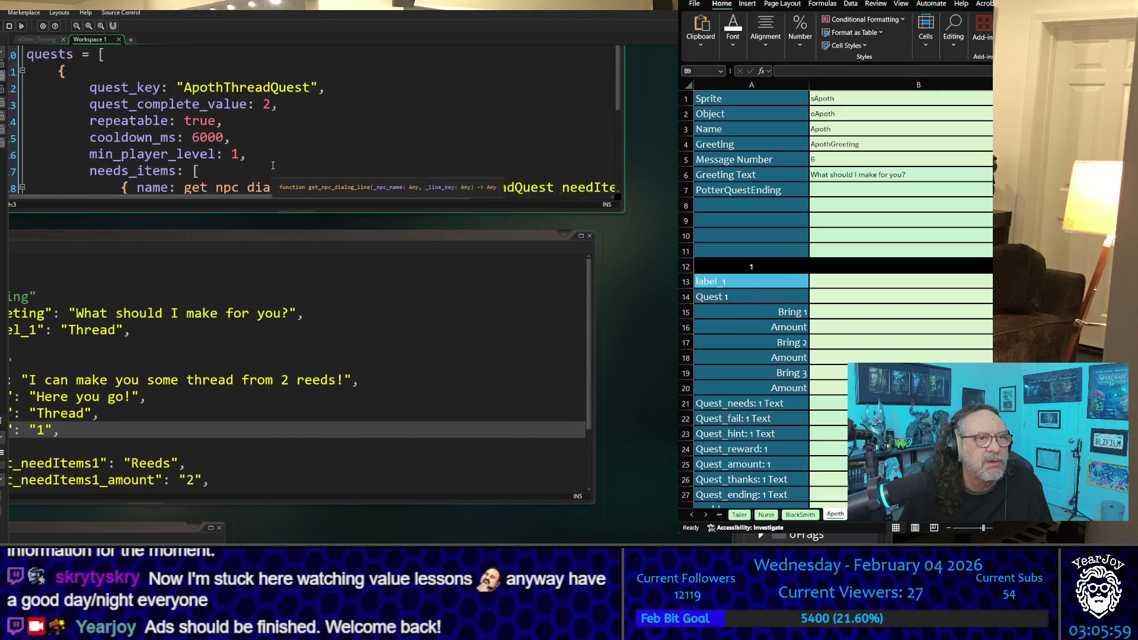
scroll(253, 137, "up", 1)
left_click_drag(189, 148, 316, 145)
key("ctrl+c")
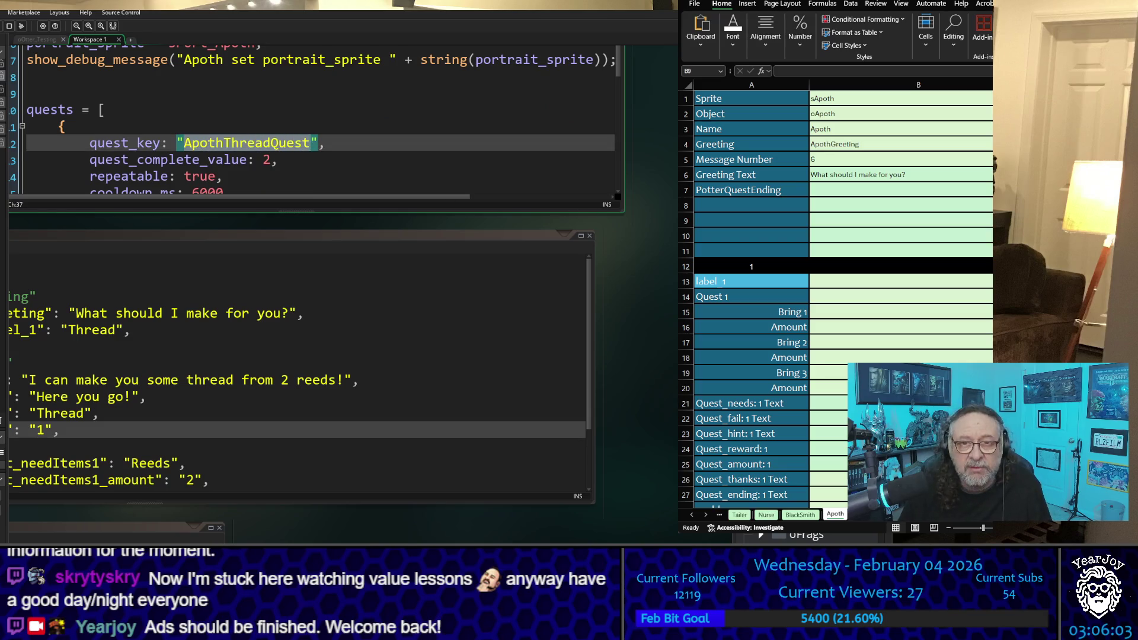
left_click(937, 221)
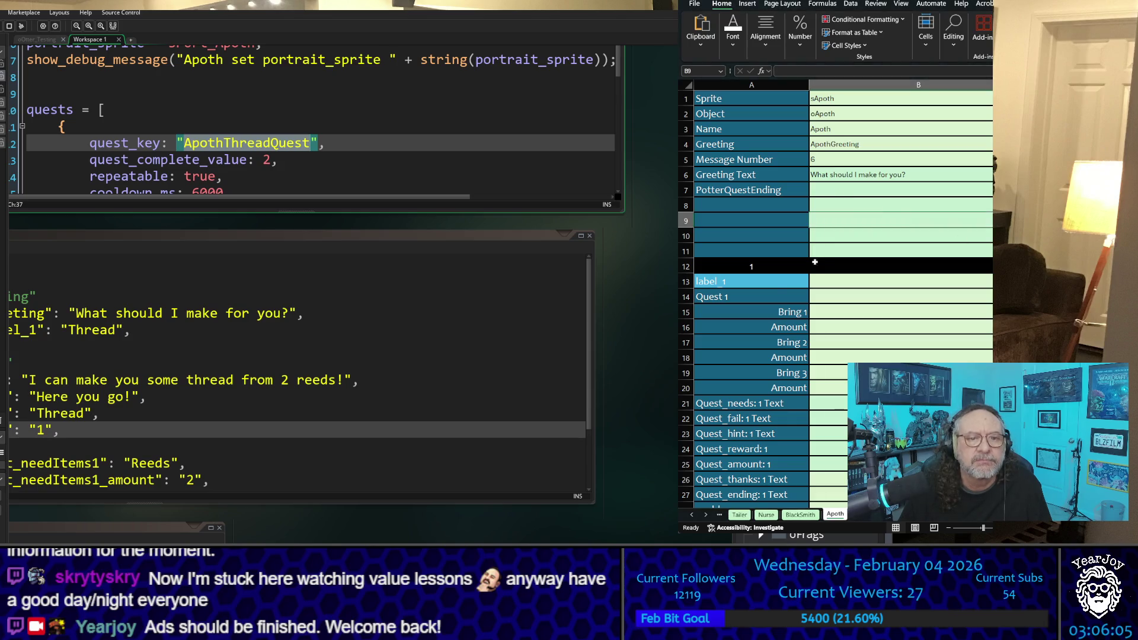
left_click(865, 293)
key("ctrl+v")
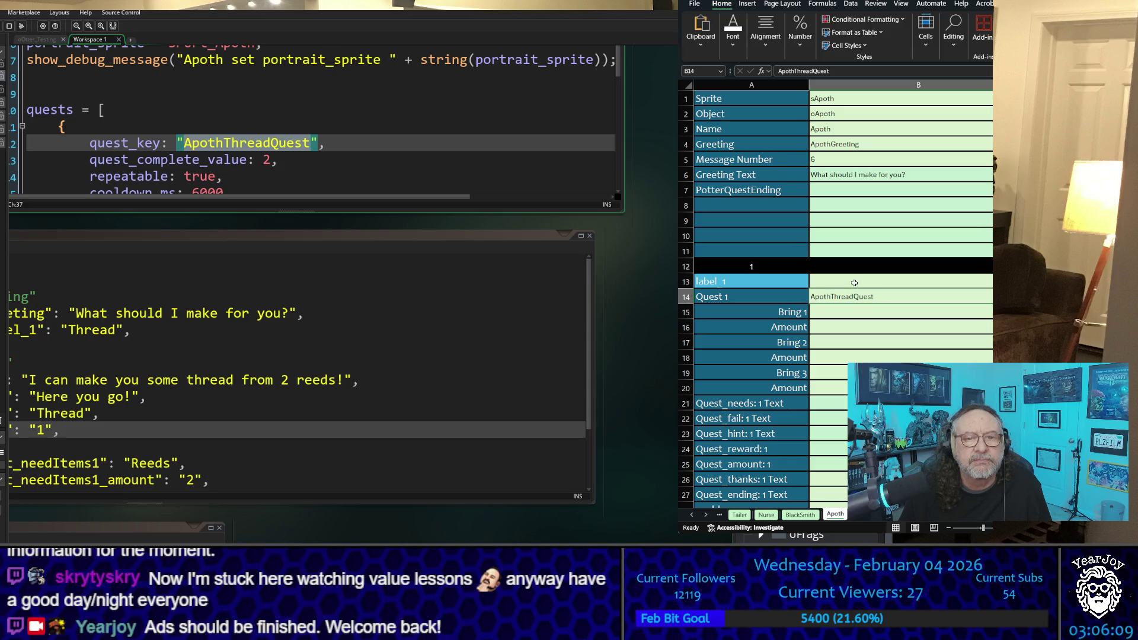
Enter 'I need Thread' as the label_1 value in B13
left_click(854, 283)
type("l")
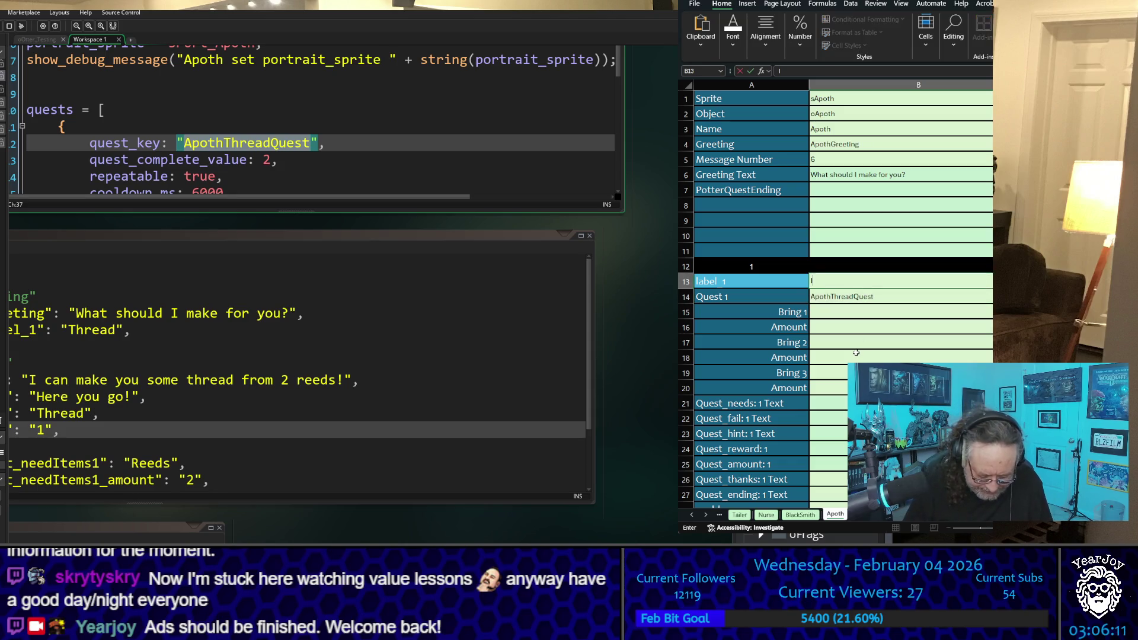
type("eed T")
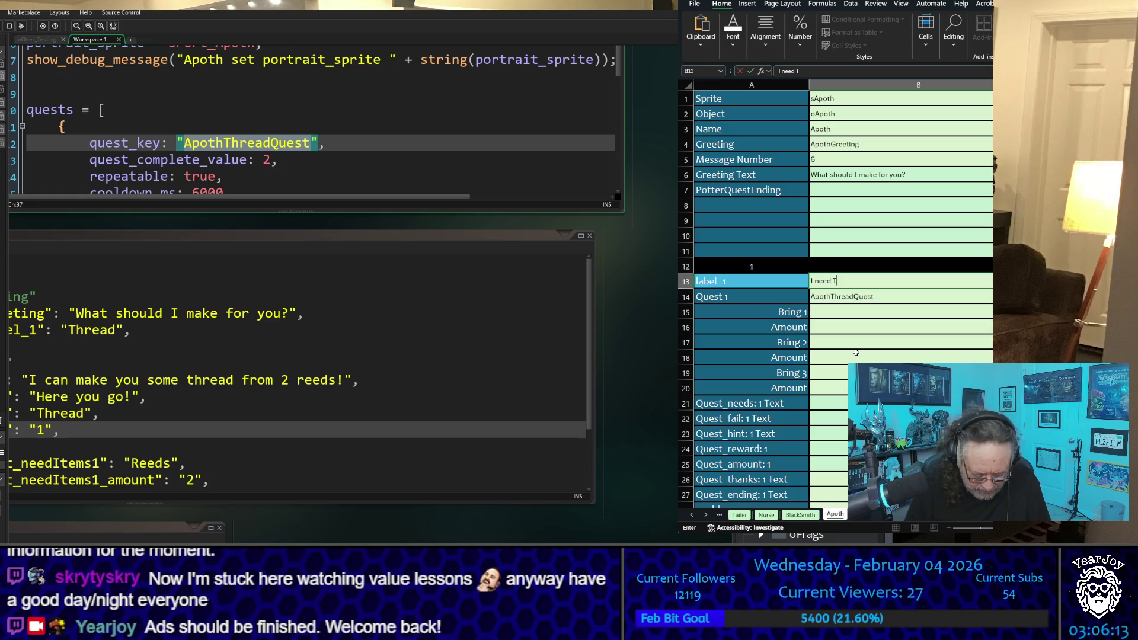
type("hread")
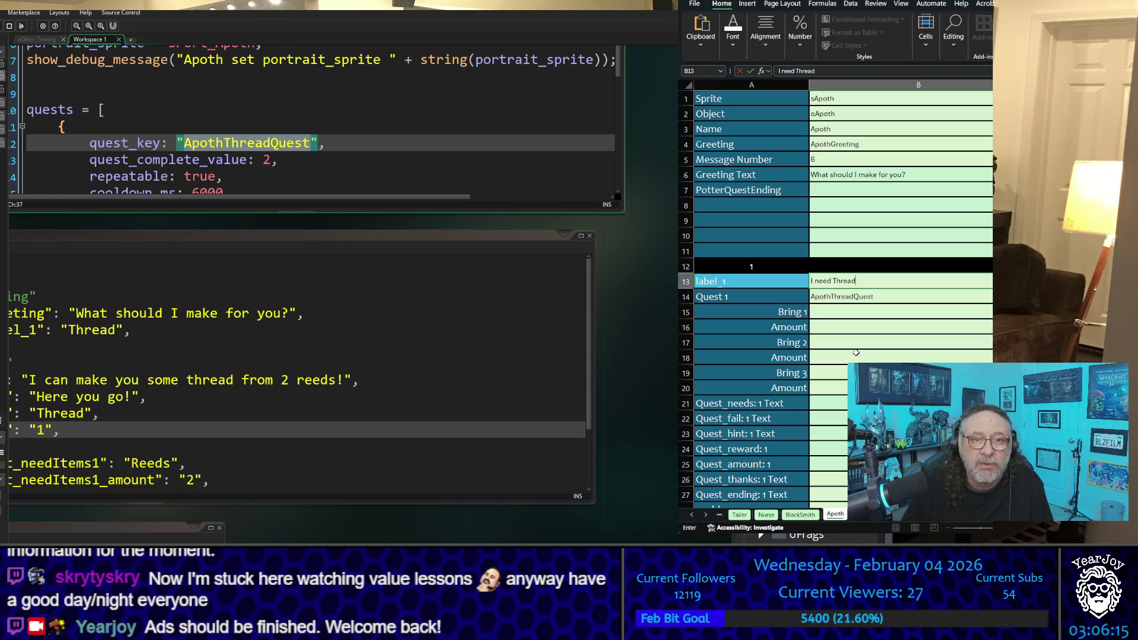
left_click(918, 313)
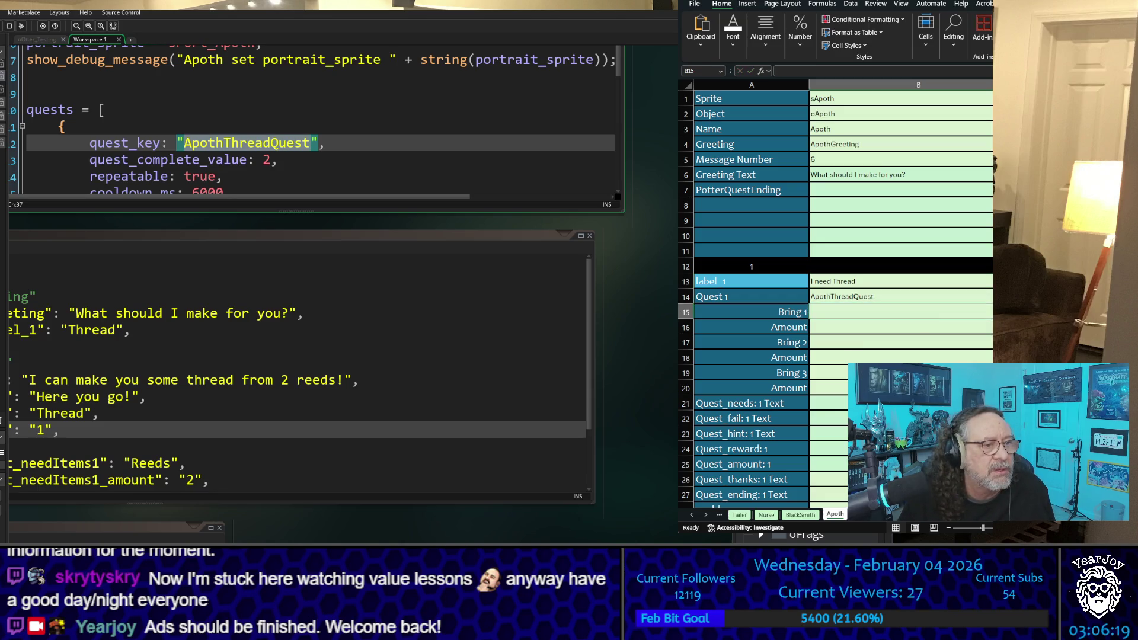
Fill quest settings: cooldown_ms 6000, quest_complete_value 2 and min_player_level 1
scroll(315, 118, "down", 1)
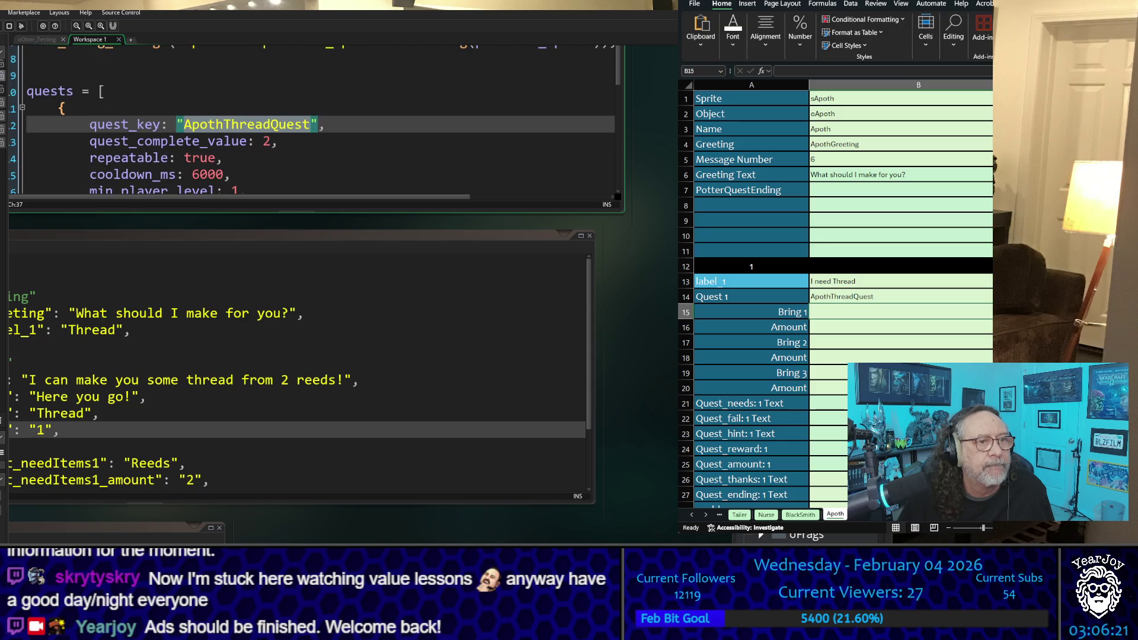
left_click(887, 373)
scroll(887, 314, "down", 4)
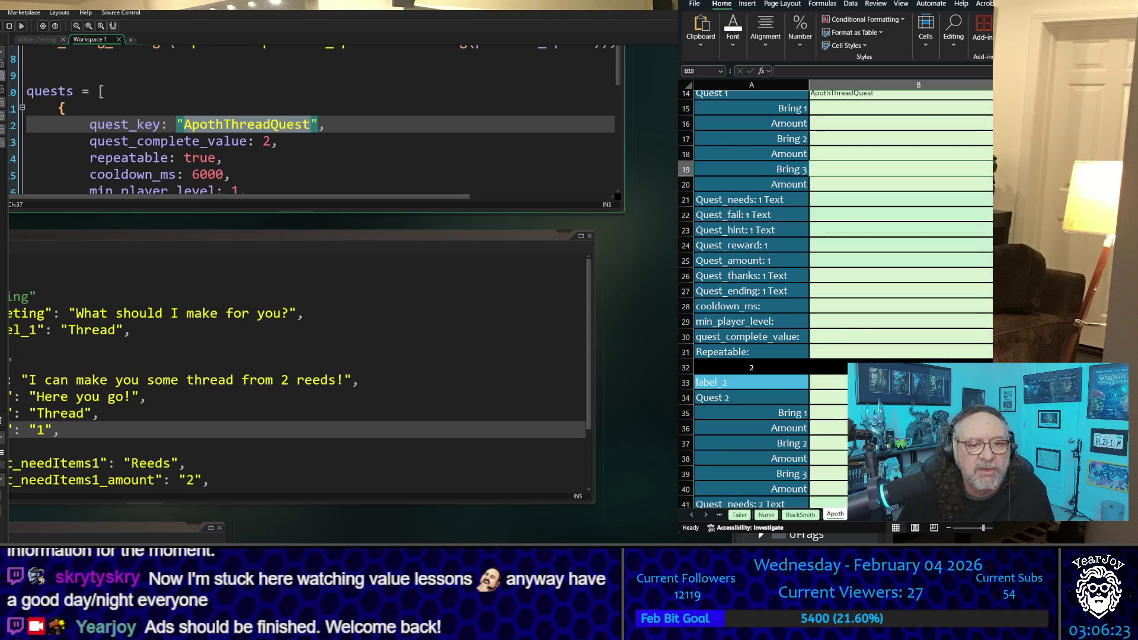
left_click(874, 305)
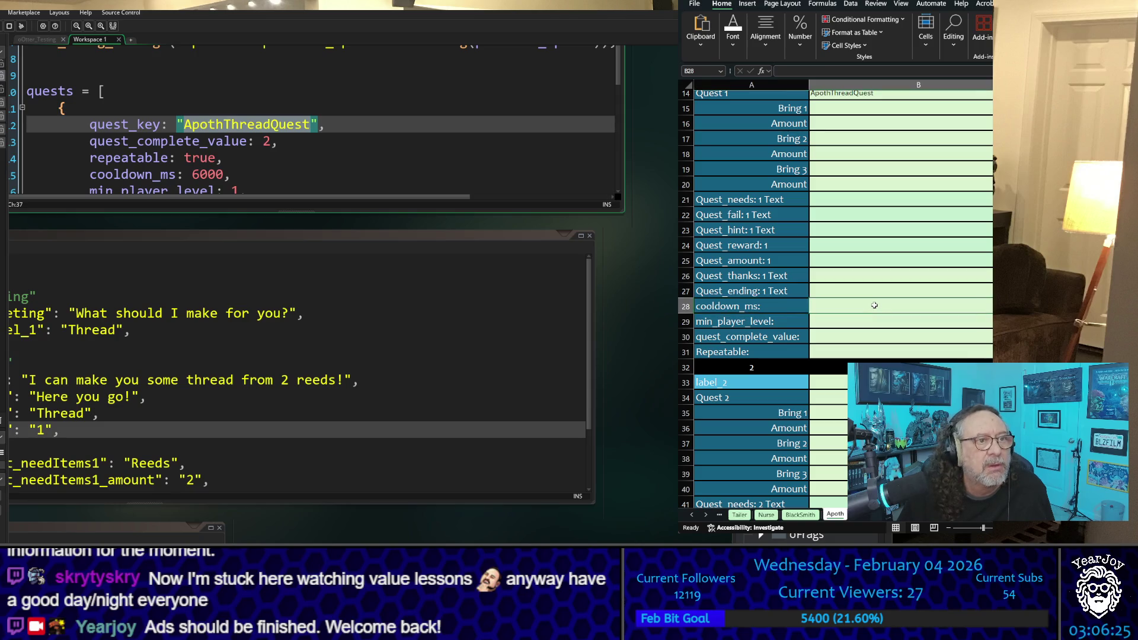
type("6")
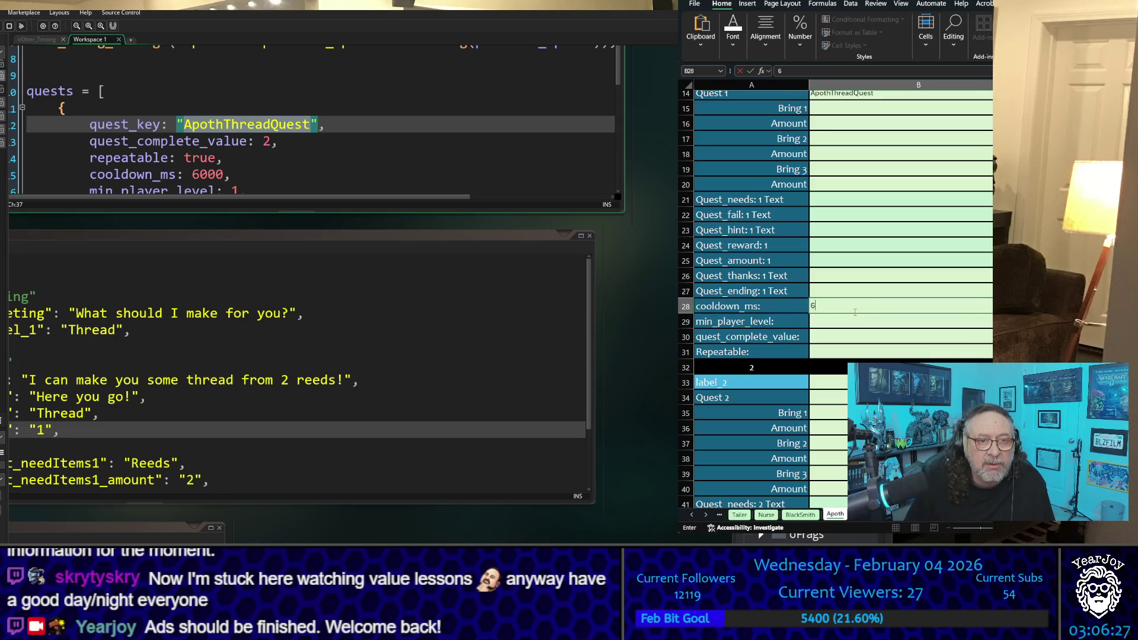
type("000")
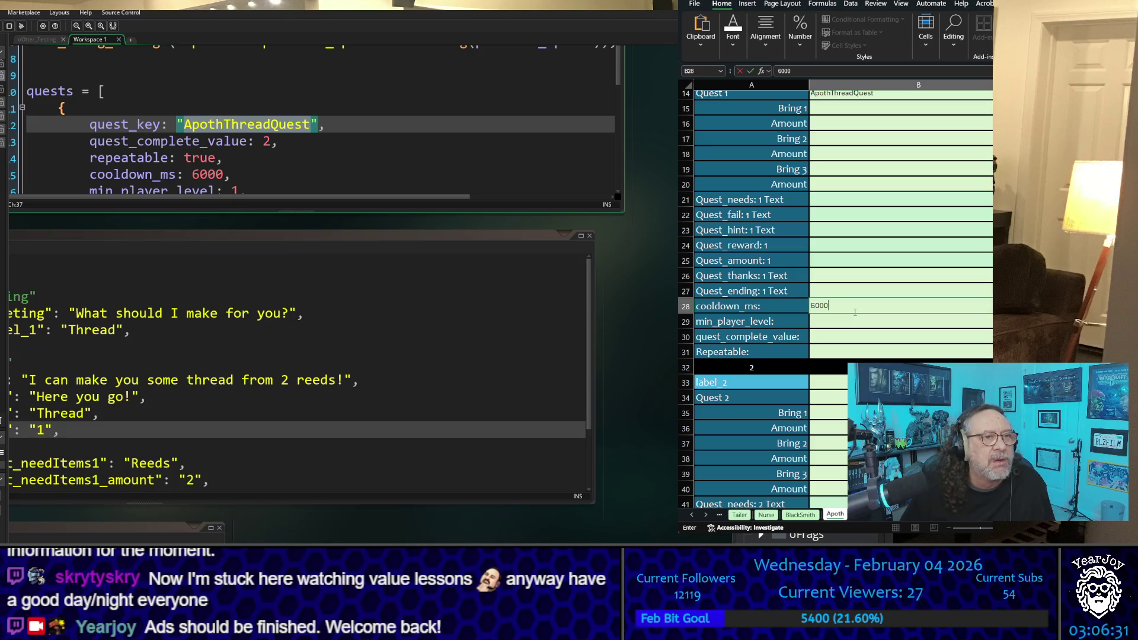
key("Return")
key("Return")
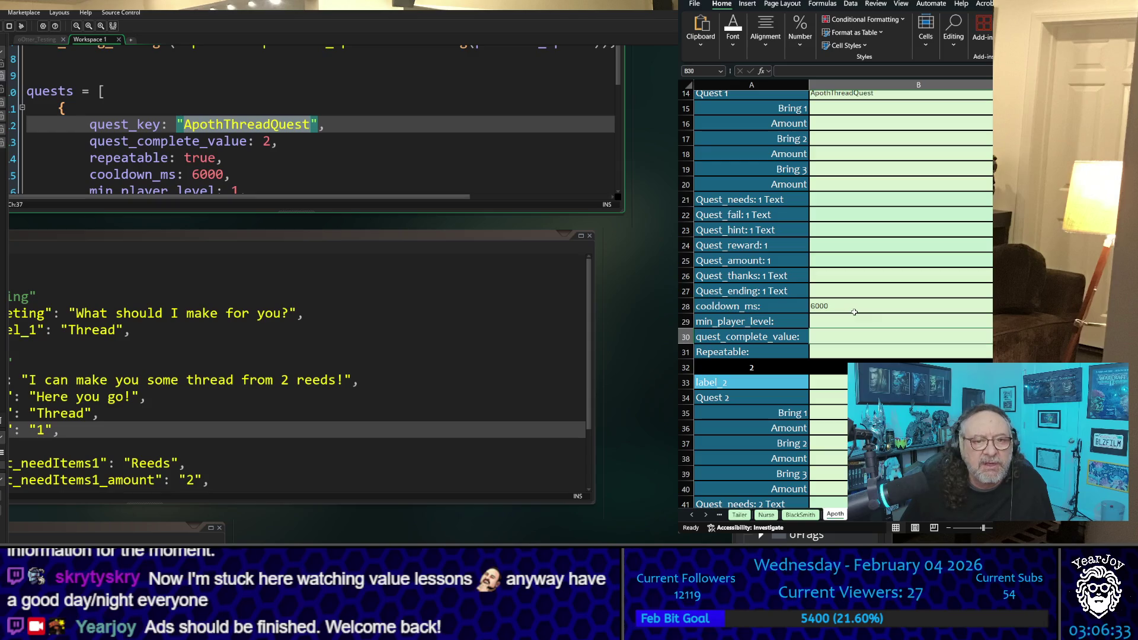
type("2")
key("Up")
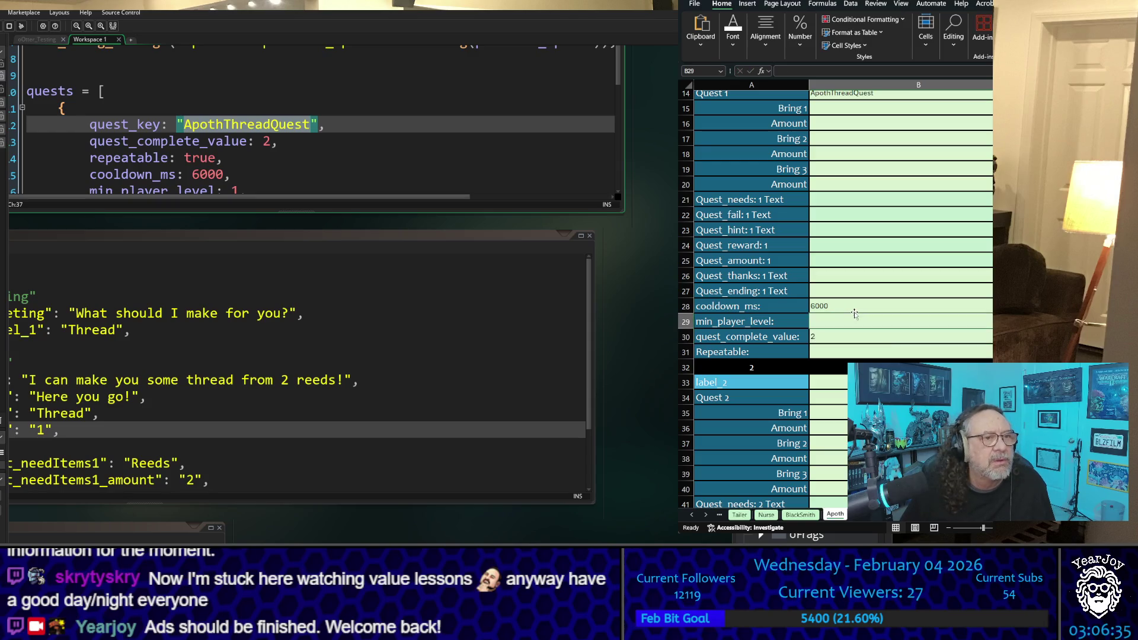
key("Up")
key("Up")
key("Up")
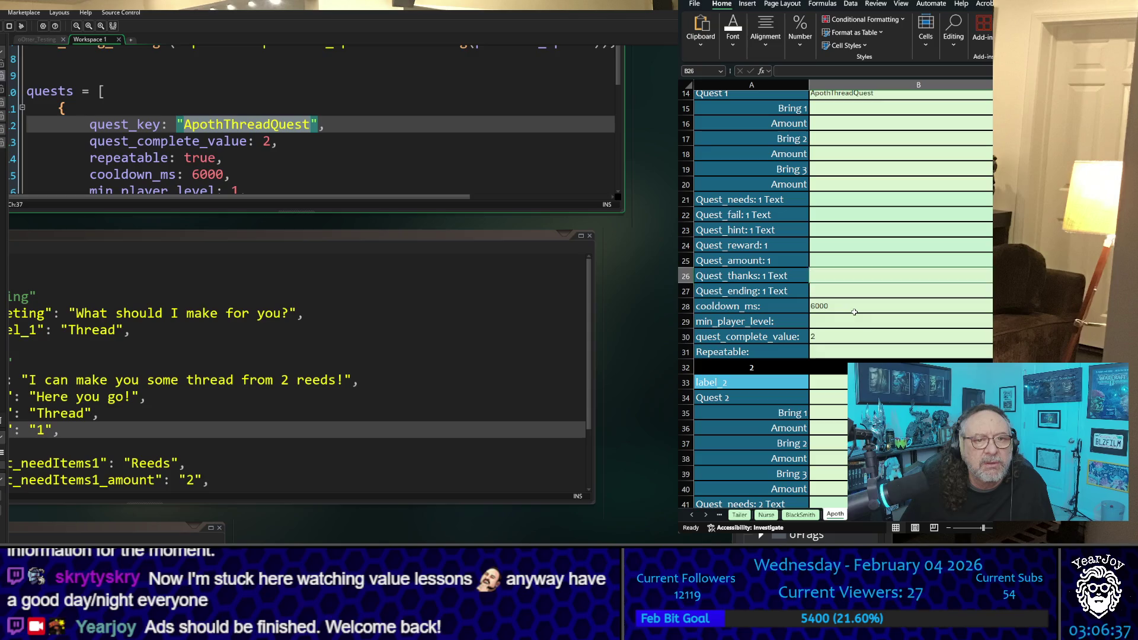
key("Down")
key("Down")
key("Down")
type("1")
key("Return")
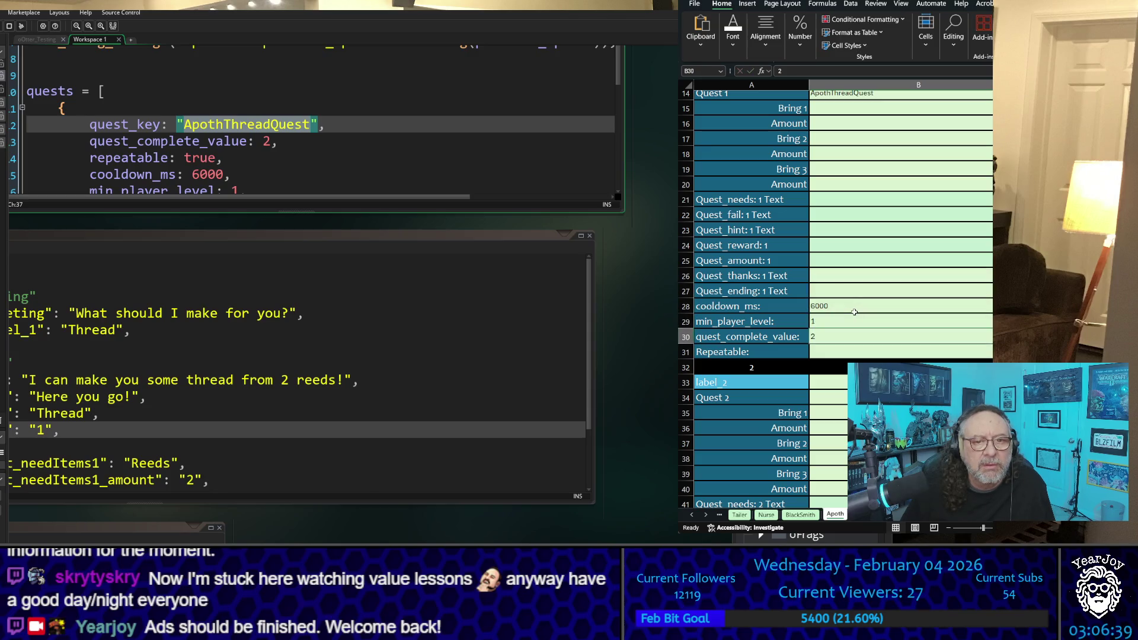
Set quest 1's Repeatable value to TRUE
scroll(320, 118, "down", 3)
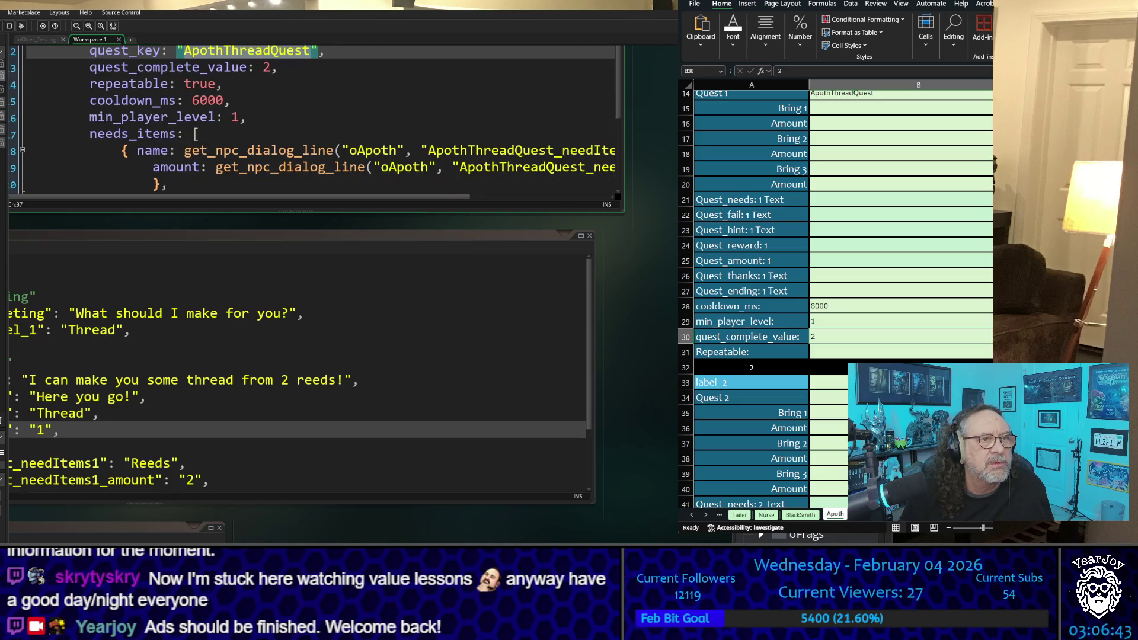
scroll(320, 119, "up", 1)
left_click(828, 355)
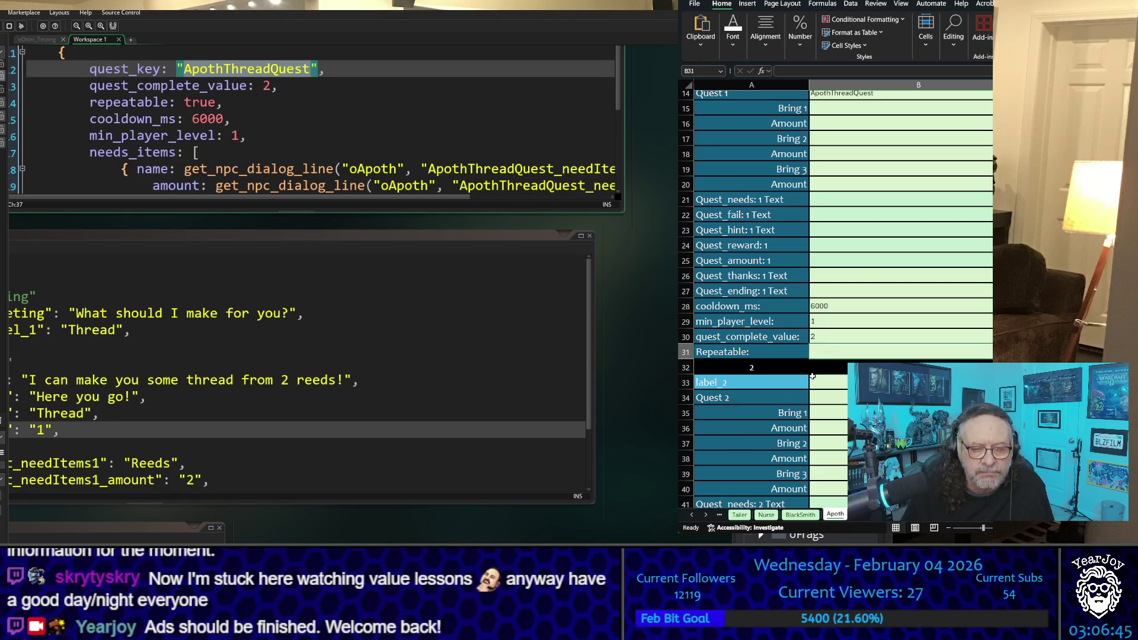
type("tru")
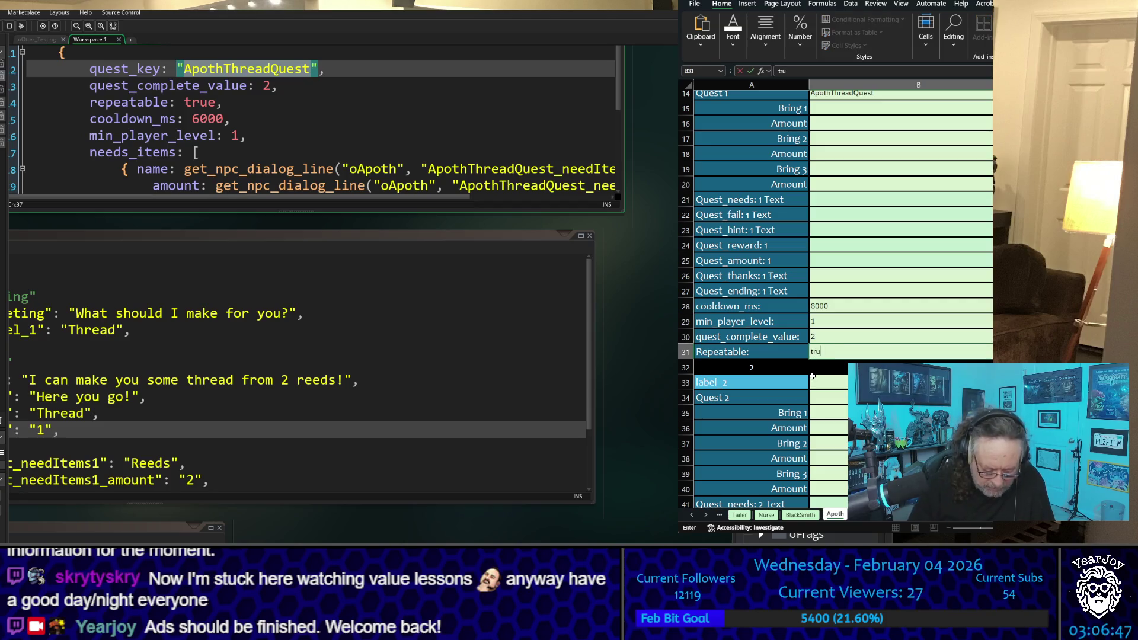
type("e")
left_click(925, 289)
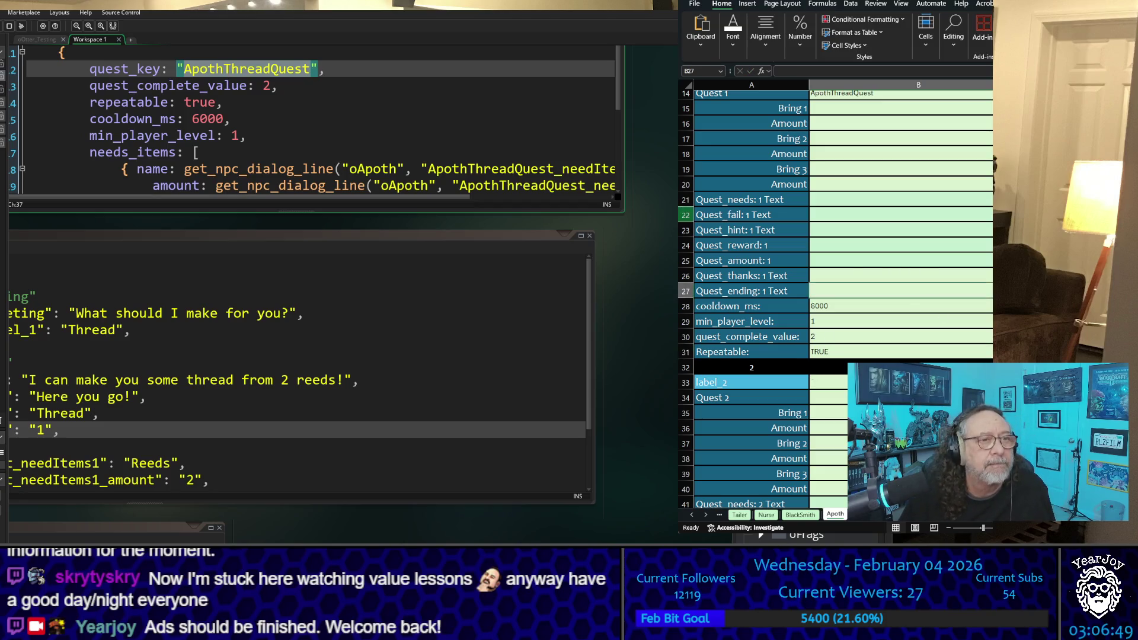
scroll(311, 118, "down", 1)
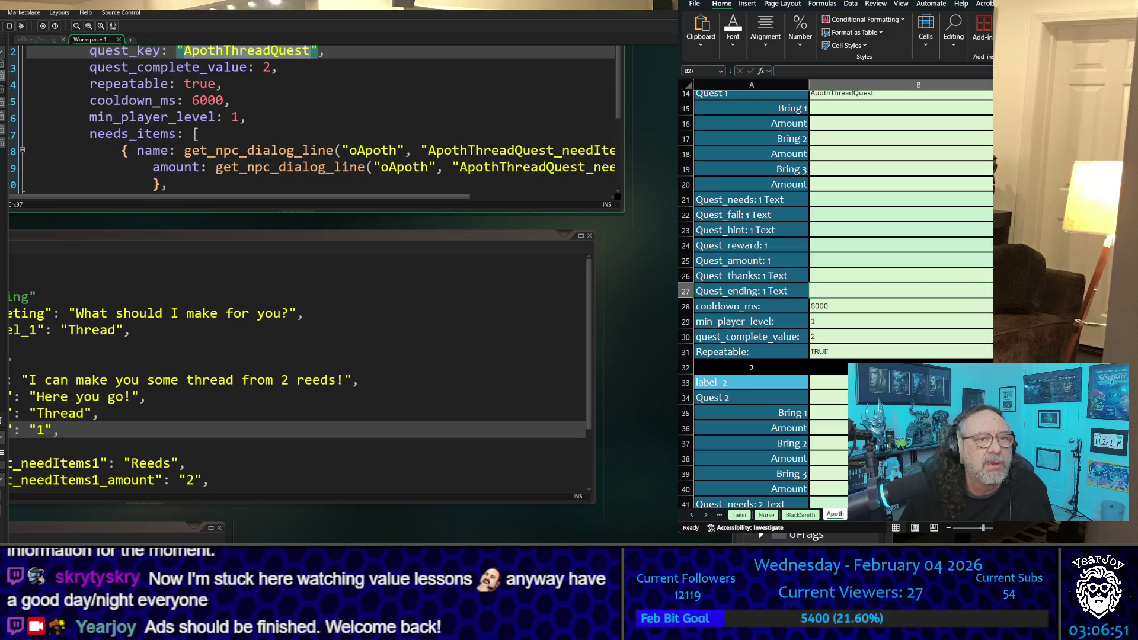
Pan the GameMaker workspace until the whole dia_oApoth dialog code with ApothThreadQuest lines shows
left_click(457, 204)
scroll(488, 199, "right", 3)
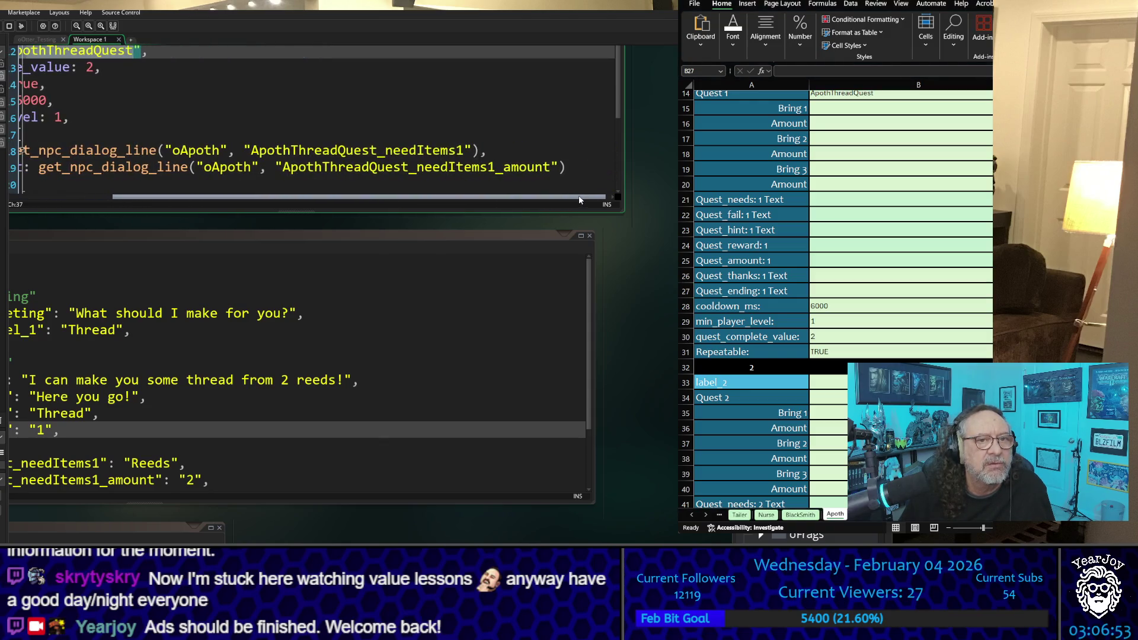
left_click(320, 330)
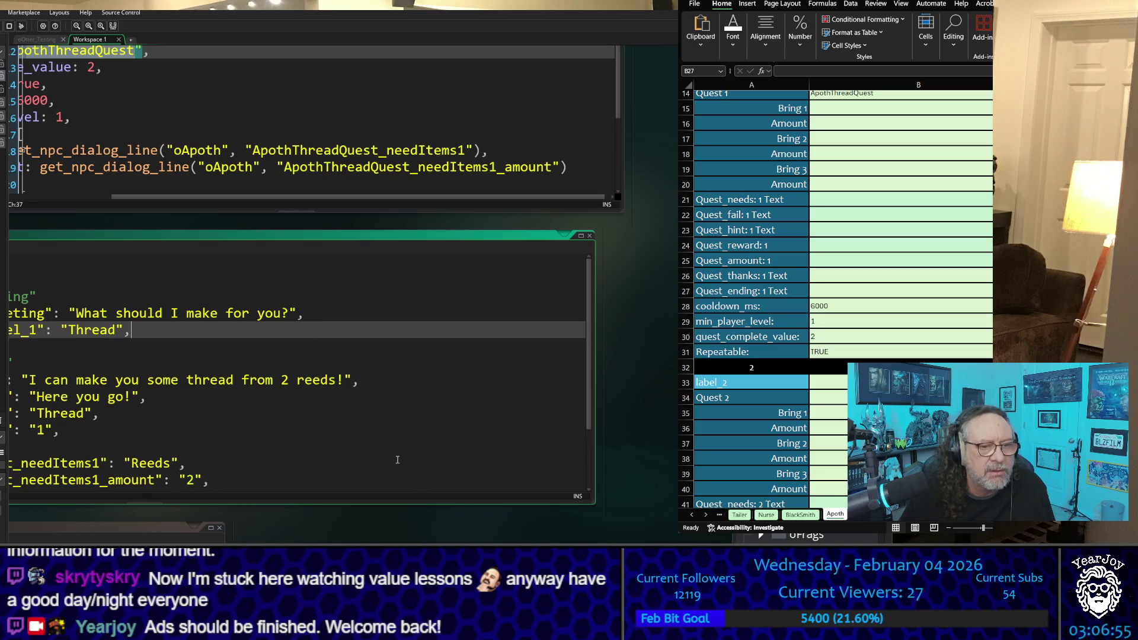
left_click(328, 415)
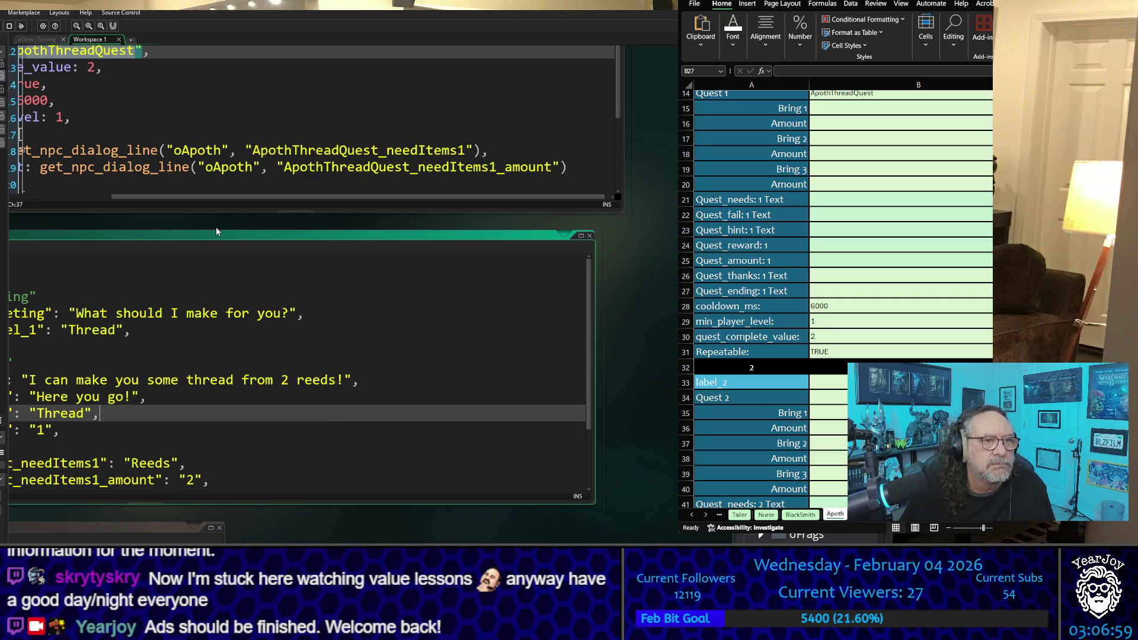
mouse_move(216, 227)
left_mouse_down()
mouse_move(357, 230)
mouse_move(463, 194)
mouse_move(436, 159)
left_mouse_up()
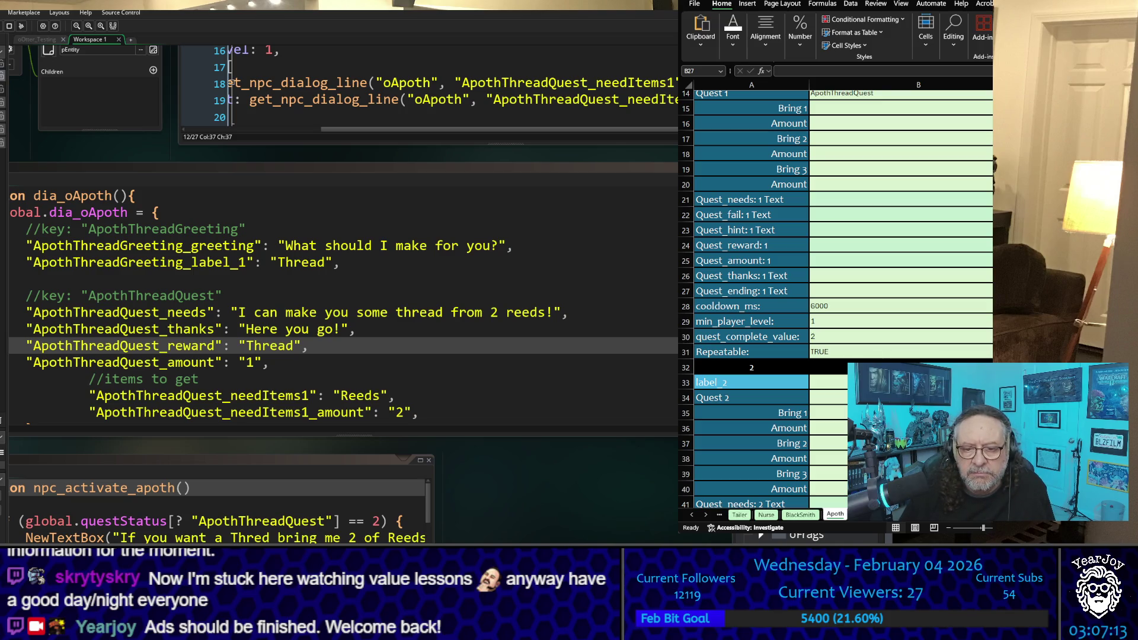
key("alt+Tab")
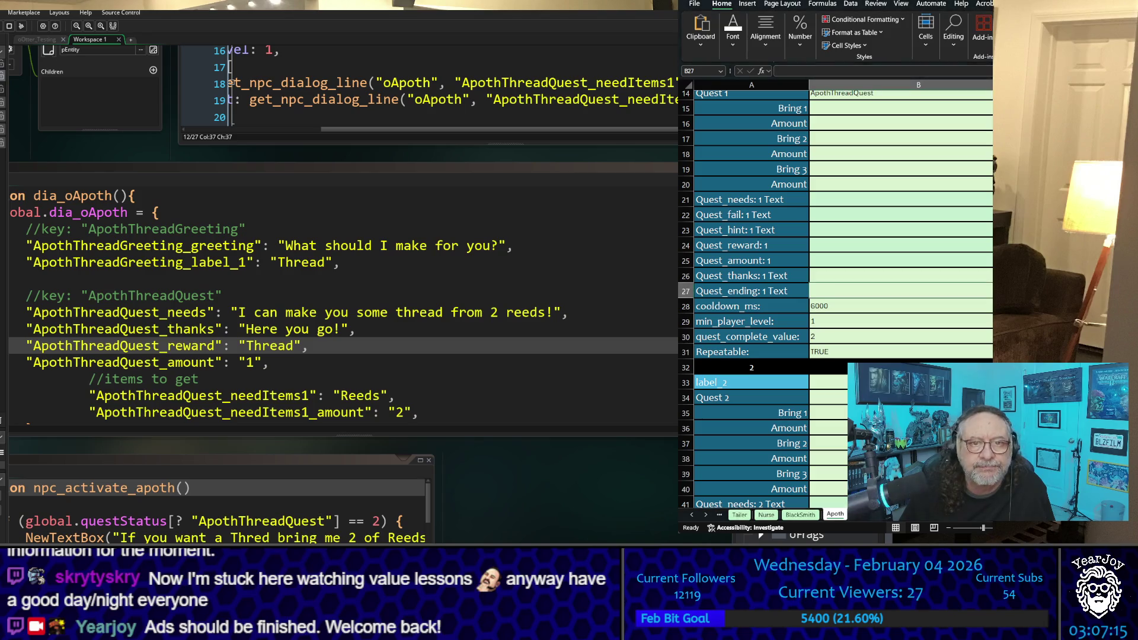
scroll(864, 215, "up", 3)
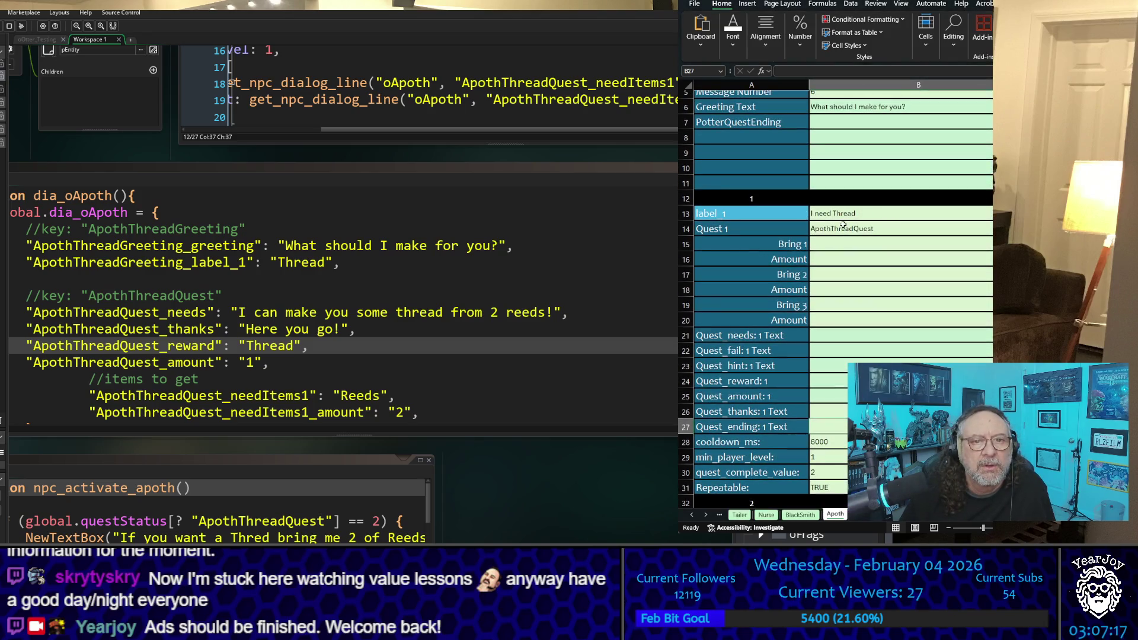
Copy Reeds from the dialog code into quest 1's Bring 1 cell and set its Amount to 2
left_click(355, 312)
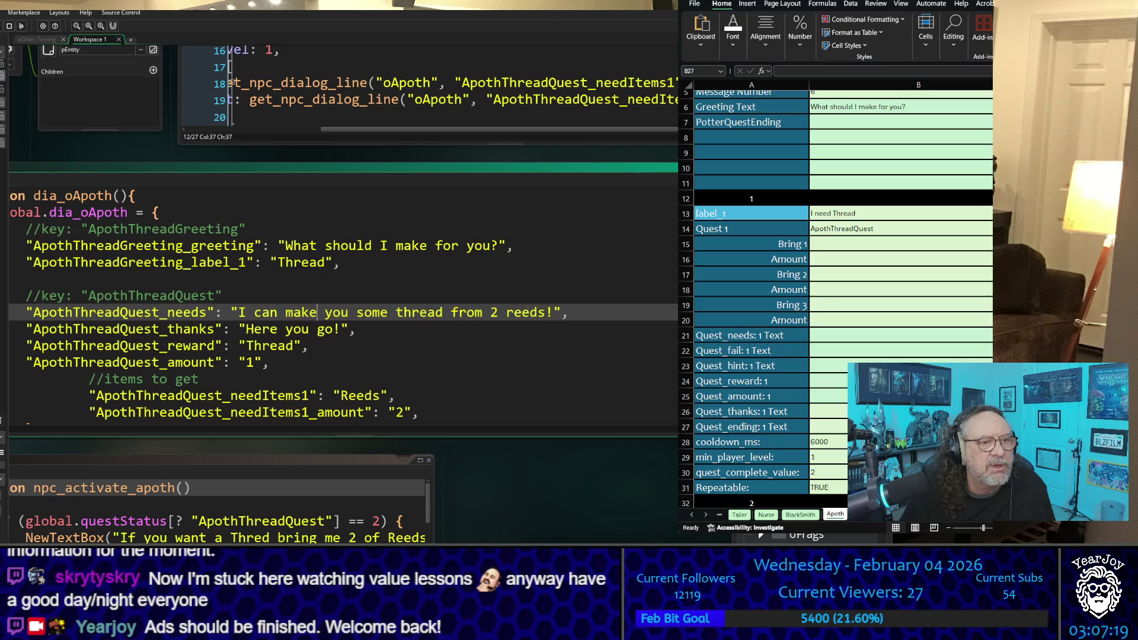
left_click(356, 395)
double_click(358, 395)
key("ctrl+c")
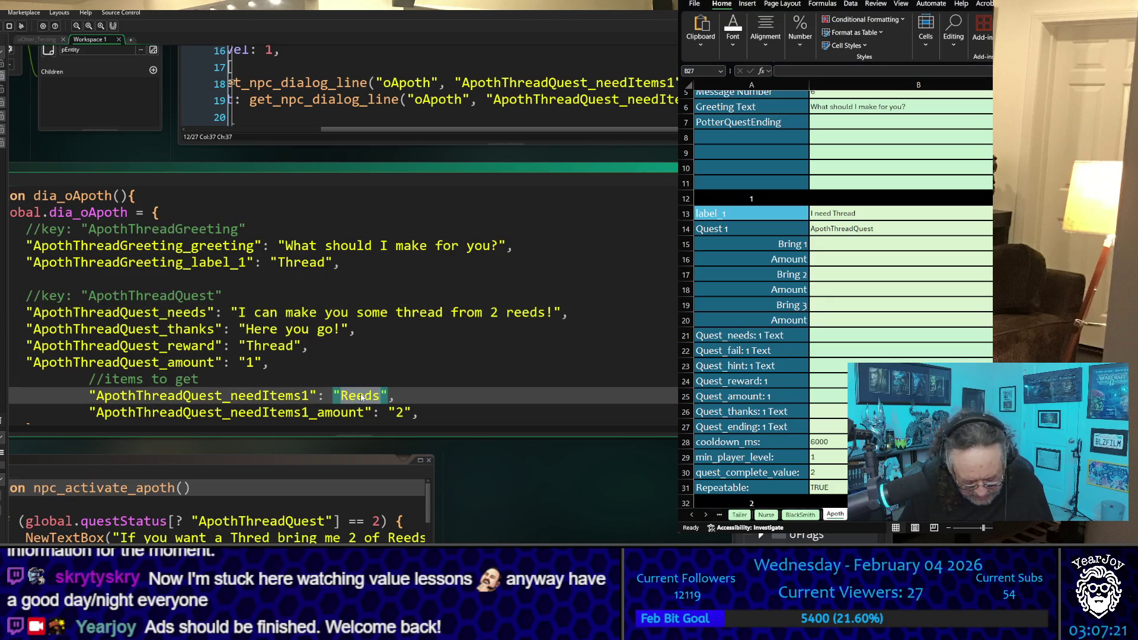
left_click(859, 15)
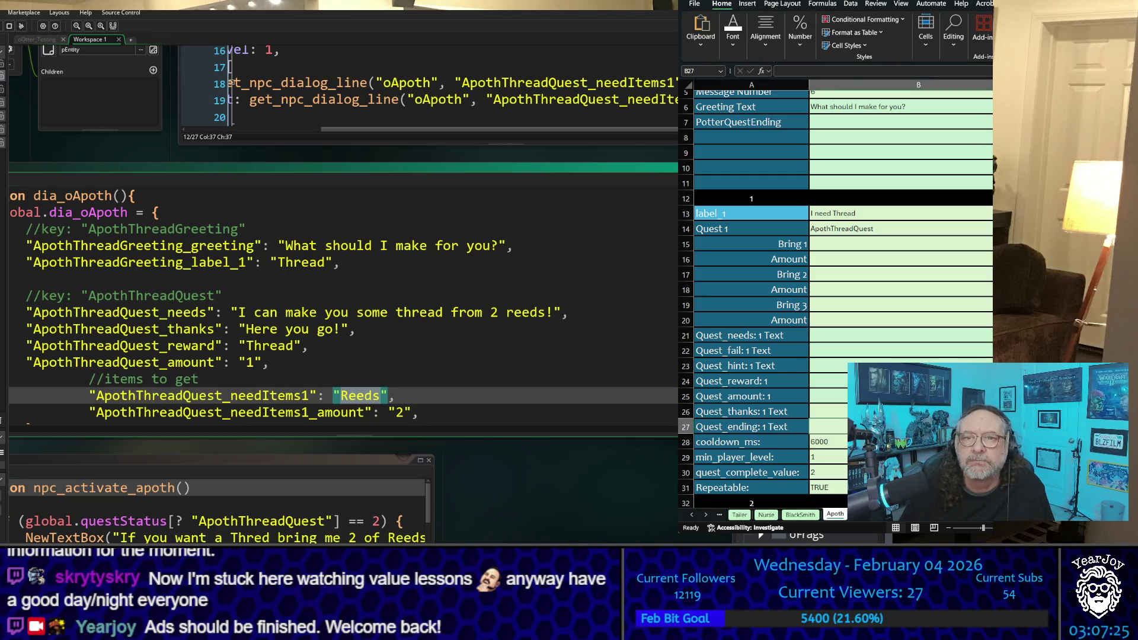
left_click(841, 247)
key("ctrl+v")
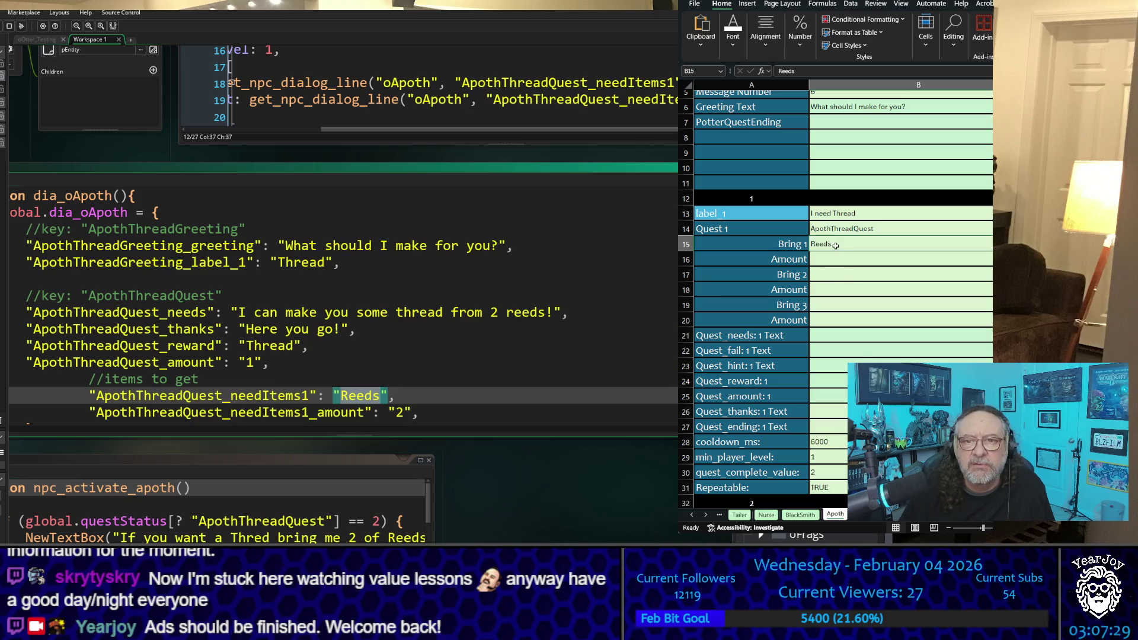
left_click(837, 255)
type("2")
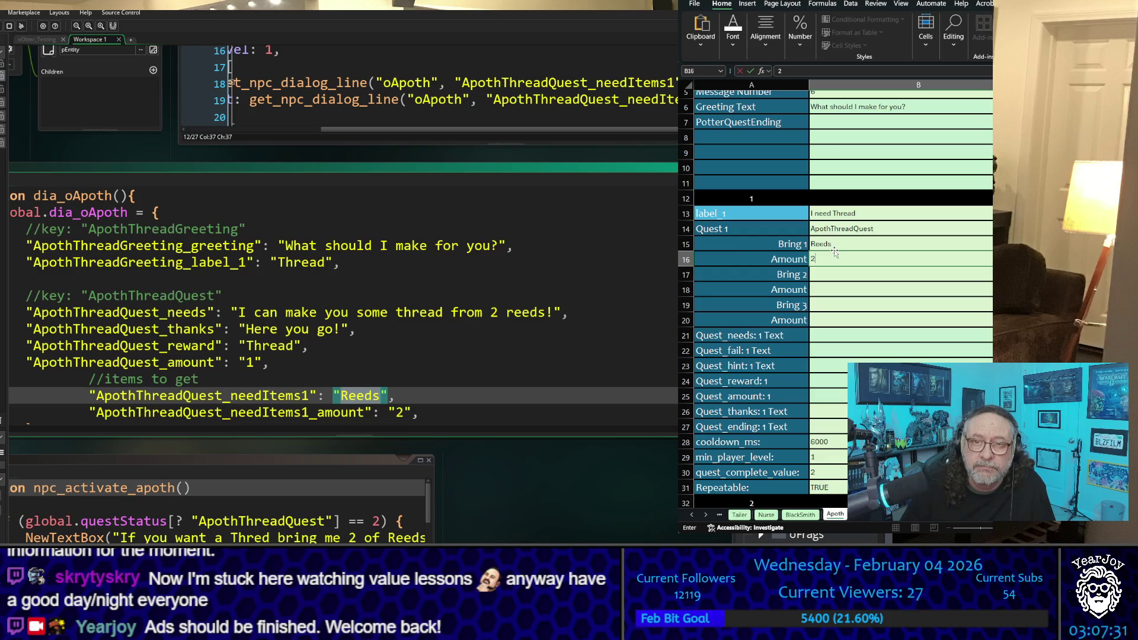
scroll(344, 302, "down", 2)
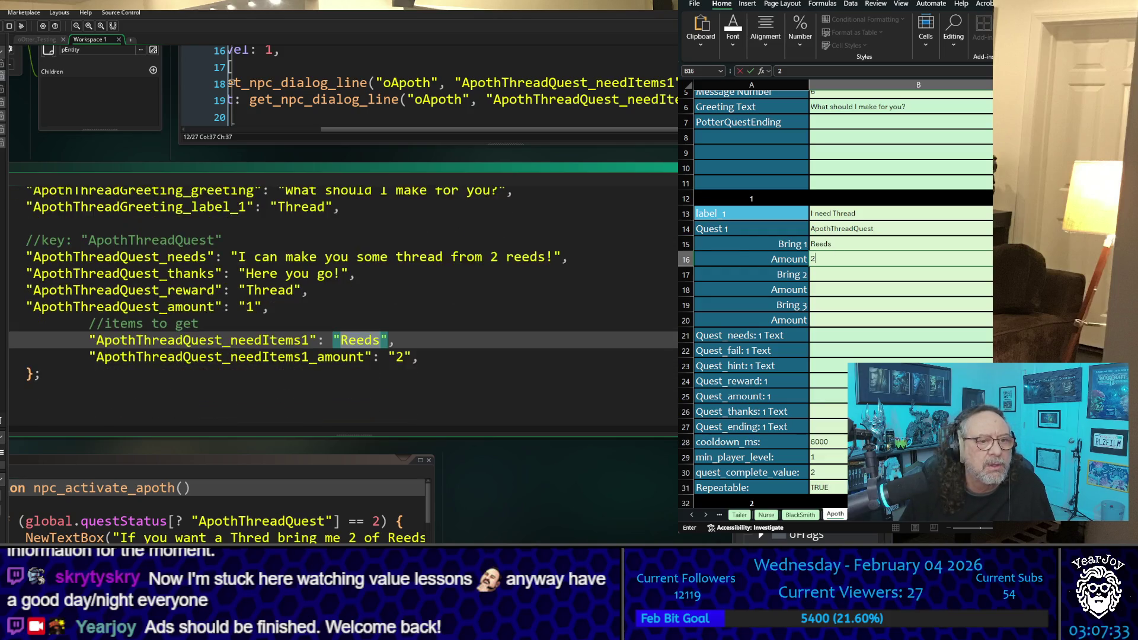
left_click(892, 289)
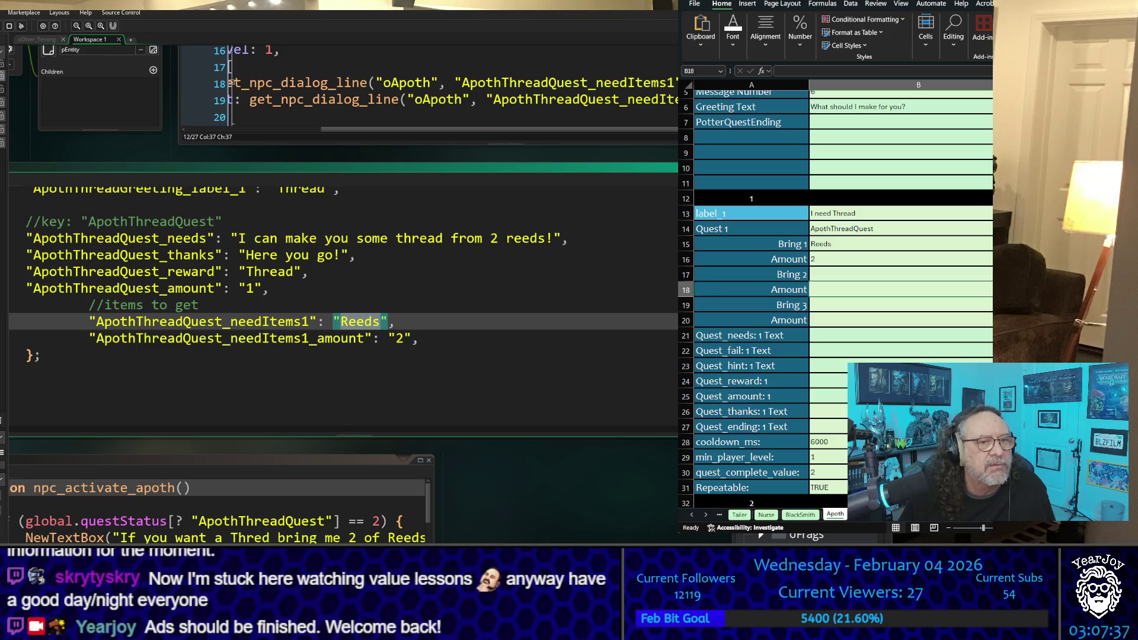
Paste the needs dialog line into Quest_needs and 'Here you go!' into Quest_thanks
left_click_drag(237, 238, 561, 240)
key("ctrl+c")
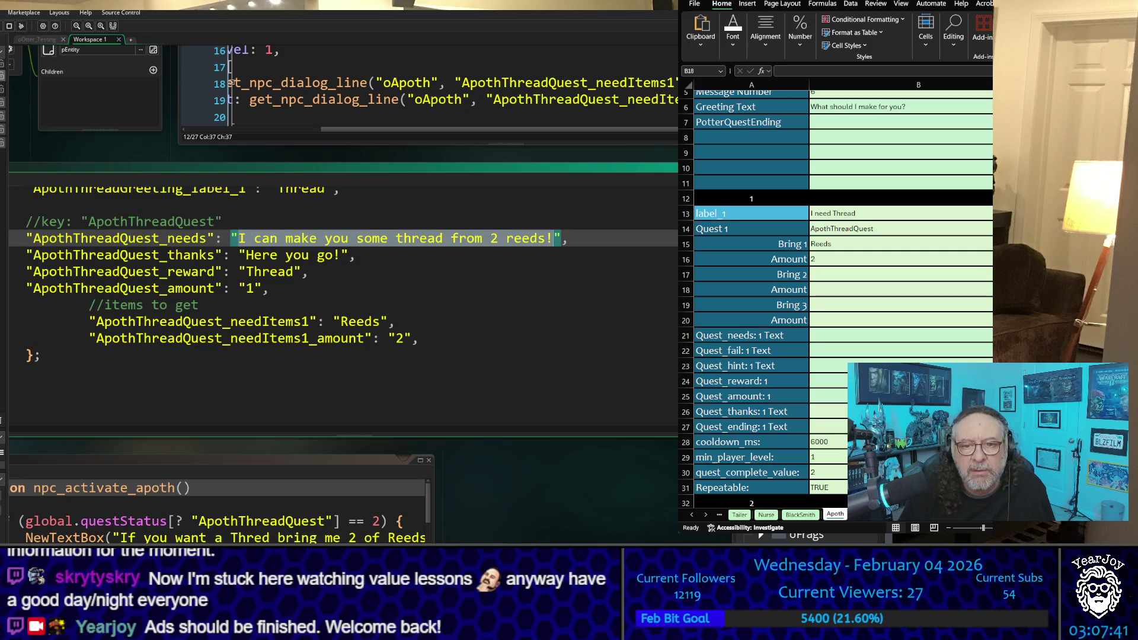
left_click(900, 336)
key("ctrl+v")
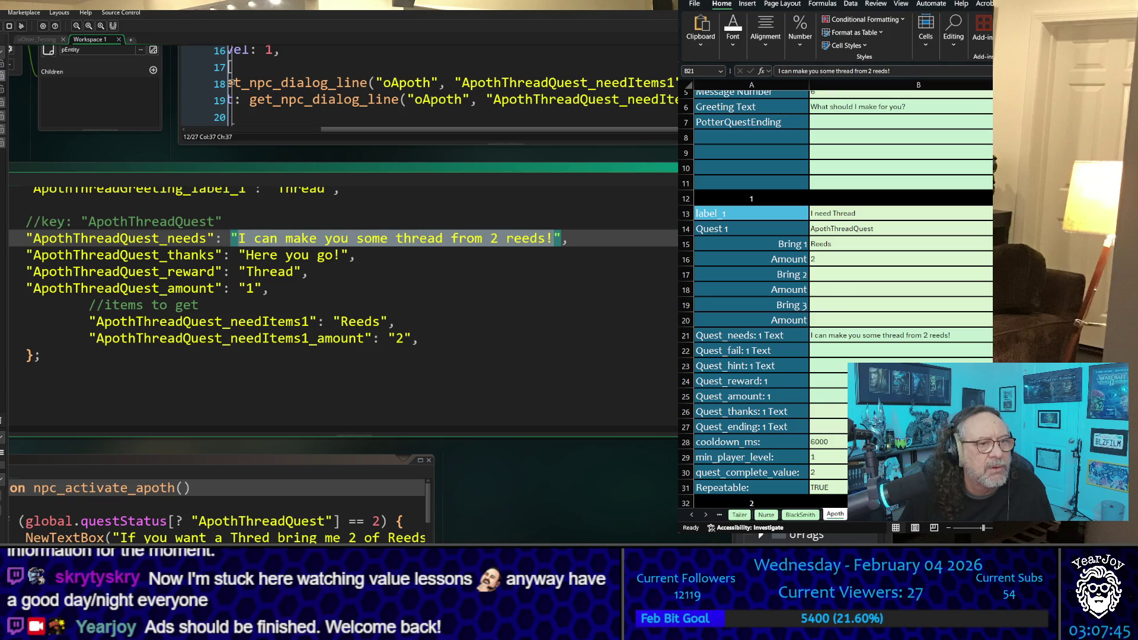
left_click_drag(239, 255, 349, 255)
key("ctrl+c")
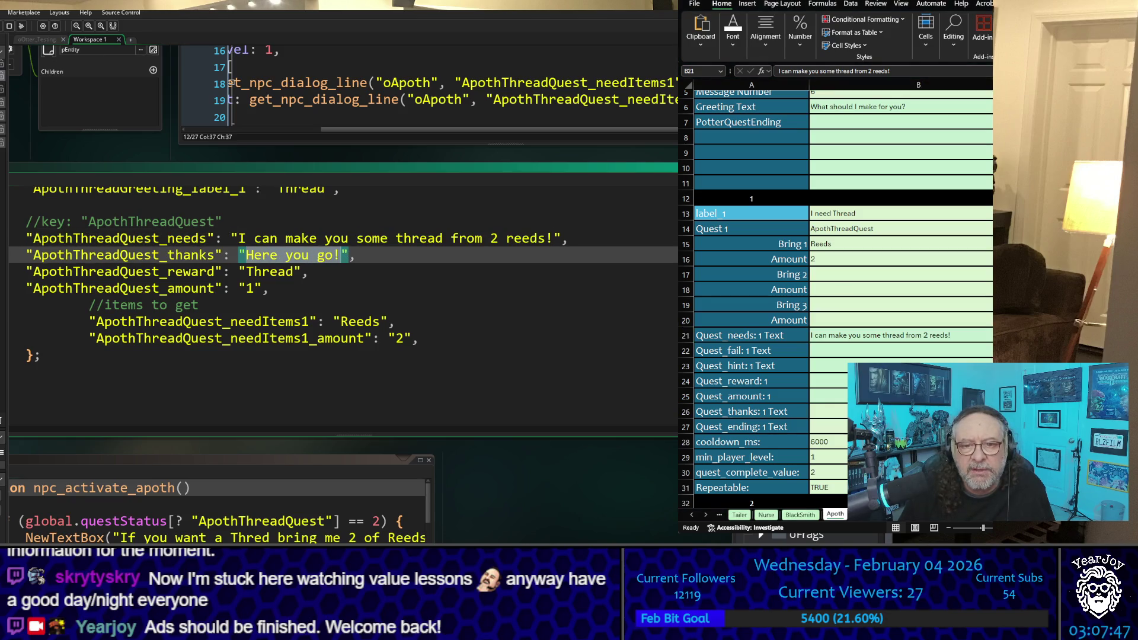
left_click(847, 335)
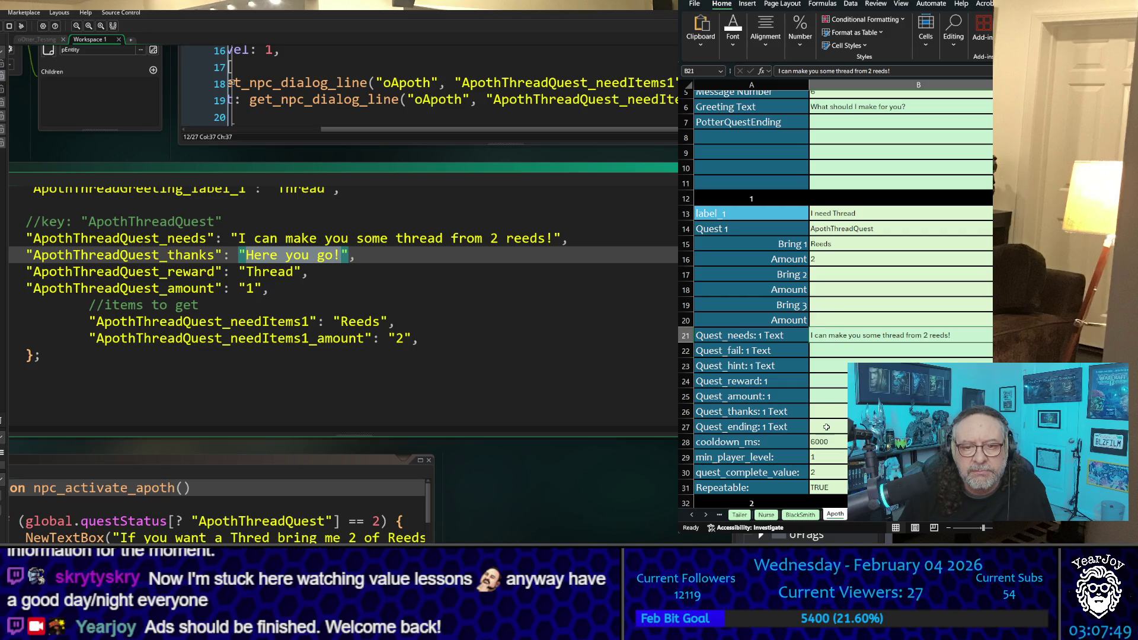
left_click(841, 412)
key("ctrl+v")
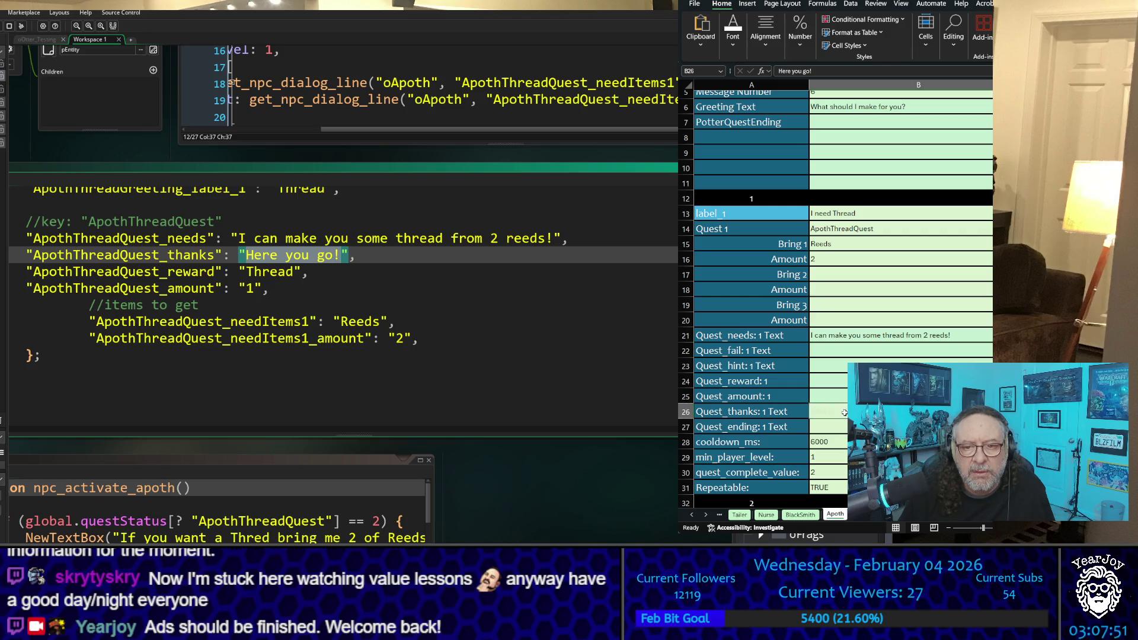
Paste Thread as the Quest_reward and set the reward amount to 1
left_click_drag(238, 271, 301, 272)
key("ctrl+c")
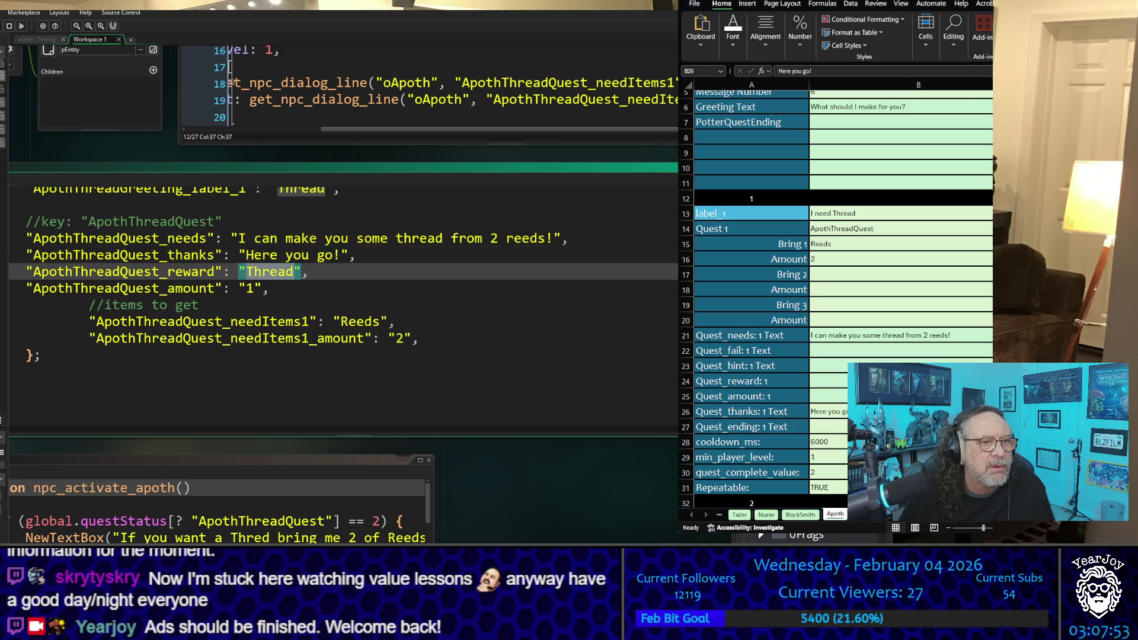
left_click(844, 386)
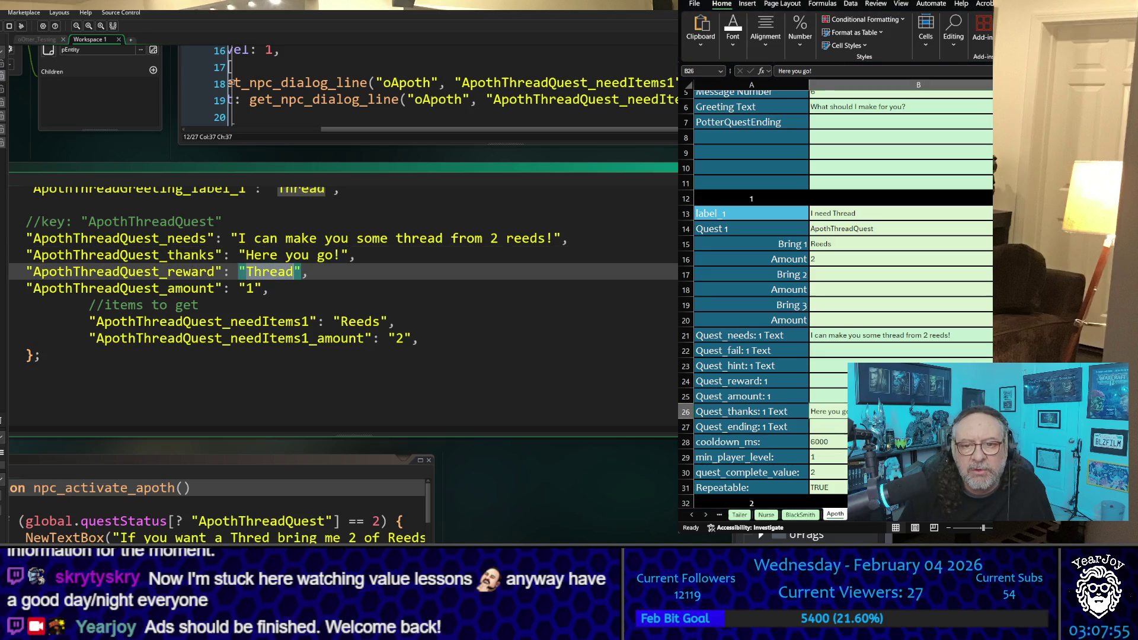
left_click(842, 384)
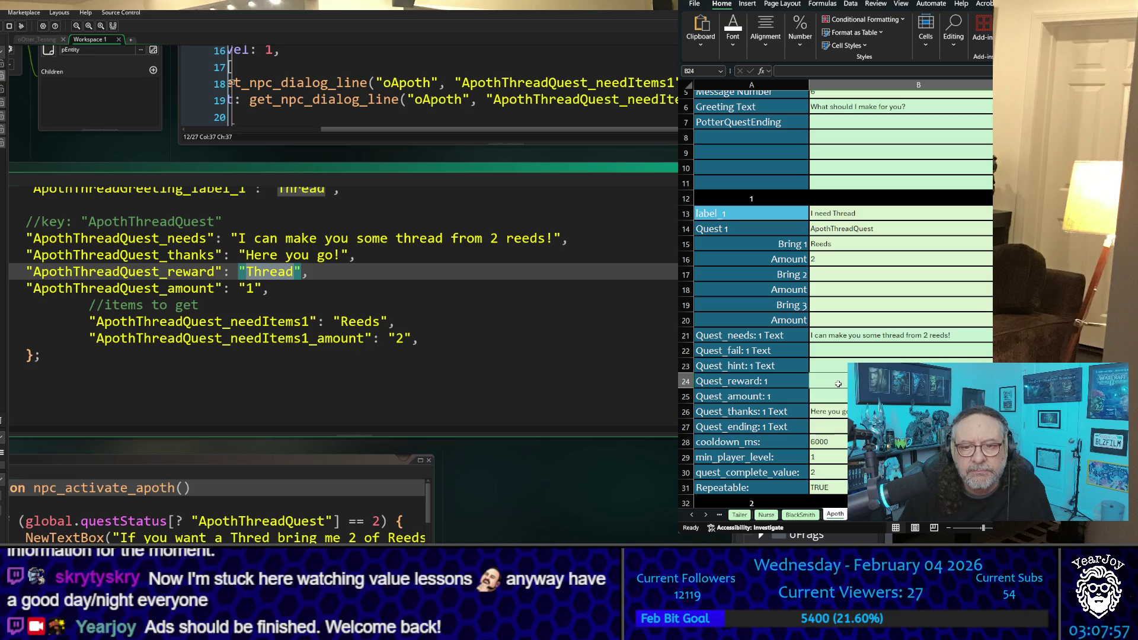
key("ctrl+v")
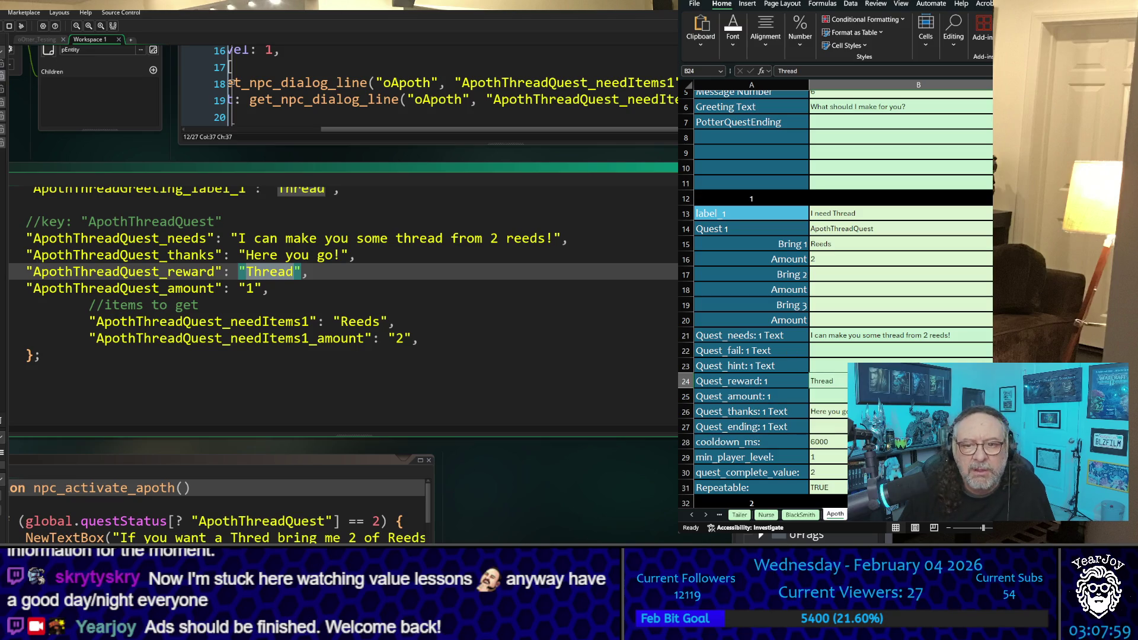
key("Return")
type("1")
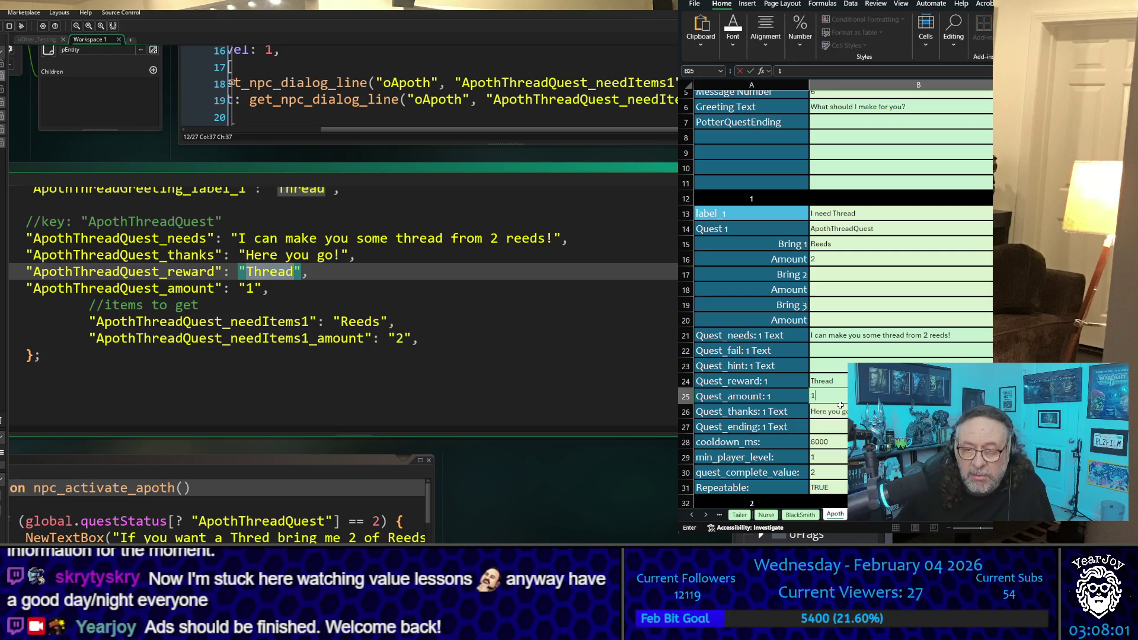
left_click(872, 321)
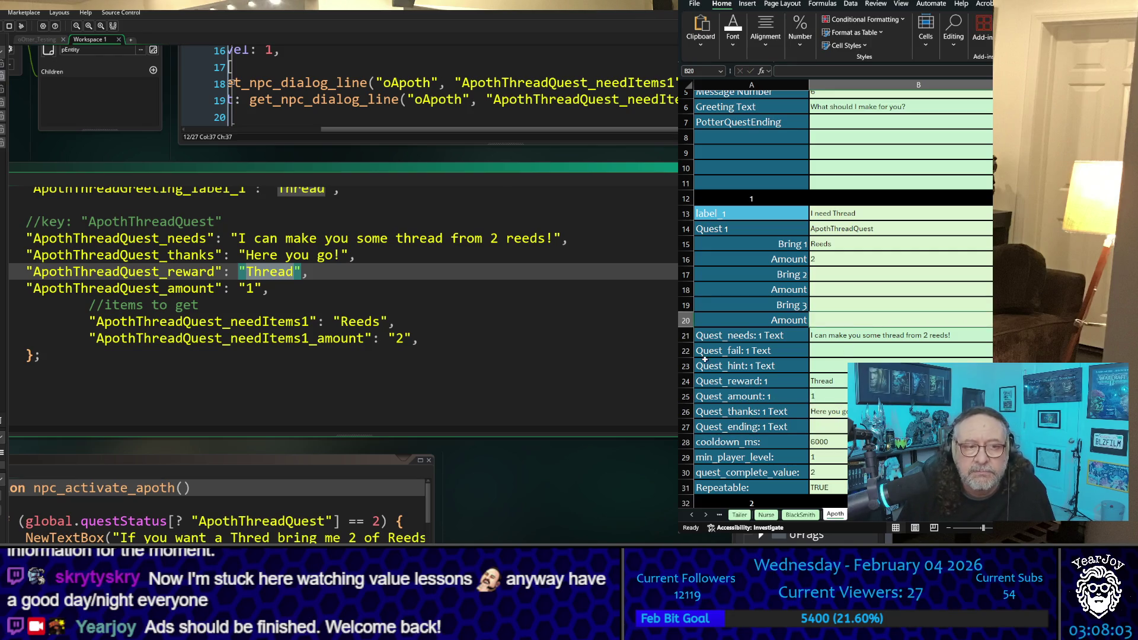
left_click(358, 271)
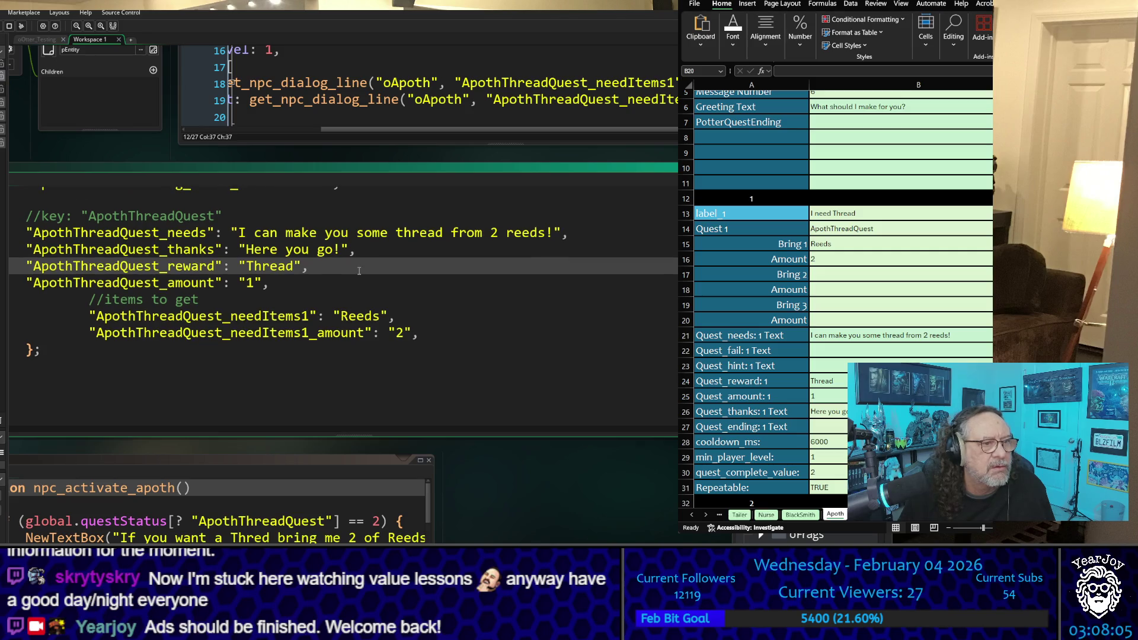
scroll(358, 270, "up", 2)
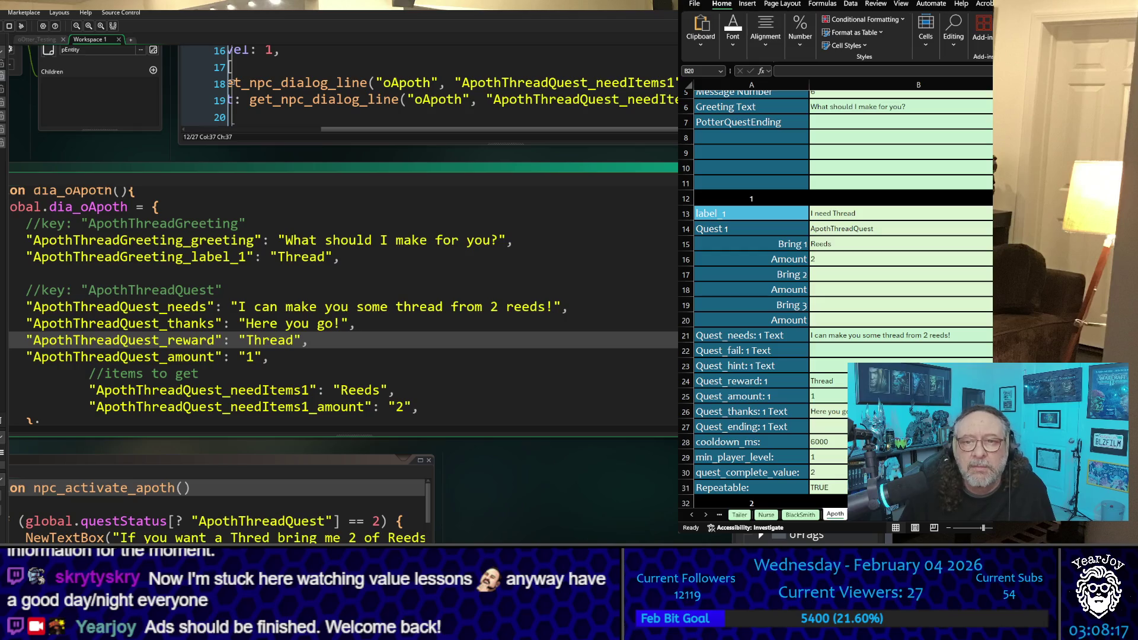
Enter the Quest_hint text 'Go to the River!' in B23 of the Apoth sheet
scroll(836, 297, "down", 2)
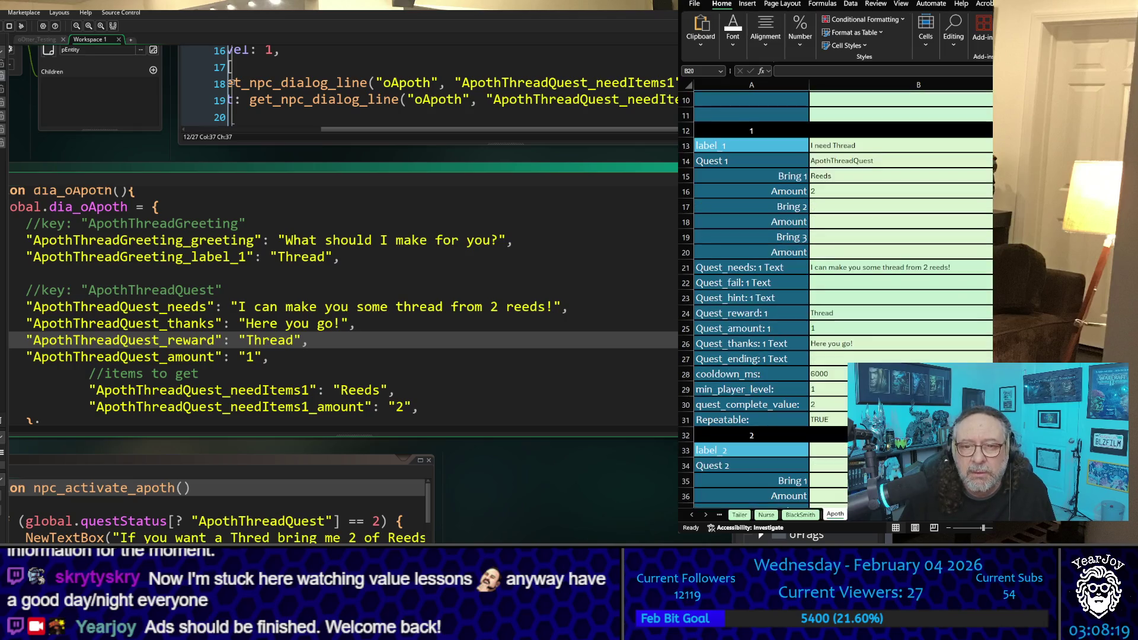
key("alt+Tab")
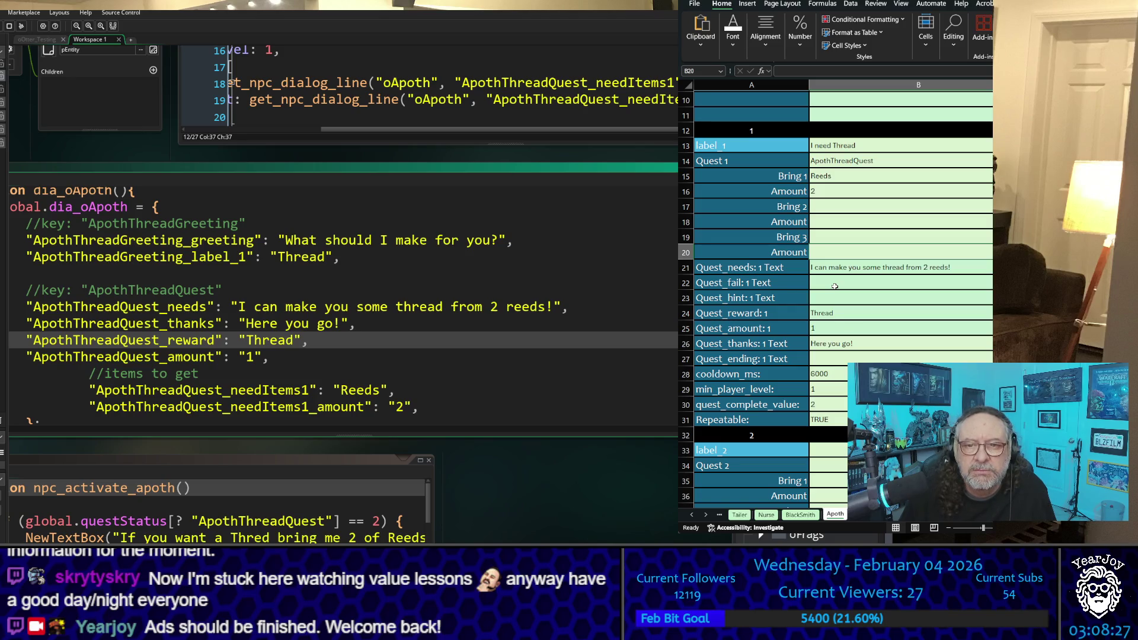
left_click(834, 286)
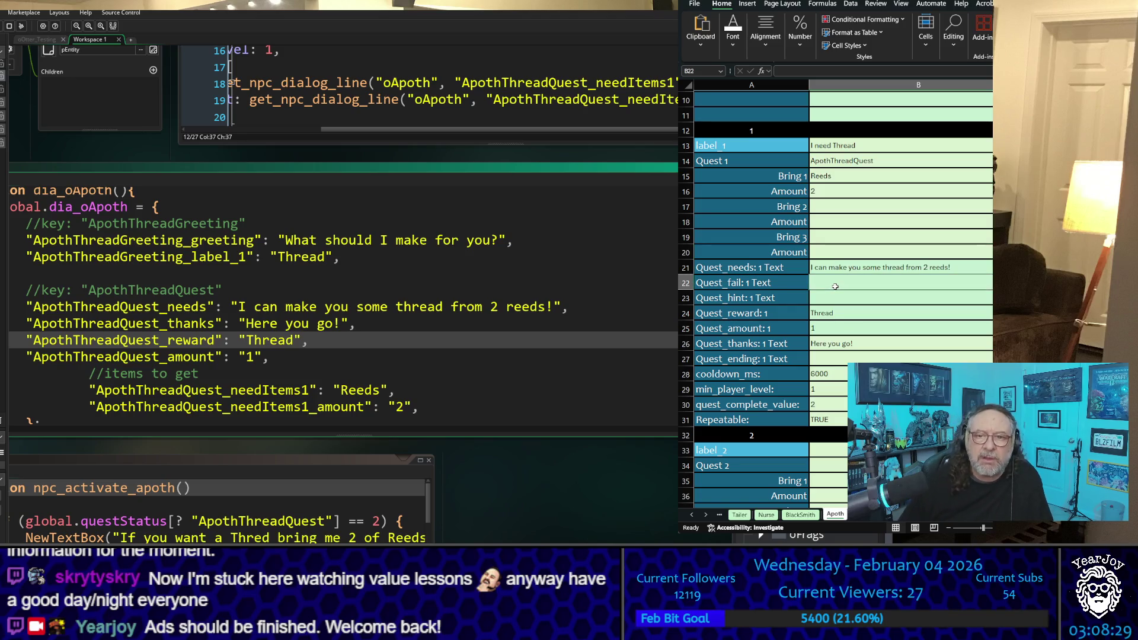
key("Return")
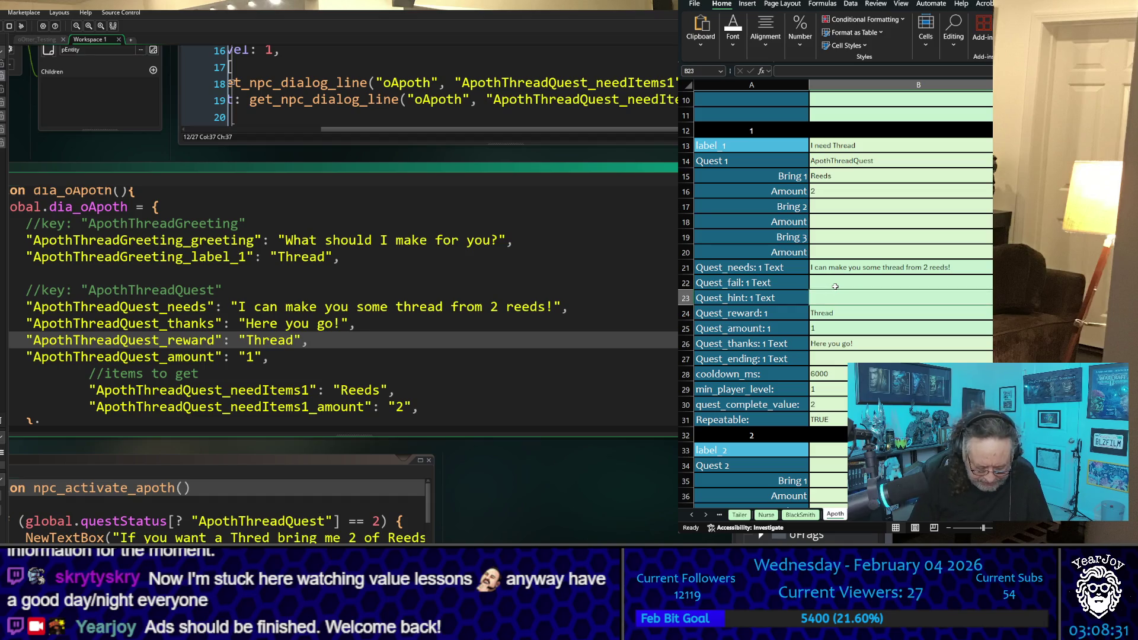
type("Go")
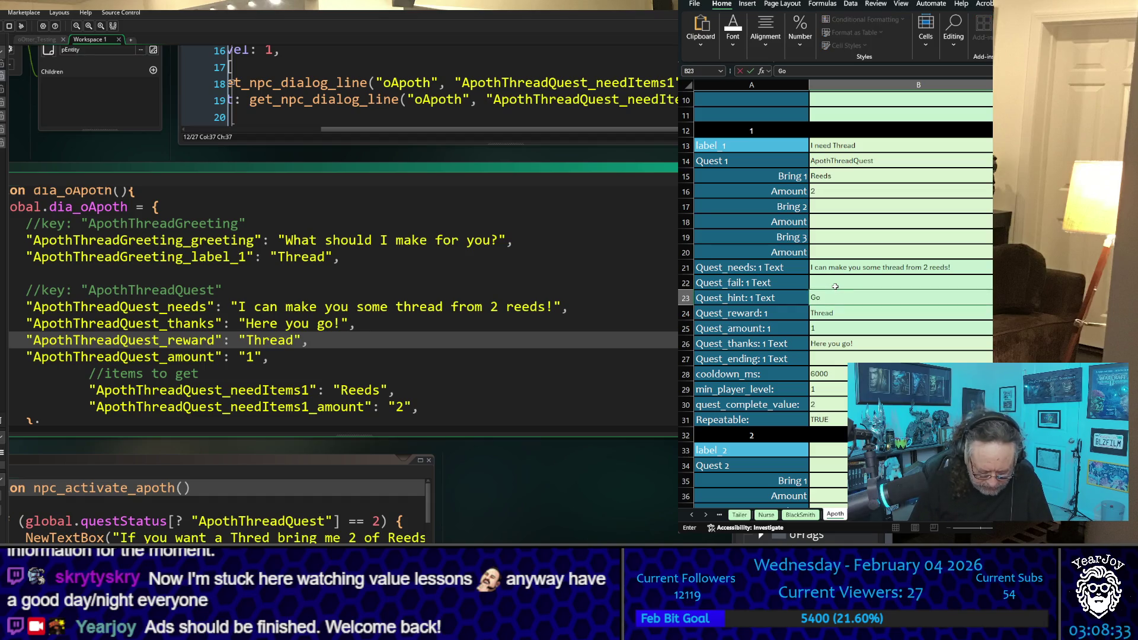
type(" to the Ri")
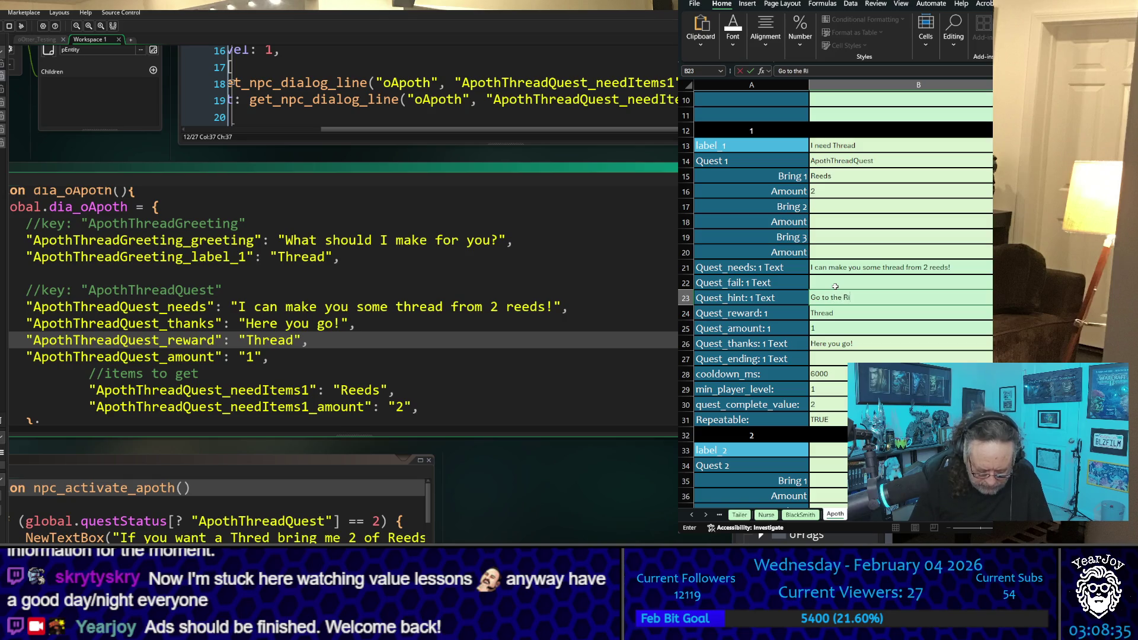
type("ver!")
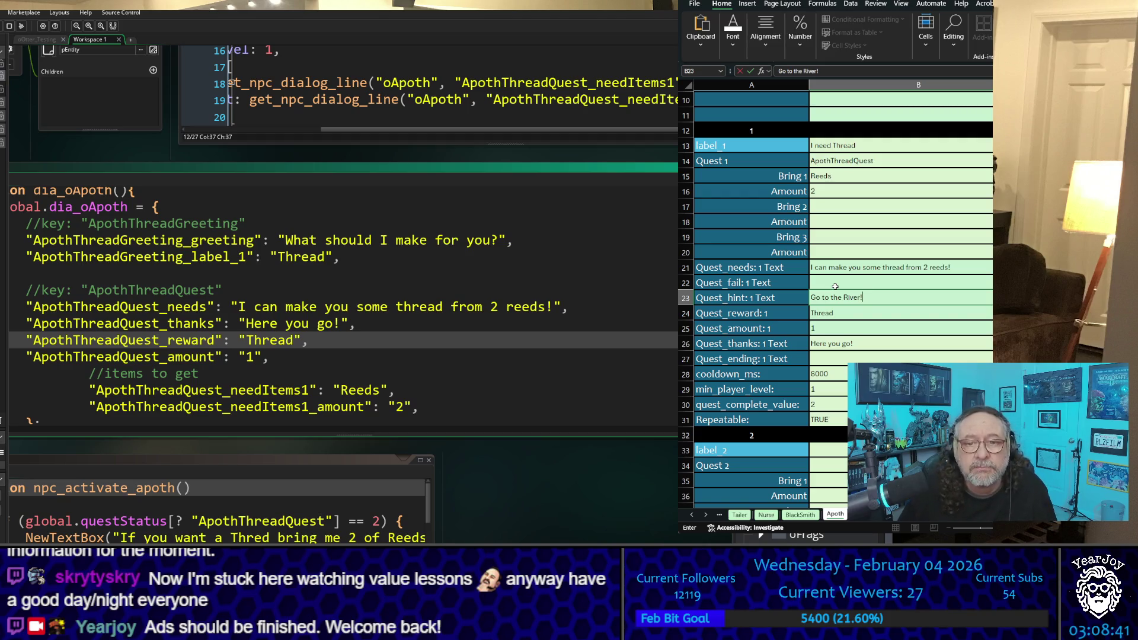
left_click(835, 287)
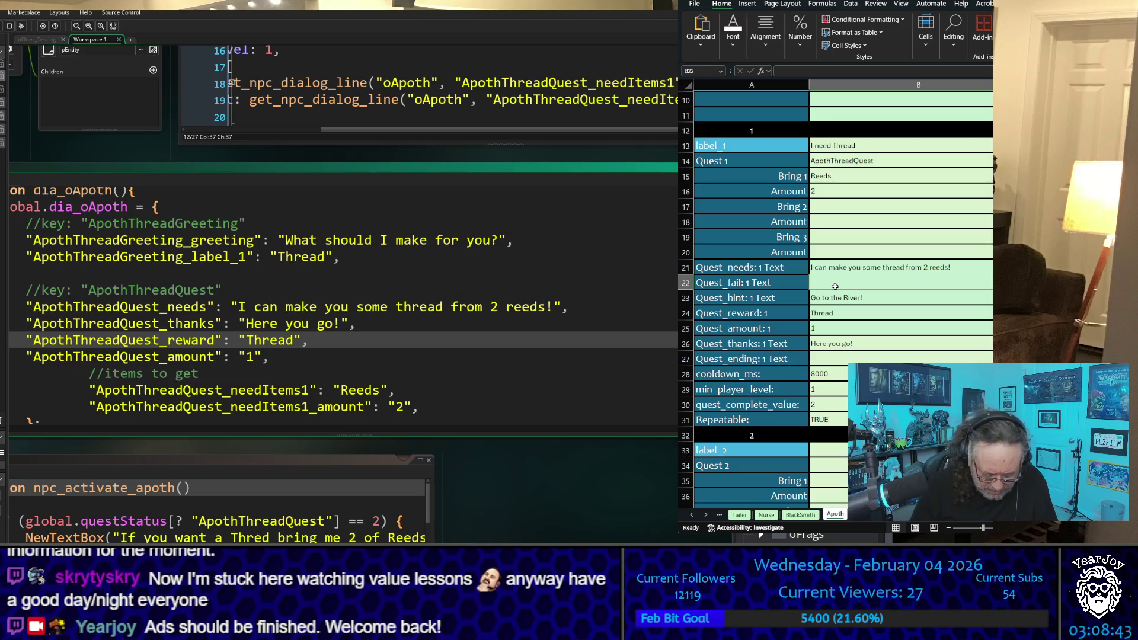
Fill Quest_fail with 'Did you bring the reeds?' and Quest_ending with 'Come back if you need anything else'
type("Di")
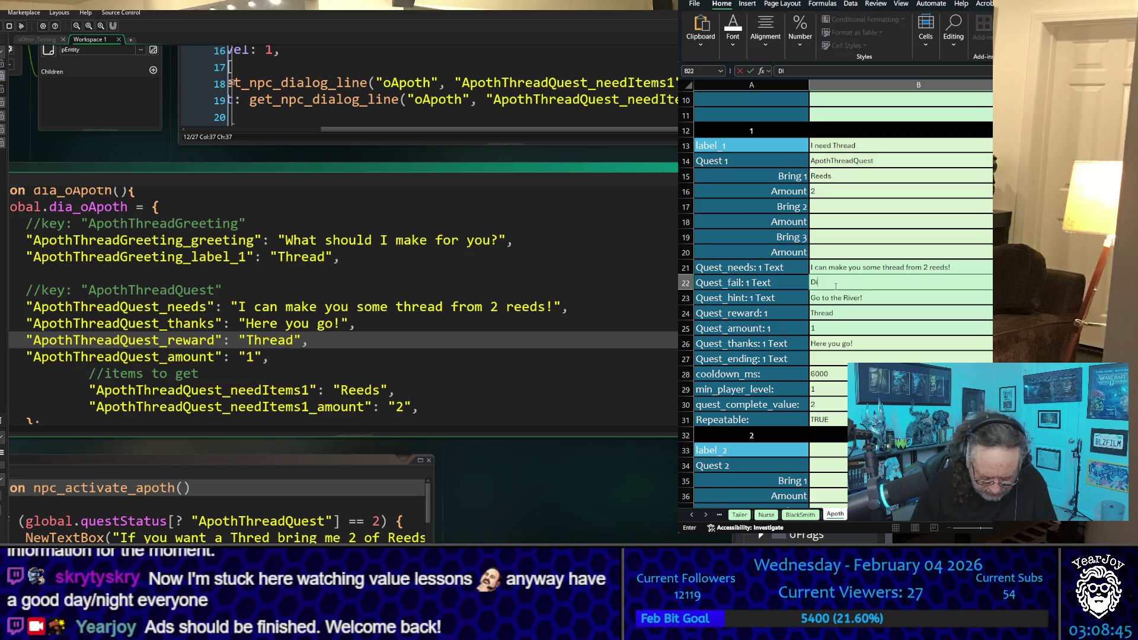
type("d you b")
type("ring the re")
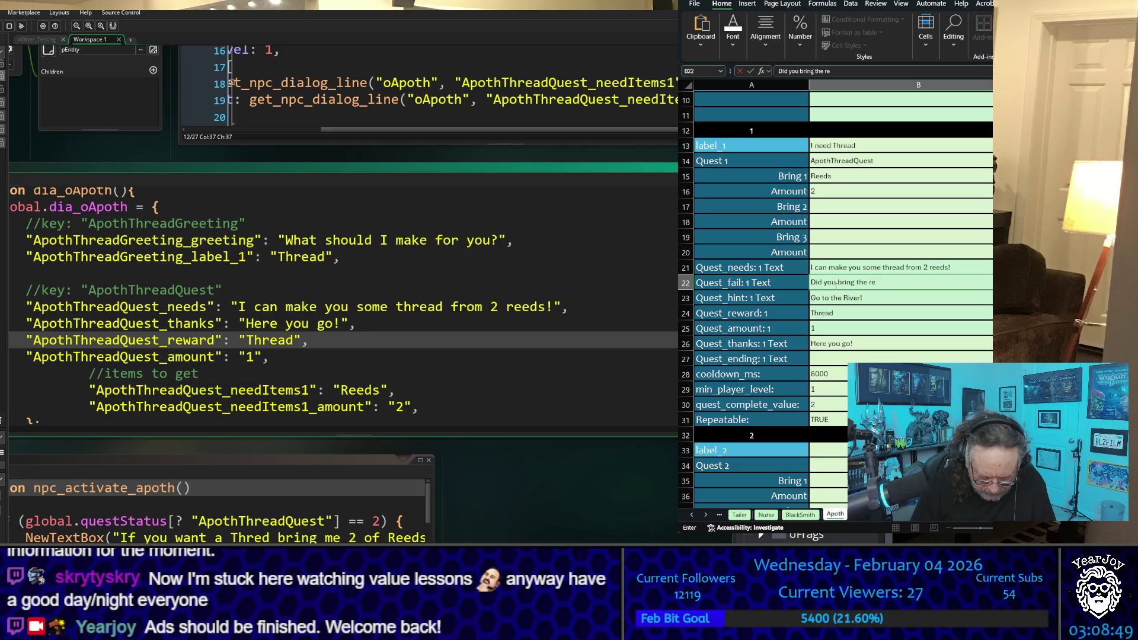
type("eds?")
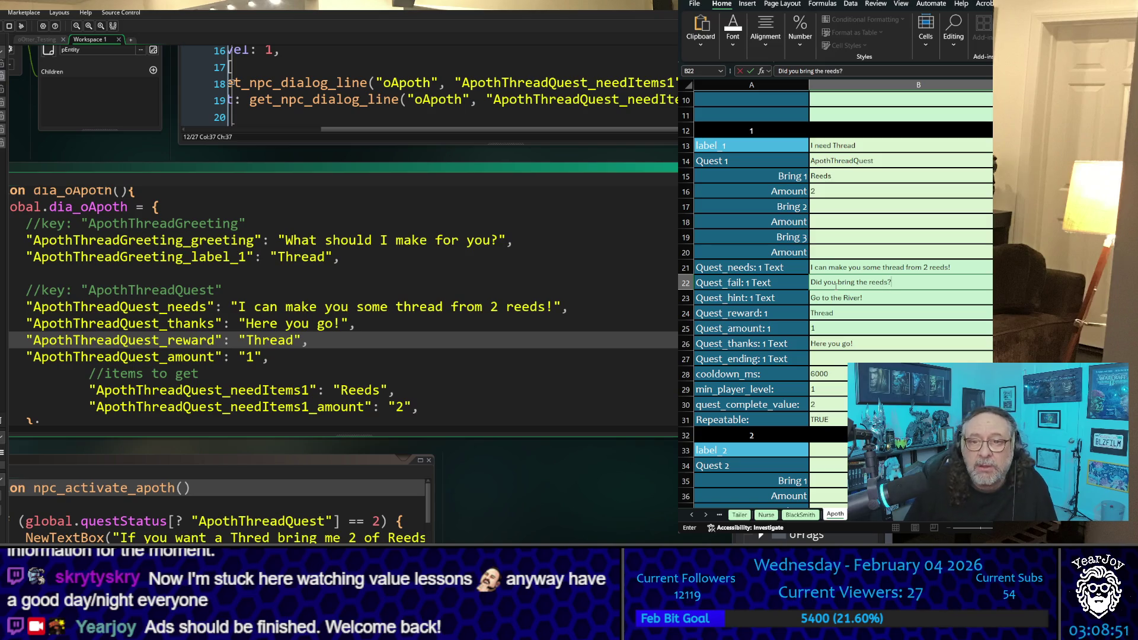
key("Return")
key("Down")
key("Down")
key("Down")
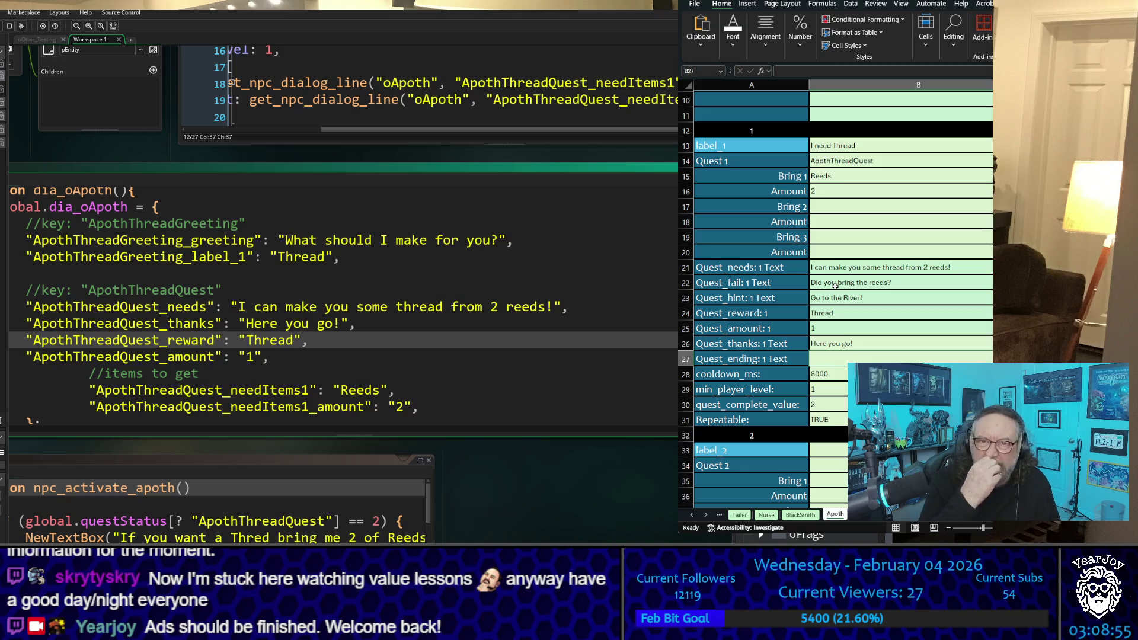
type("Com")
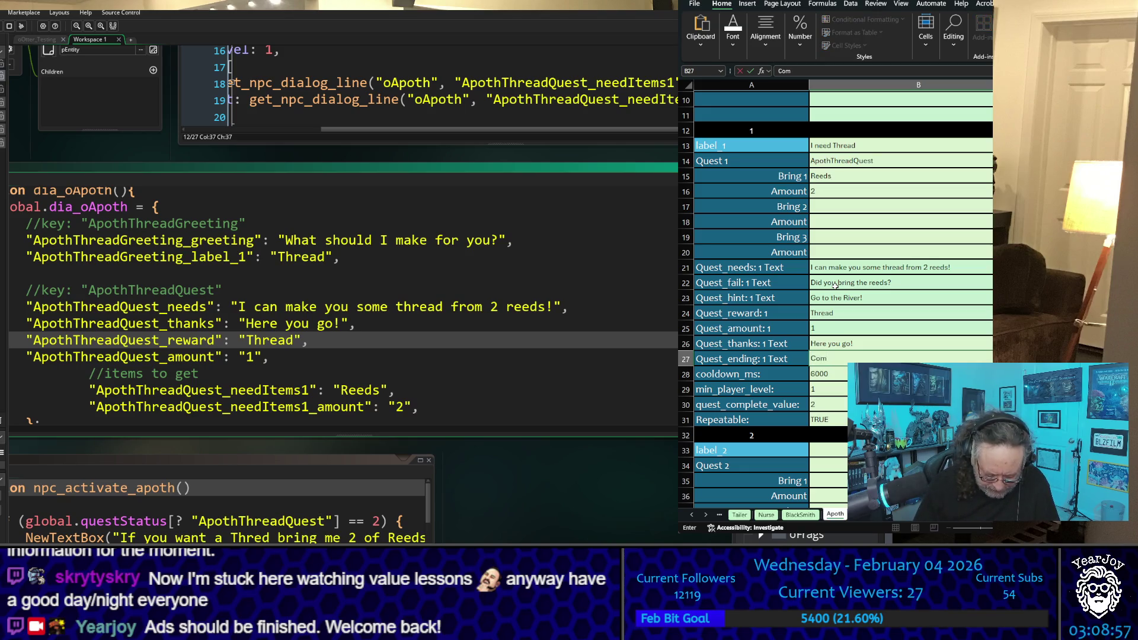
type("e back if yo")
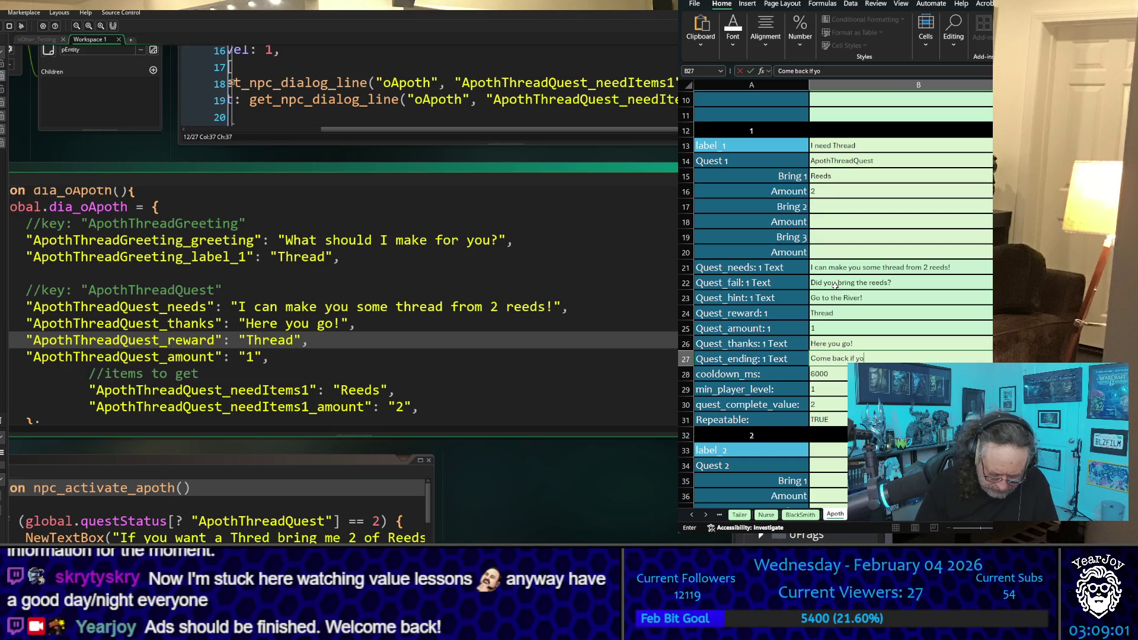
type("u need anyth")
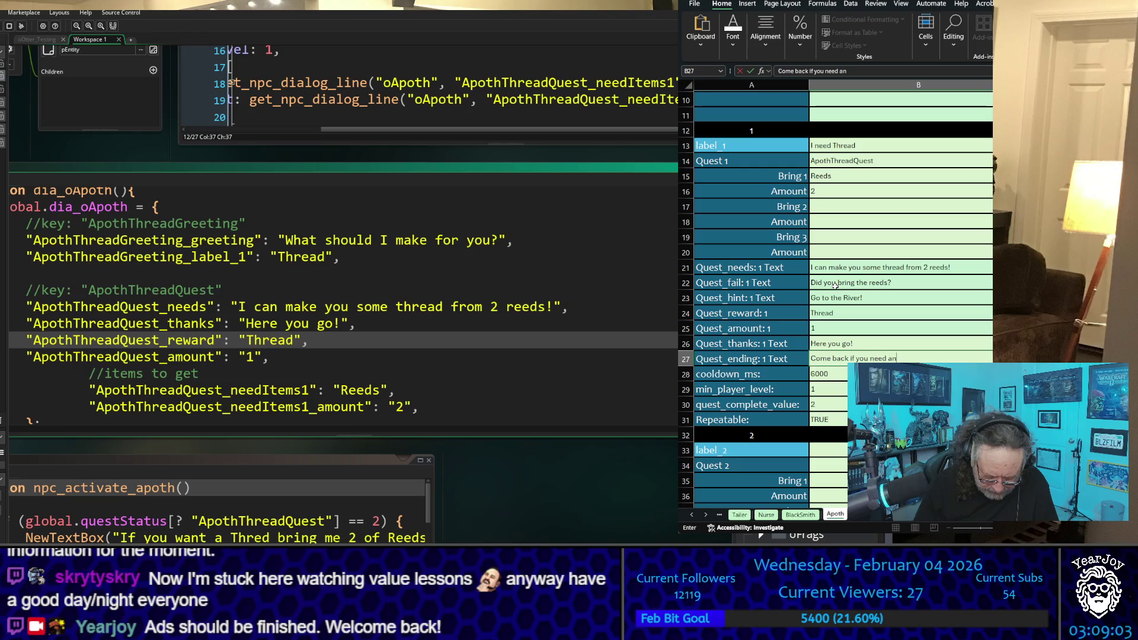
type("ing ")
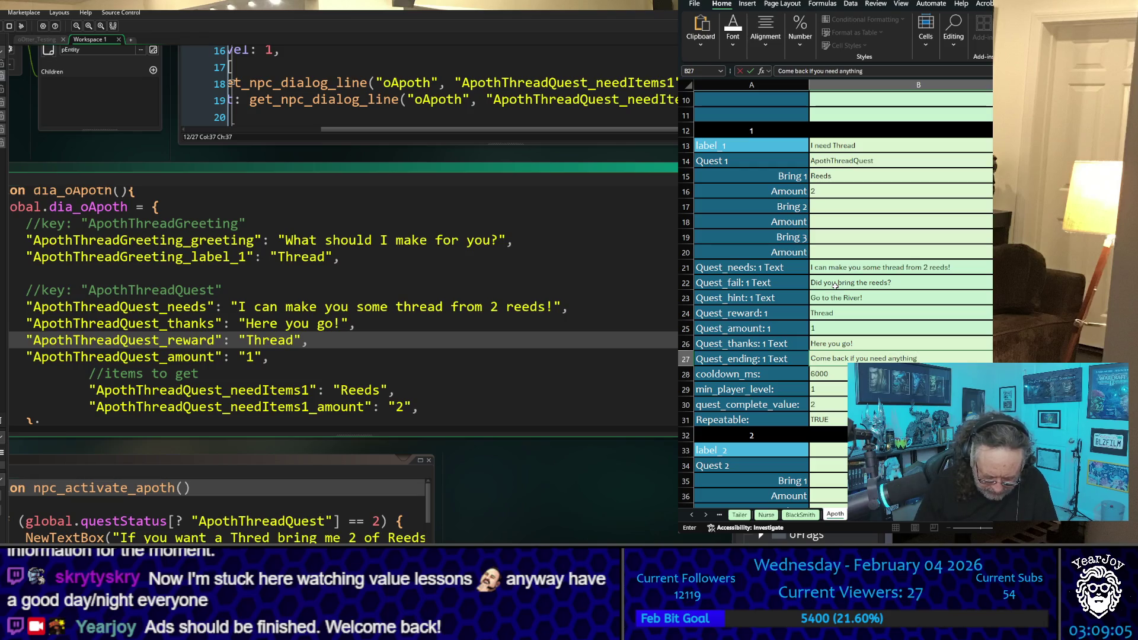
type("else")
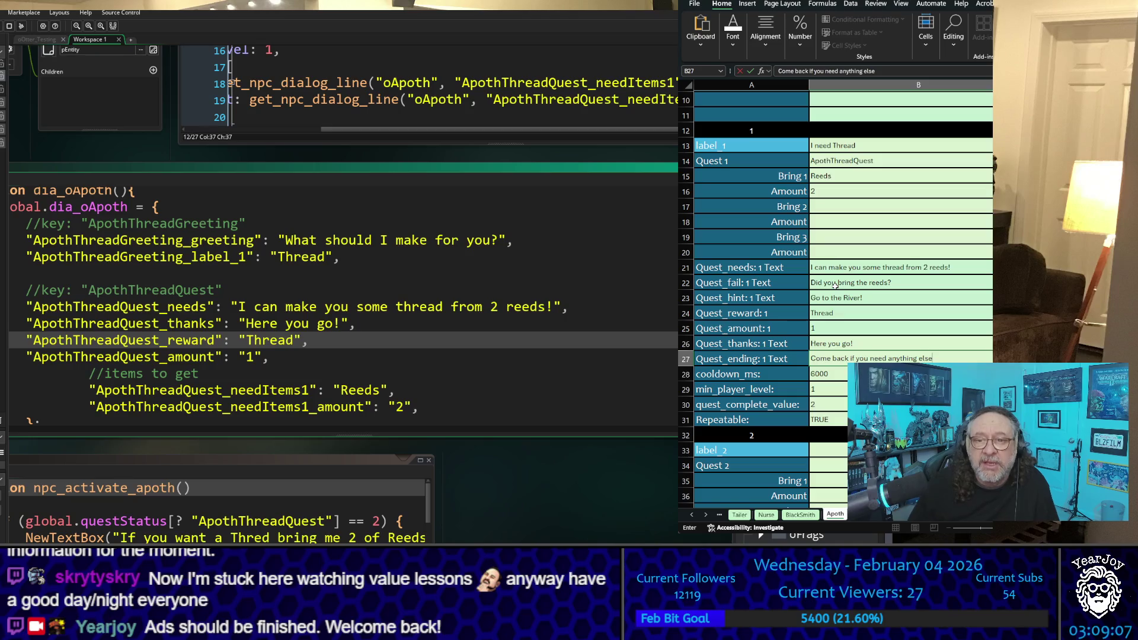
key("Return")
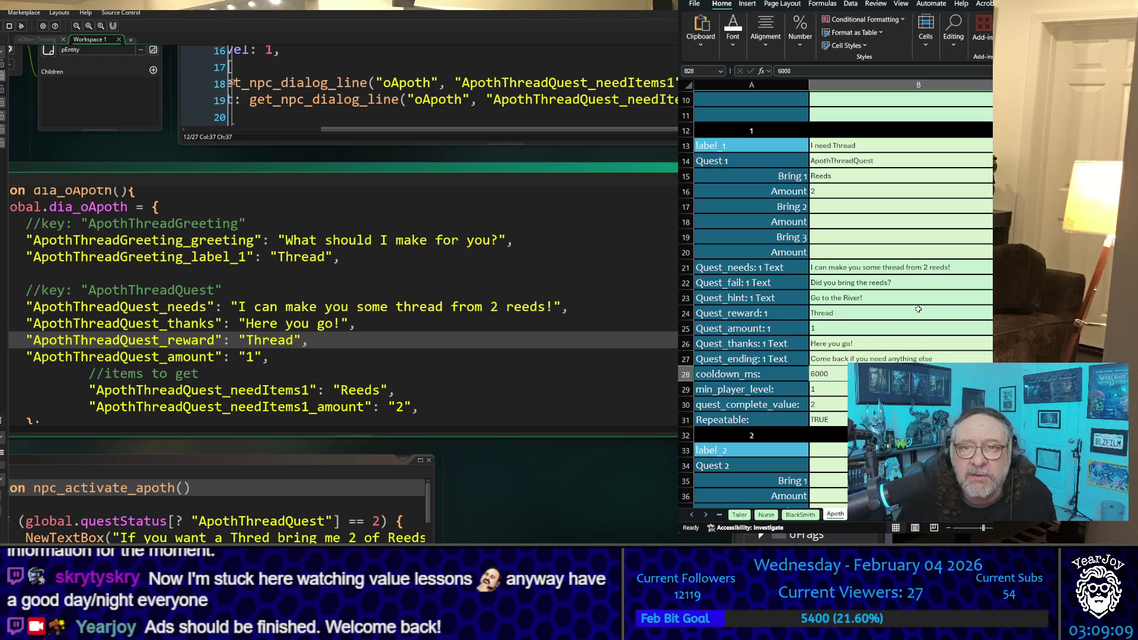
Return to the top of the Apoth sheet, select B8, and bring the oGame : Create Event column into view
scroll(918, 309, "up", 3)
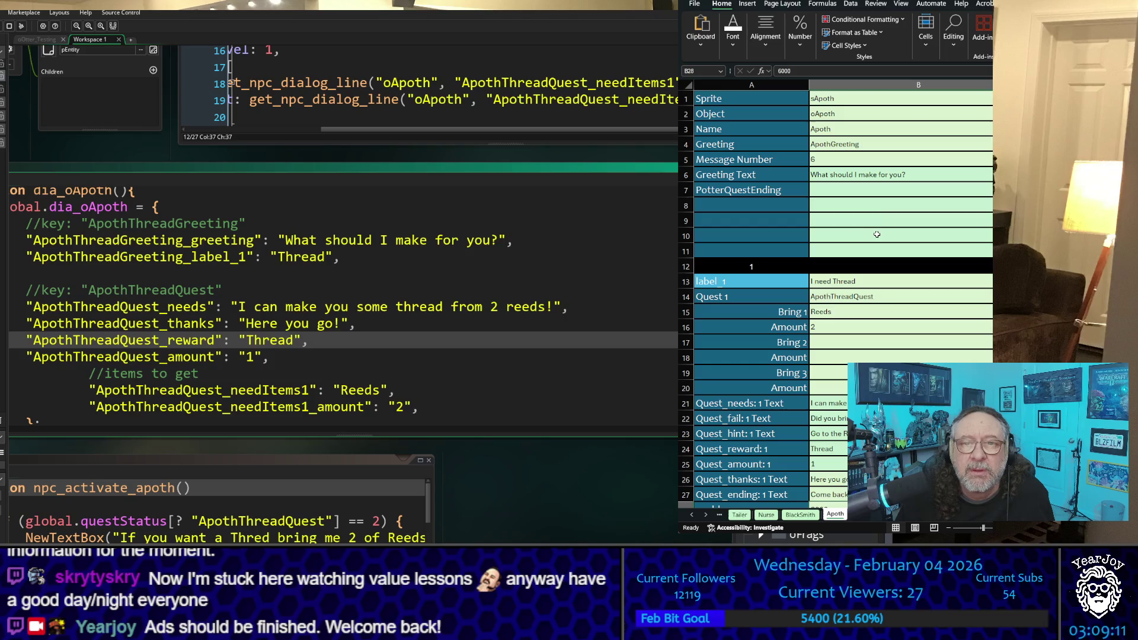
left_click(887, 206)
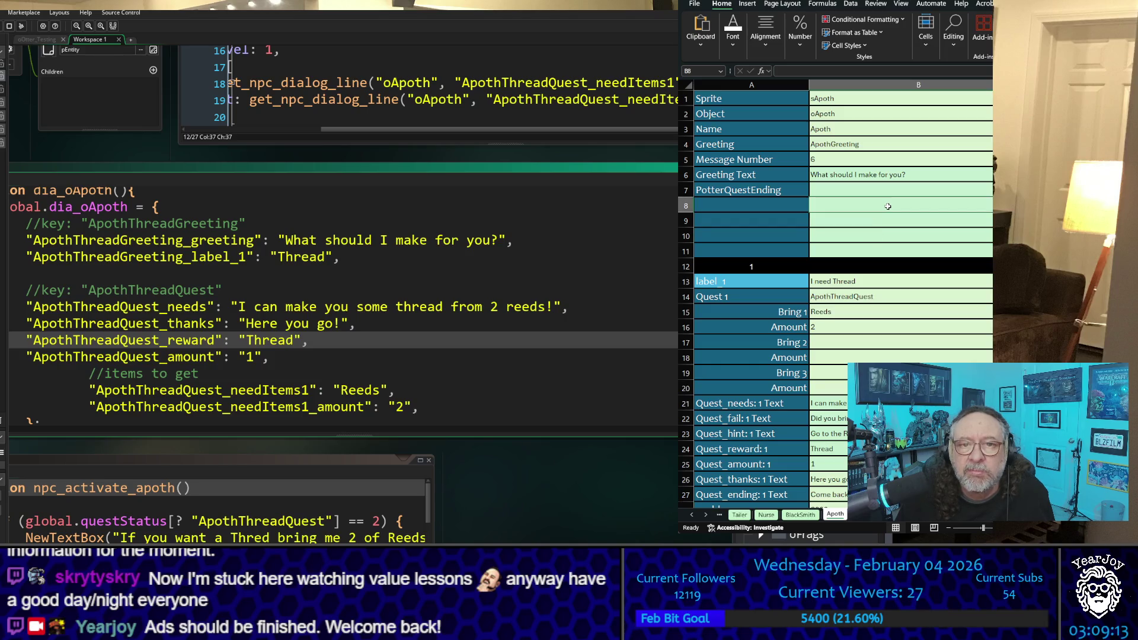
scroll(787, 349, "down", 3)
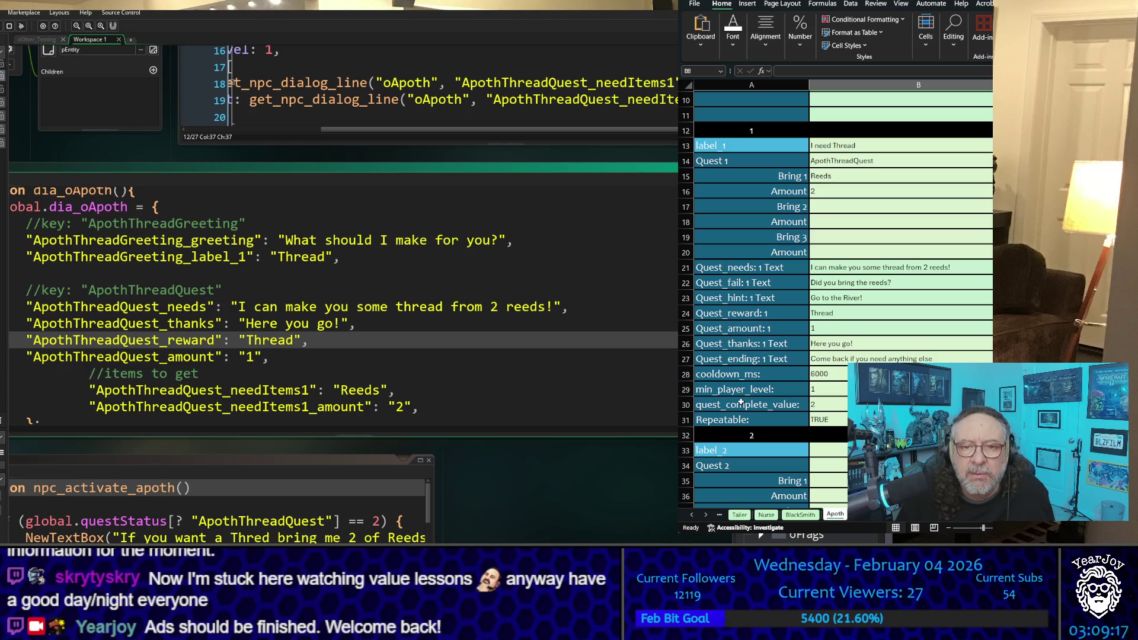
scroll(885, 284, "up", 3)
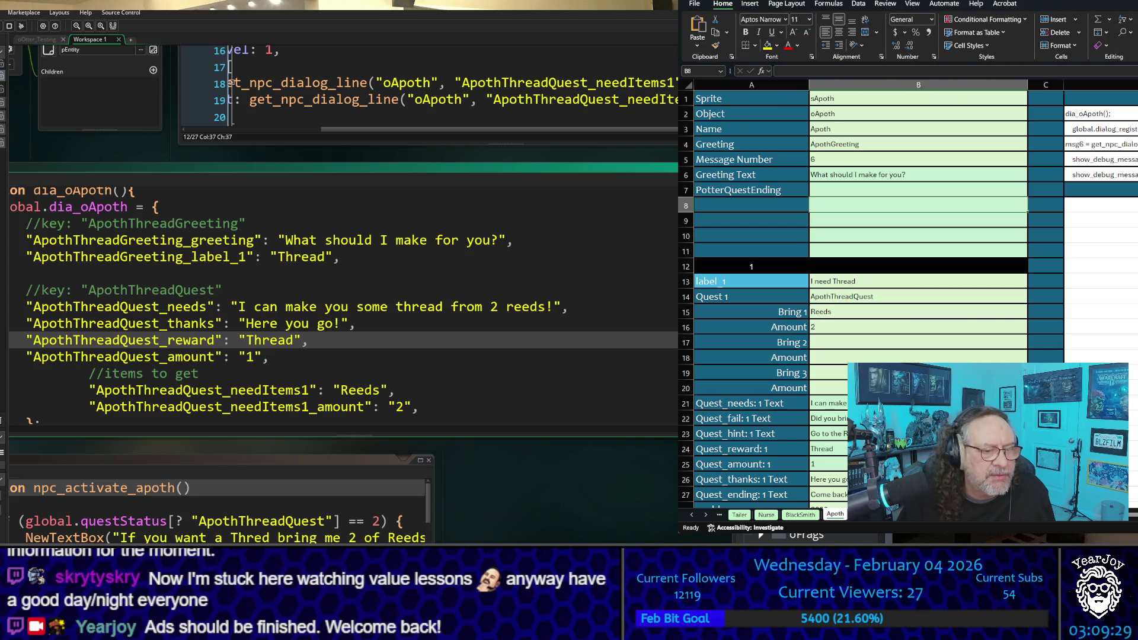
scroll(916, 297, "right", 3)
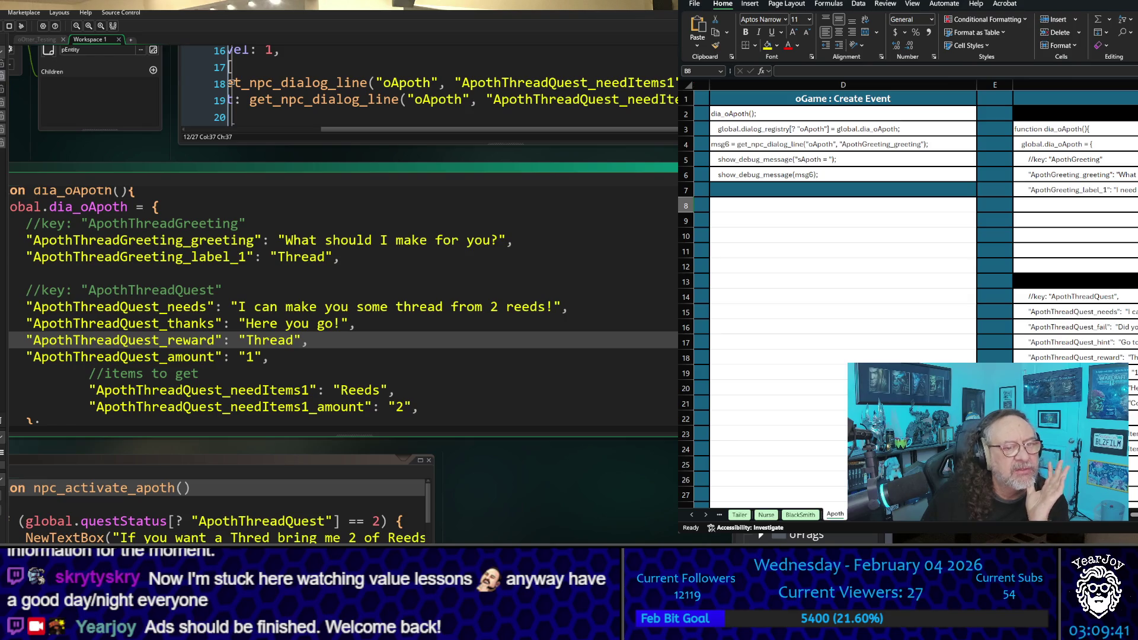
Scroll through the dialog code in column F of the Apoth sheet
scroll(907, 296, "down", 3)
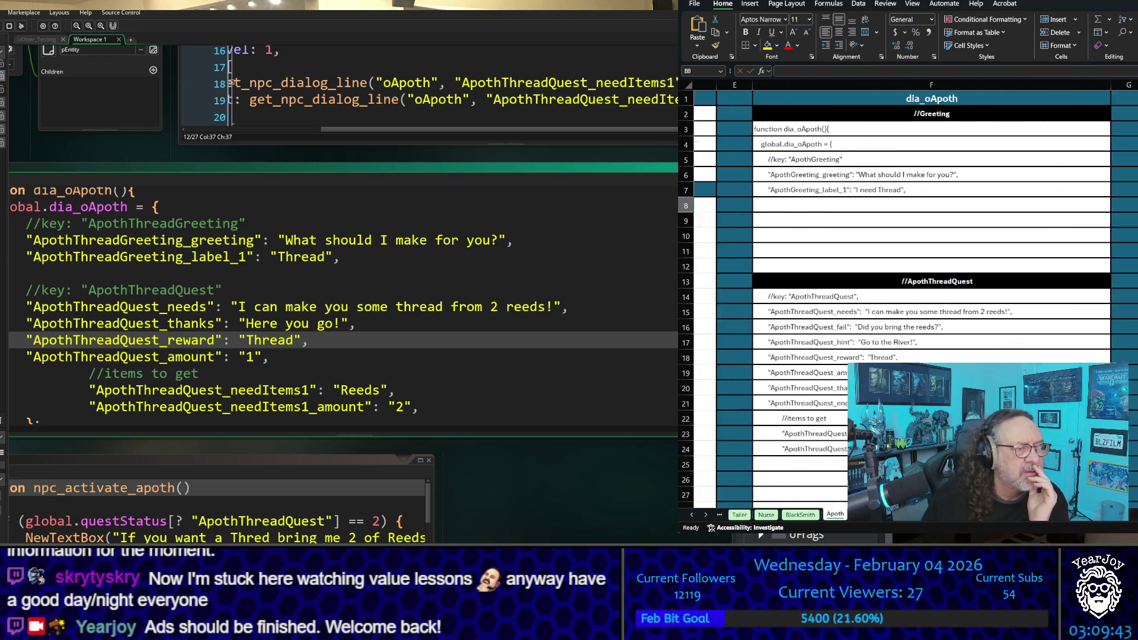
scroll(978, 237, "up", 3)
scroll(985, 215, "down", 1)
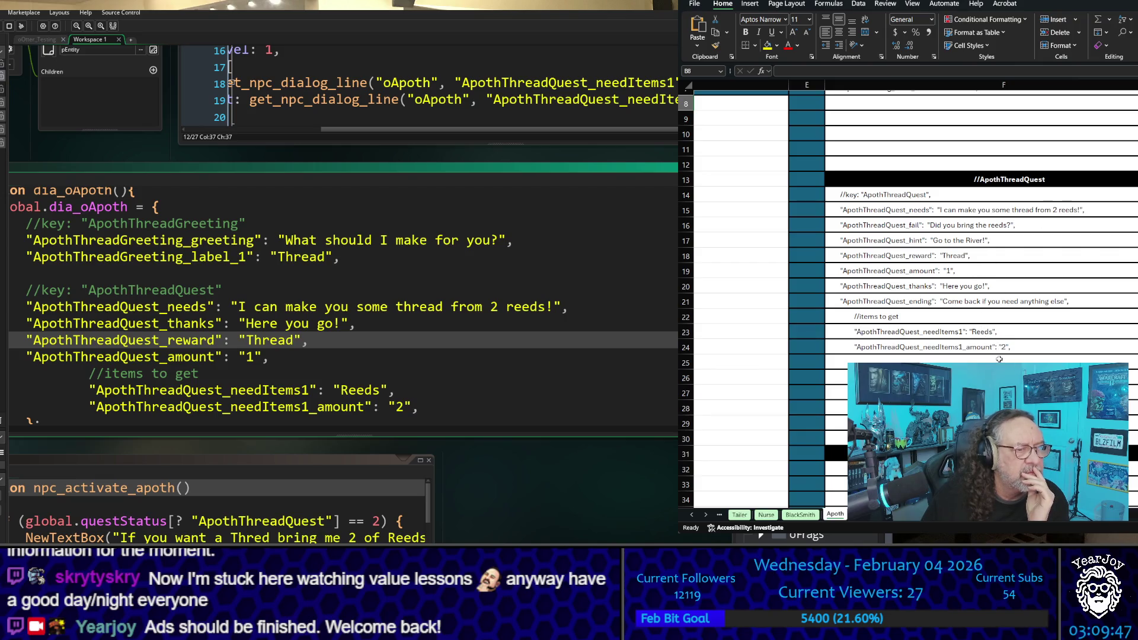
scroll(1088, 359, "down", 13)
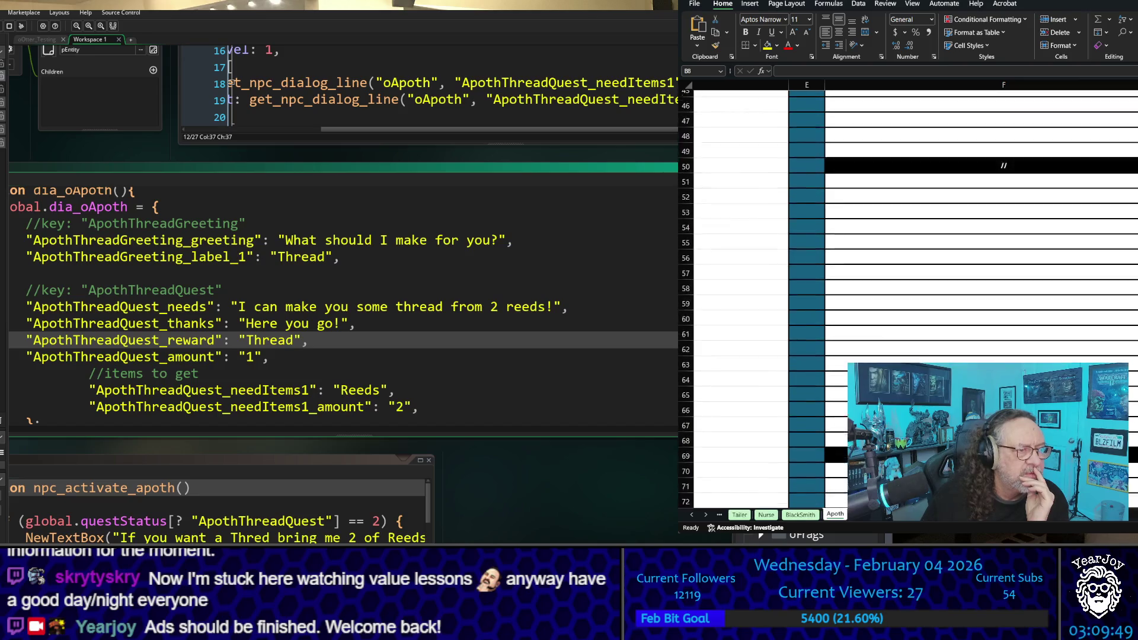
scroll(1089, 359, "up", 15)
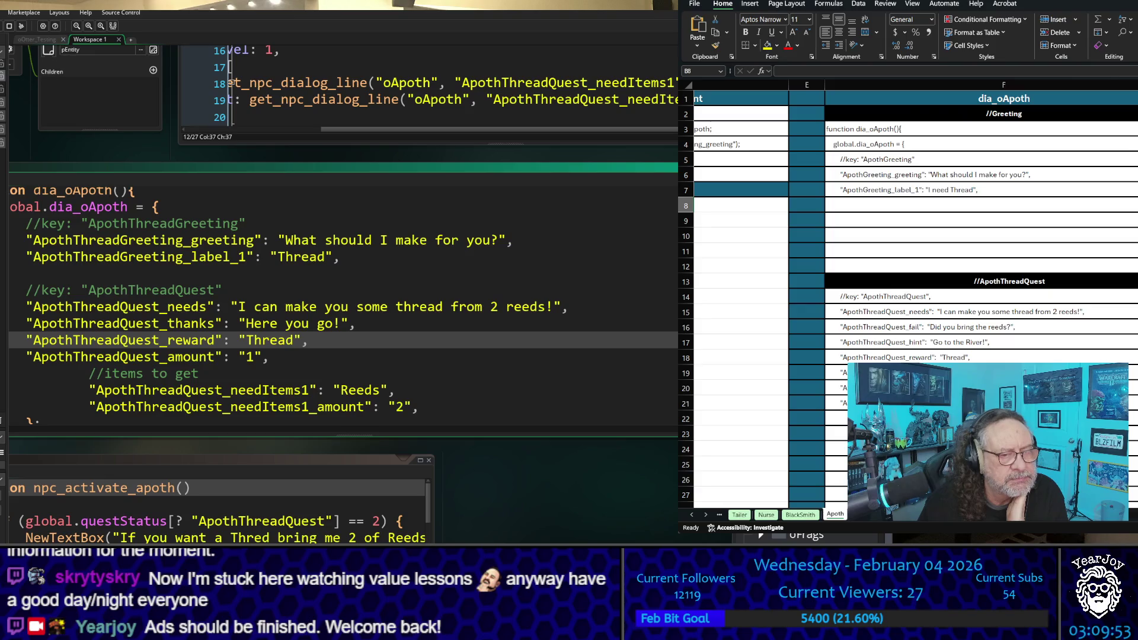
Select the label case lines H46:H49 in npc_activate_oApoth, then move on to the oApoth_Create column
scroll(913, 296, "right", 4)
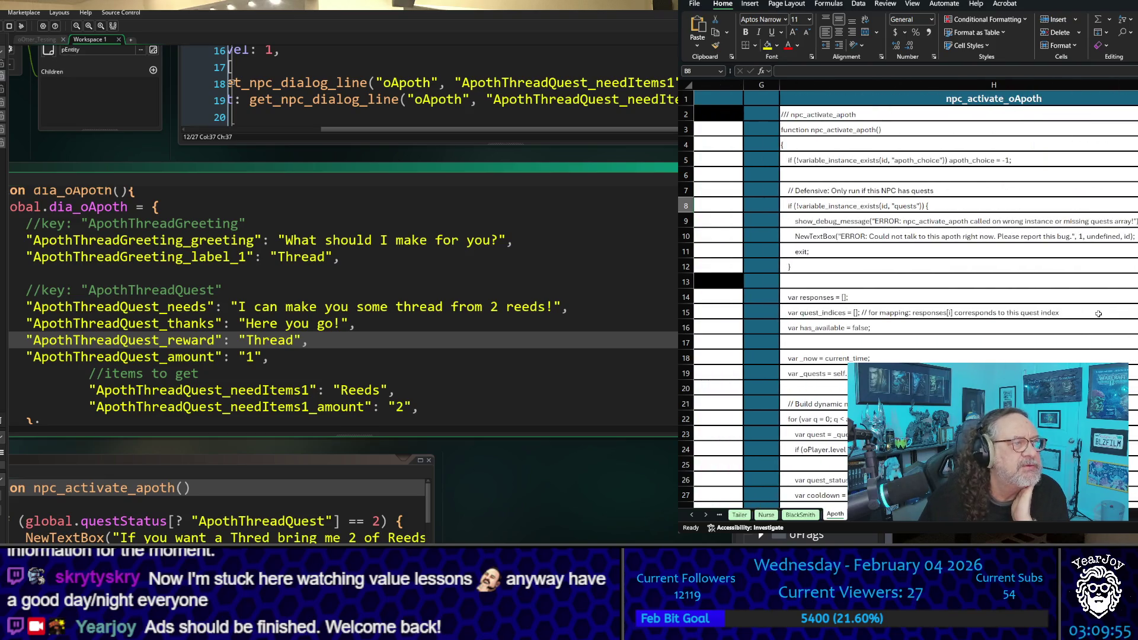
scroll(1098, 314, "down", 7)
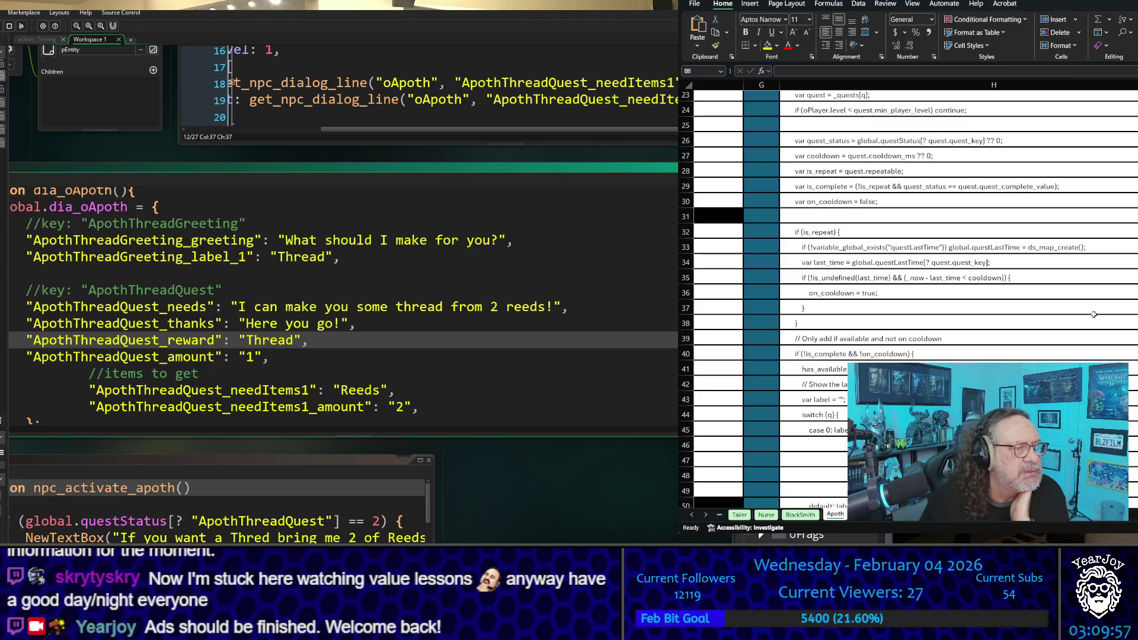
scroll(1094, 314, "down", 3)
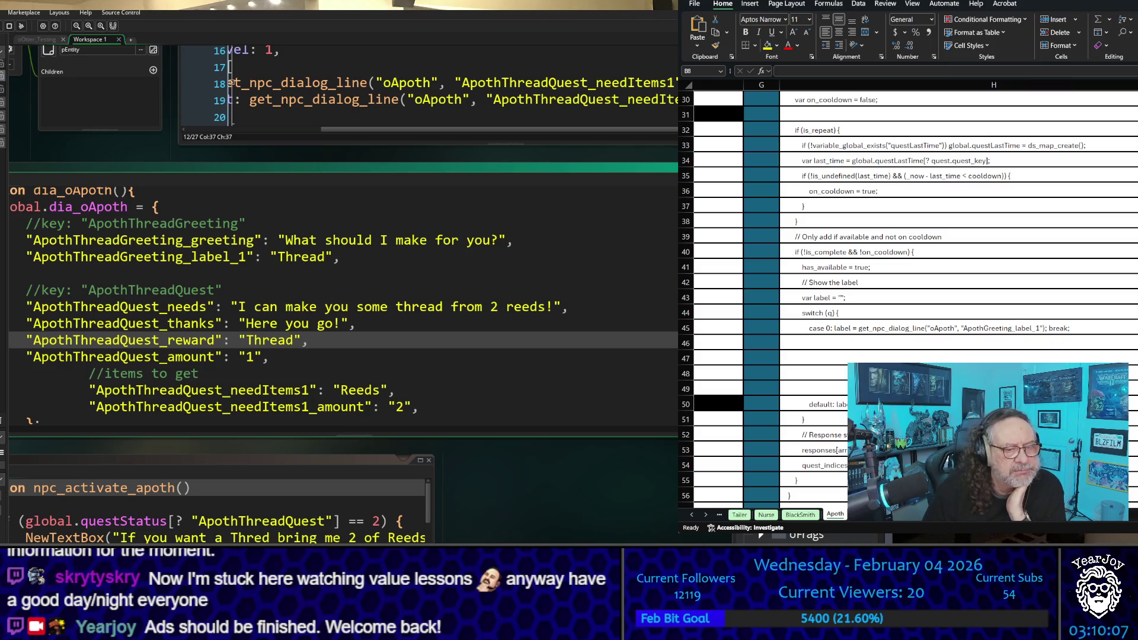
left_click_drag(821, 341, 838, 383)
scroll(1008, 215, "right", 2)
scroll(1008, 215, "up", 10)
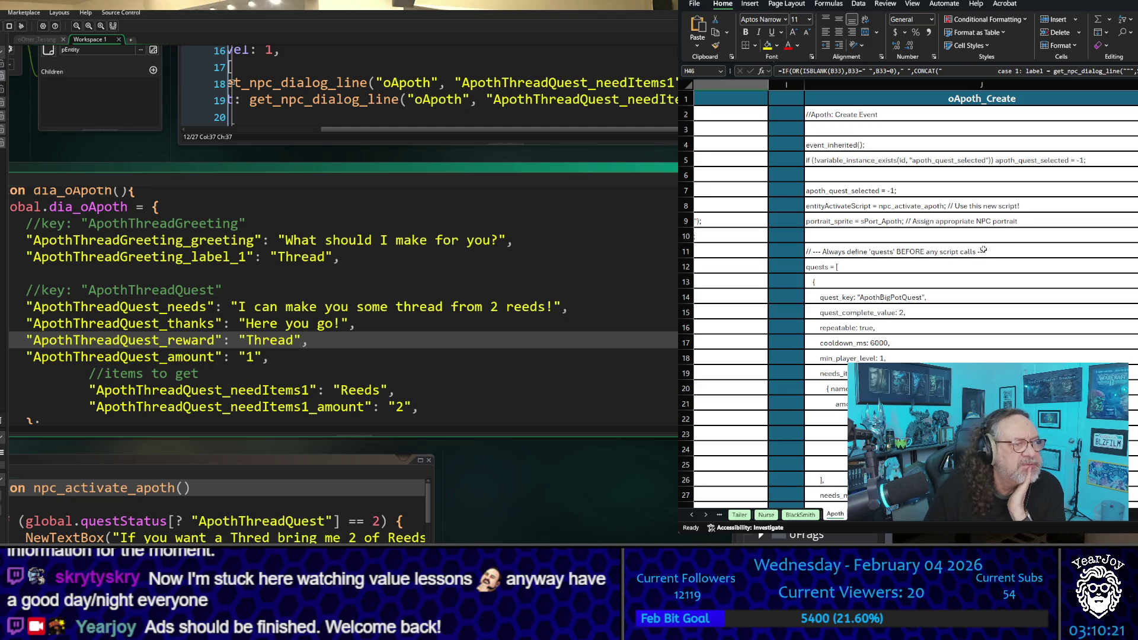
Replace B3,"BigPotQuest" in J14's quest_key formula with a reference to B14
left_click(946, 299)
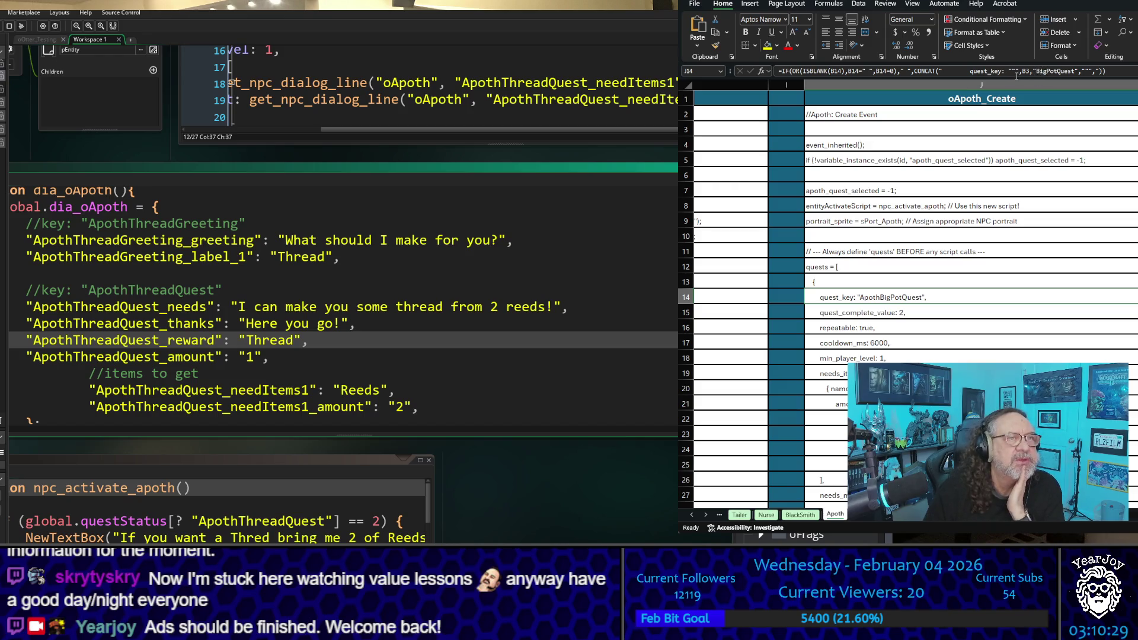
left_click_drag(1020, 72, 1075, 71)
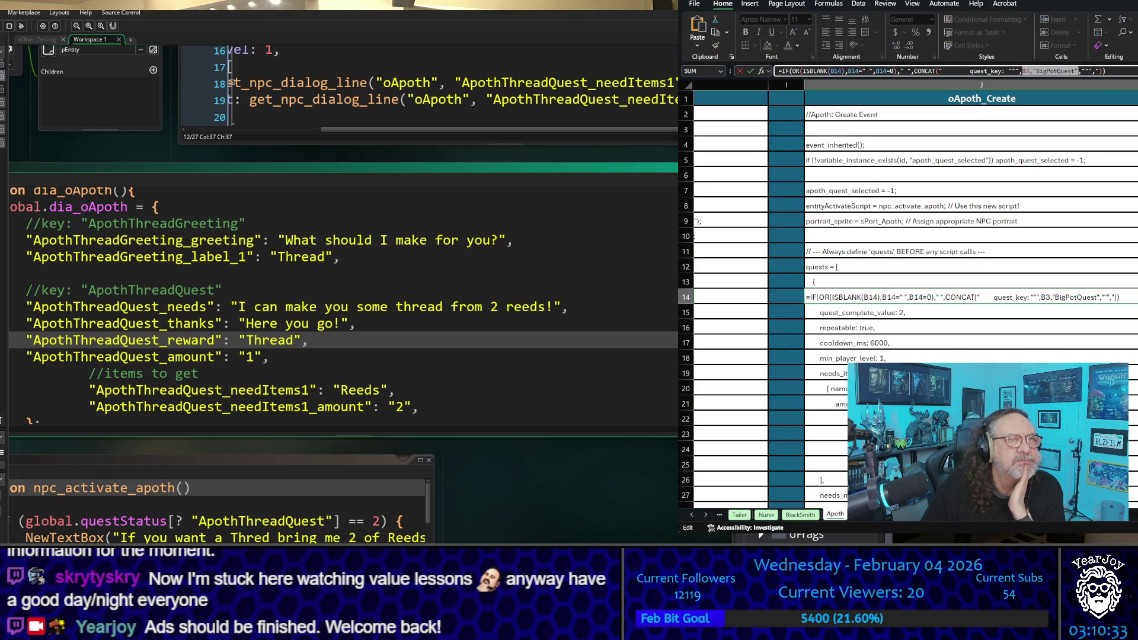
key("BackSpace")
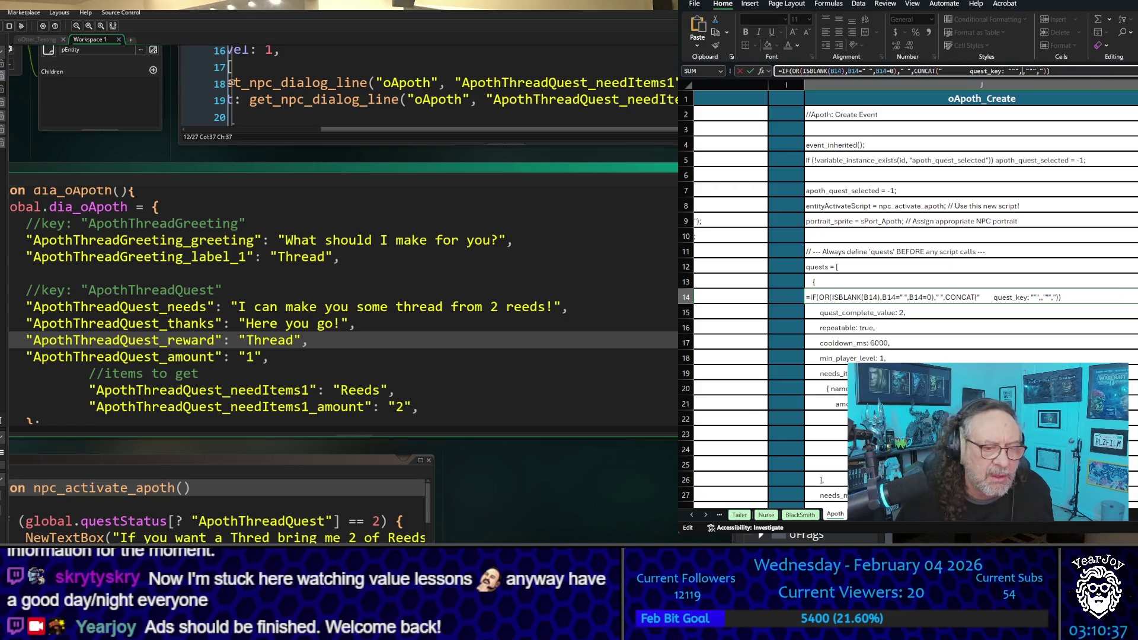
scroll(828, 292, "left", 5)
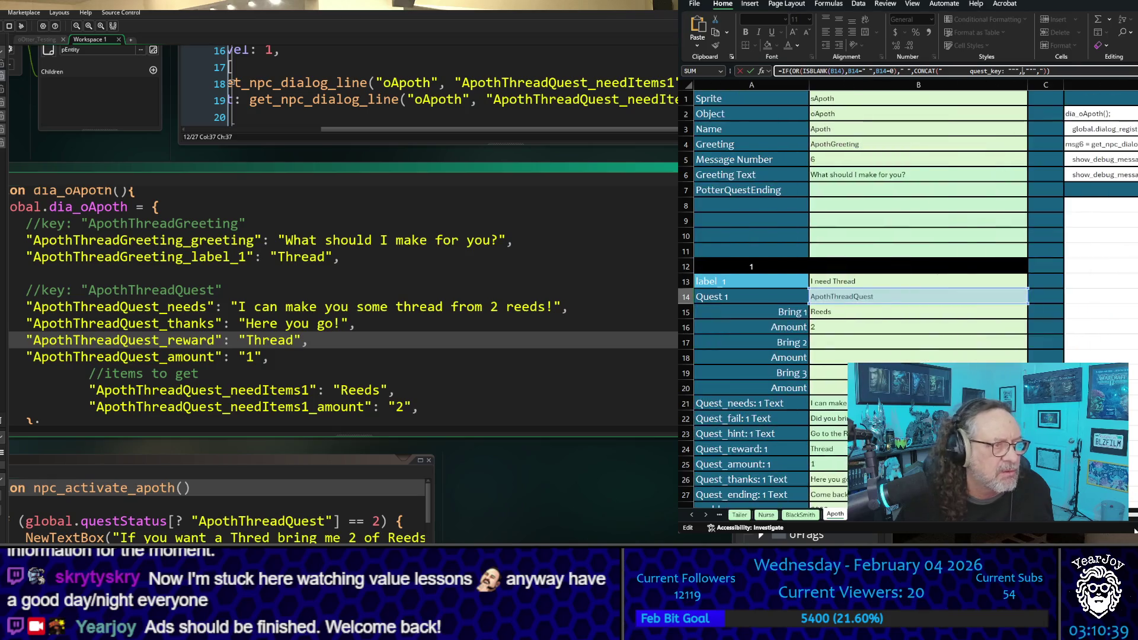
left_click(833, 292)
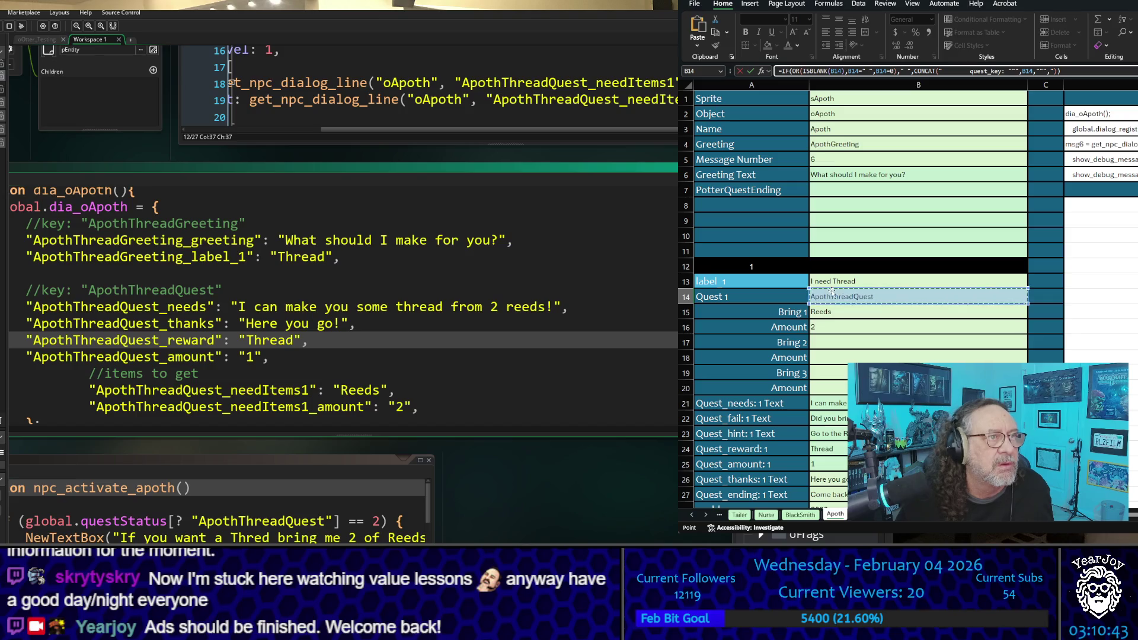
key("Return")
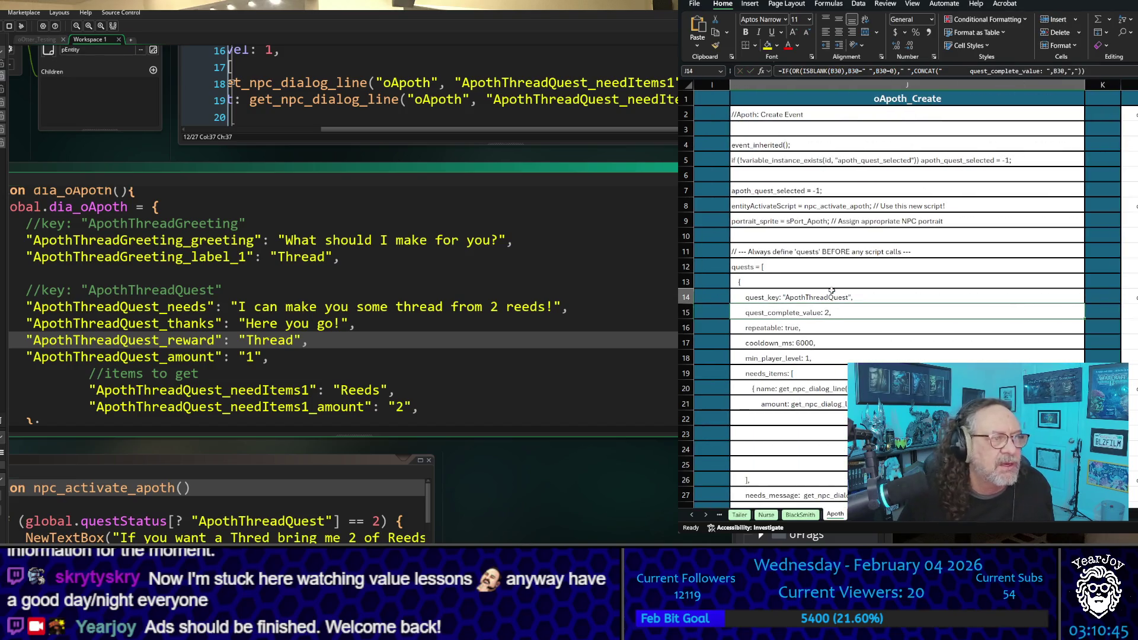
key("Up")
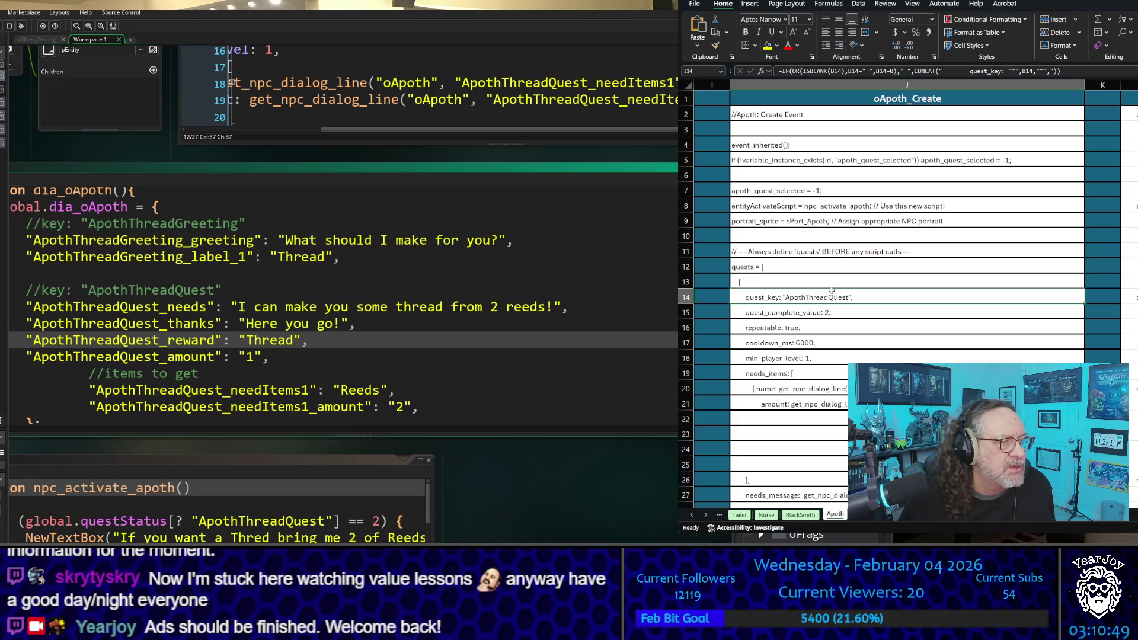
Check J15, then restart J14's formula with = pointing into the Master_DataSheet sheet
key("Down")
key("Down")
key("Down")
key("Down")
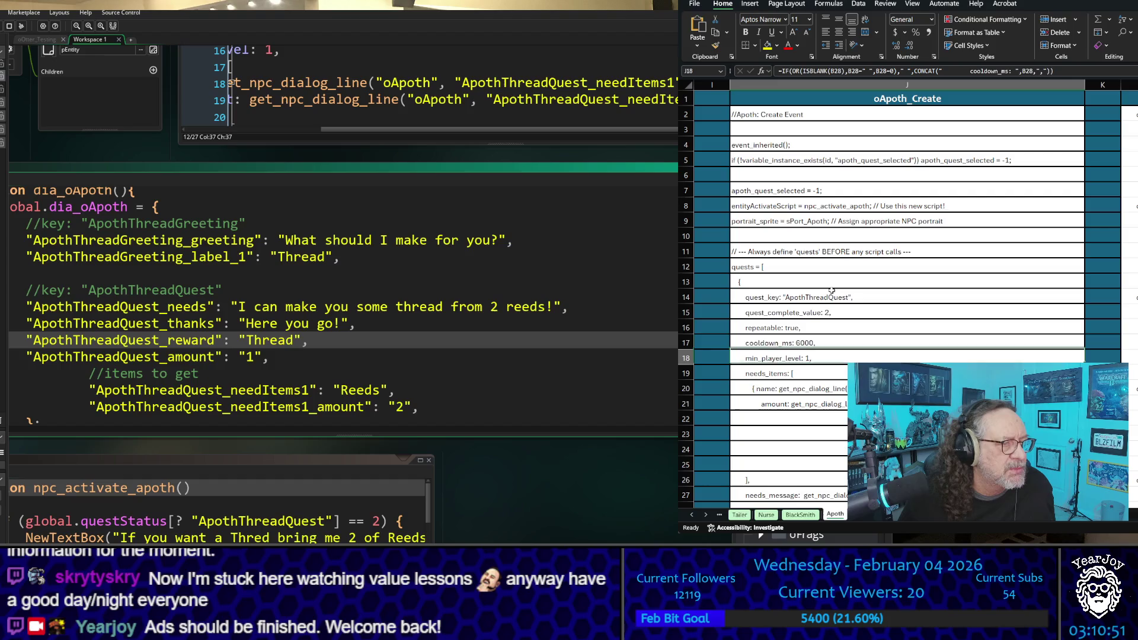
key("Up")
key("Up")
key("Up")
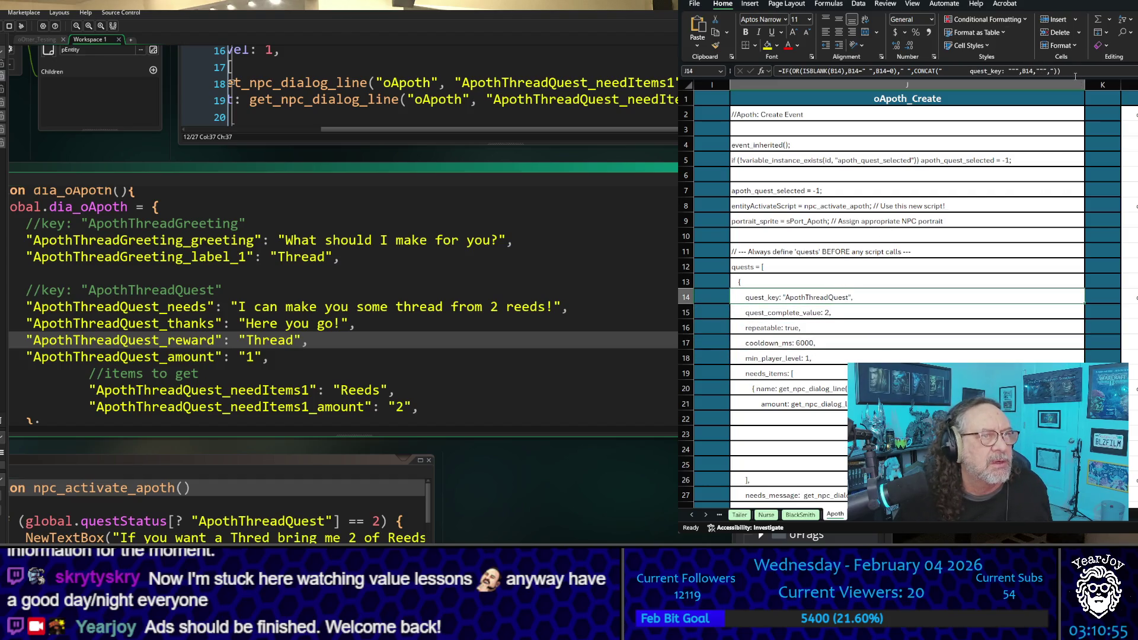
left_click_drag(1075, 74, 776, 71)
key("ctrl+c")
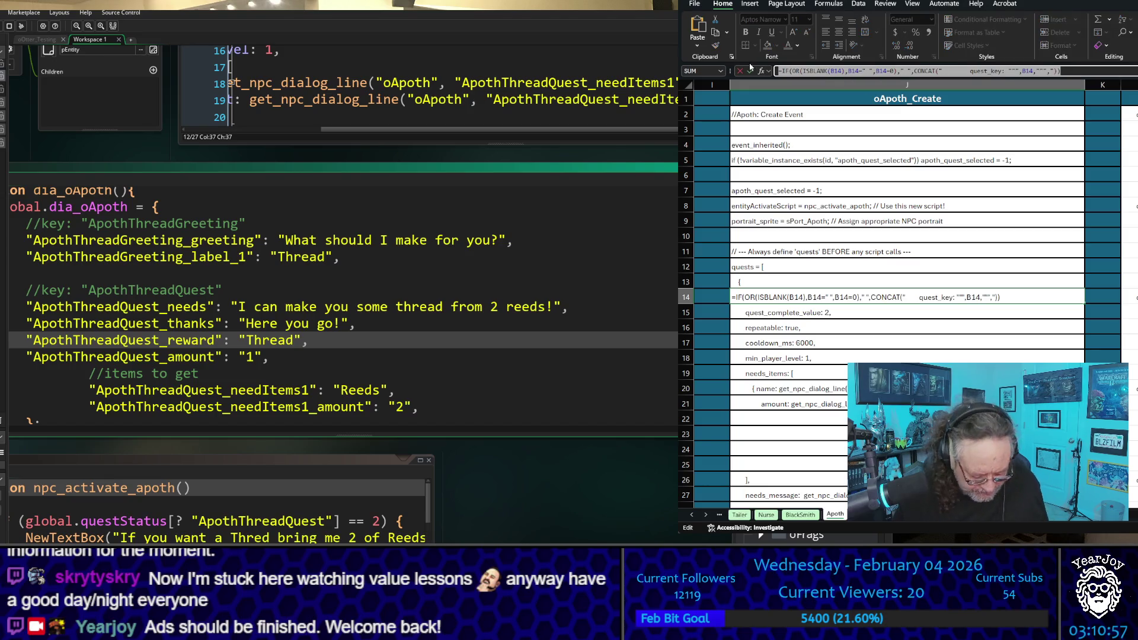
type("=")
left_click(871, 515)
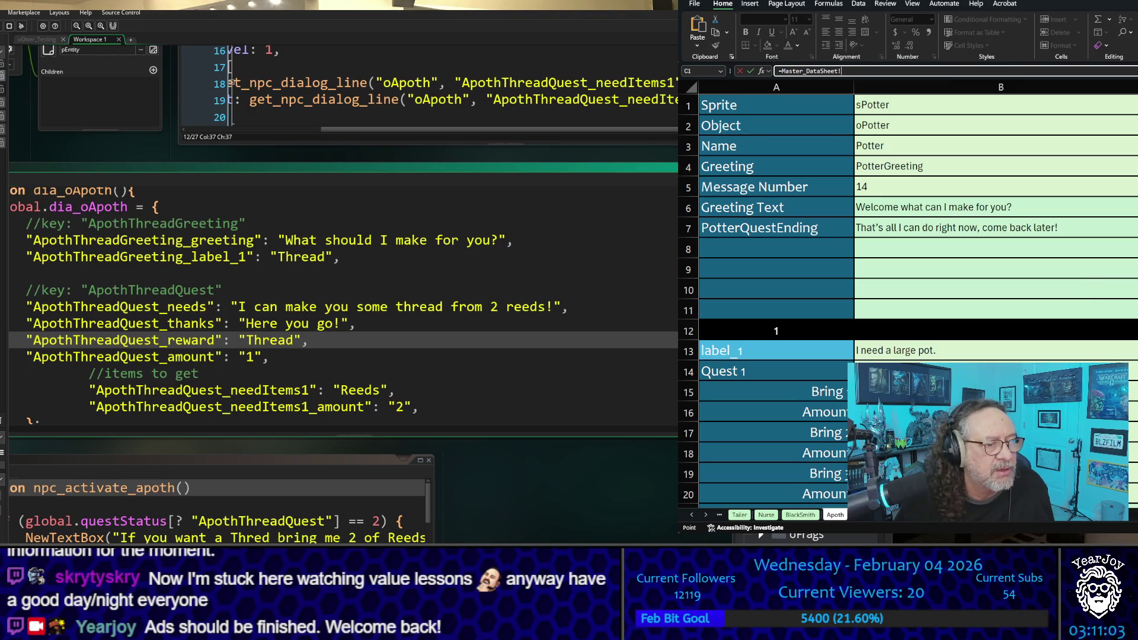
Point the formula at Master_DataSheet cell D17, confirm it, and move to the Potter sheet
key("Right")
key("Down")
key("Down")
key("Down")
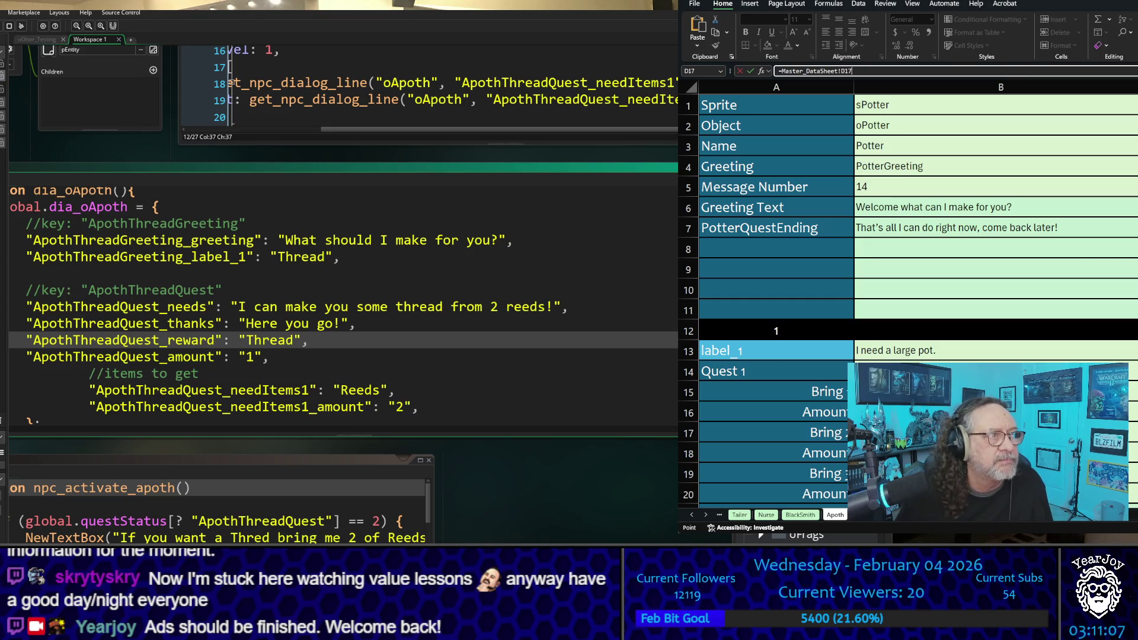
key("Return")
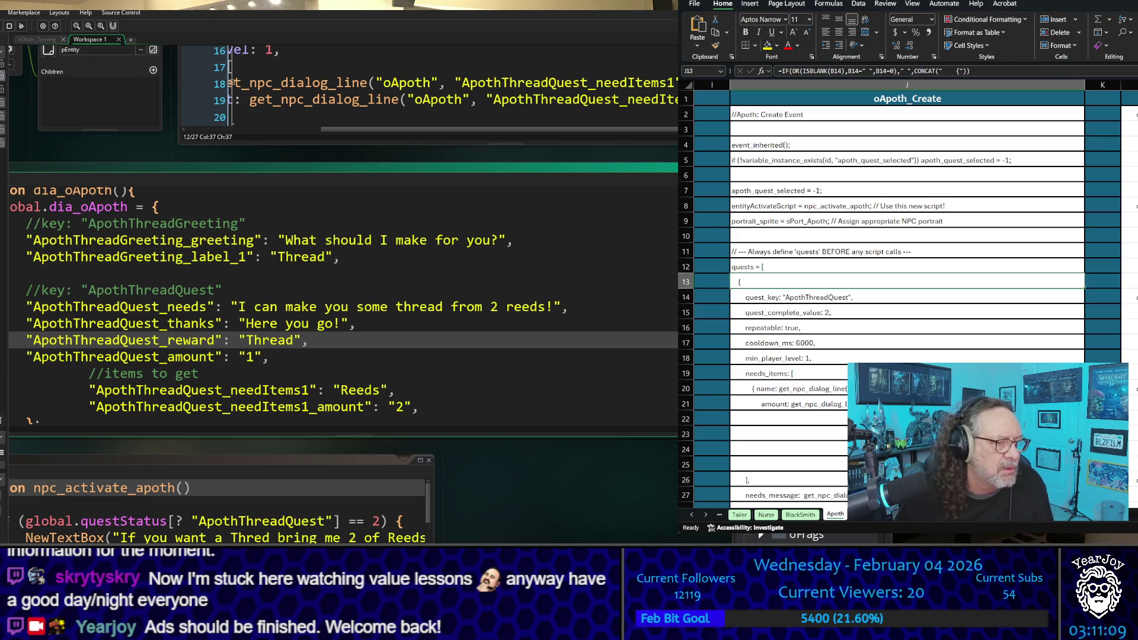
key("ctrl+Page_Down")
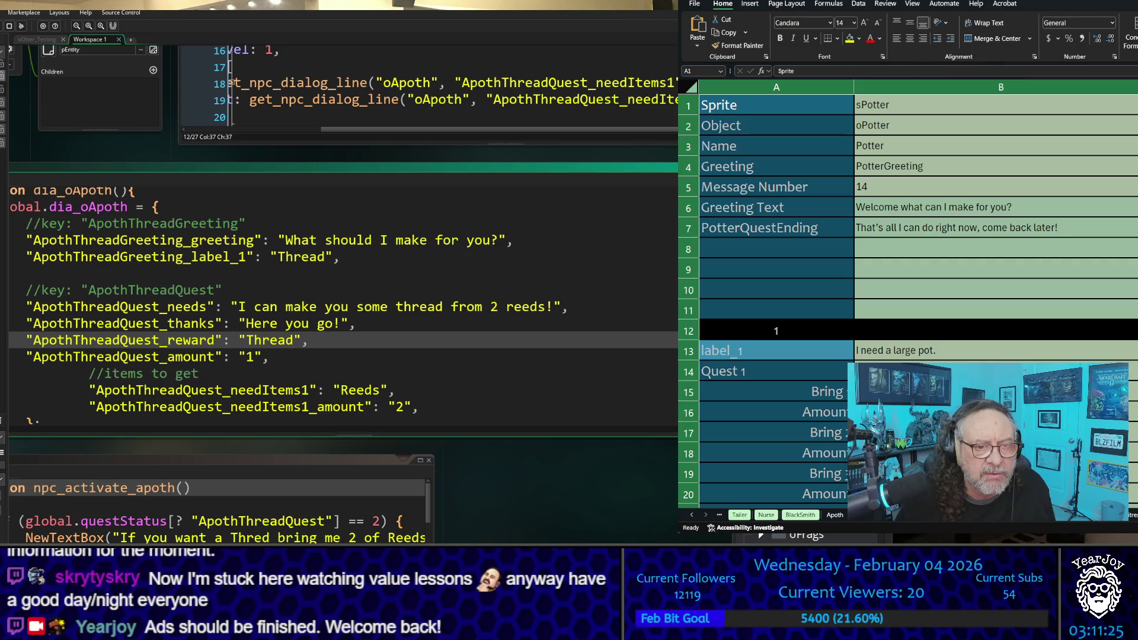
Replace the hard-coded quest part of Potter's J14 quest_key formula with the pasted B14 reference
left_click(1135, 371)
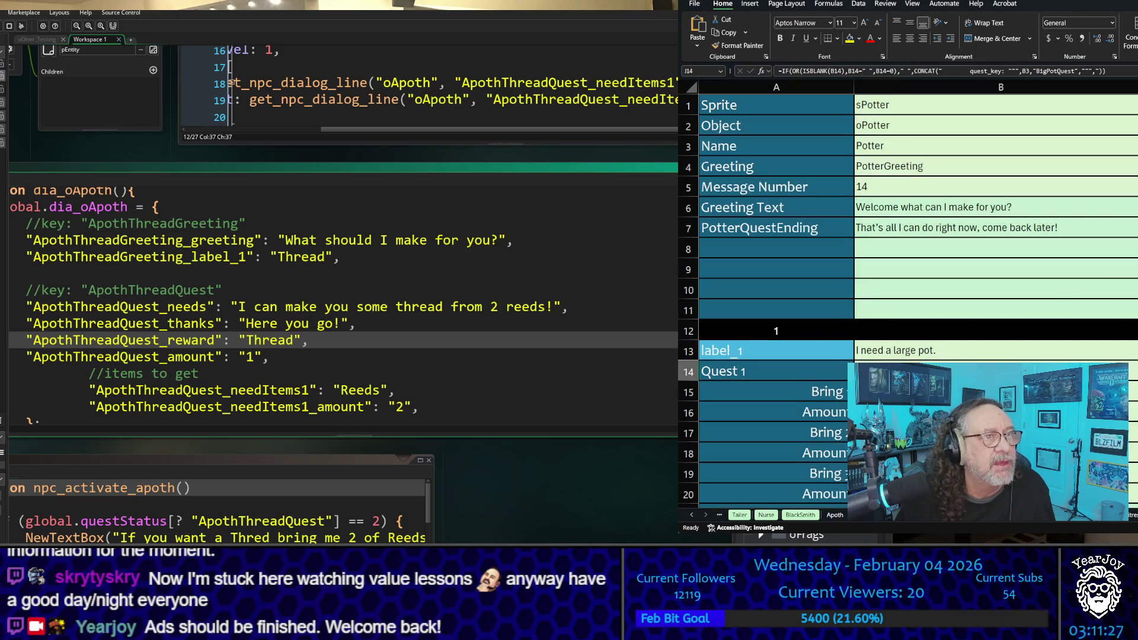
left_click_drag(1130, 70, 736, 63)
key("ctrl+v")
key("ctrl+Return")
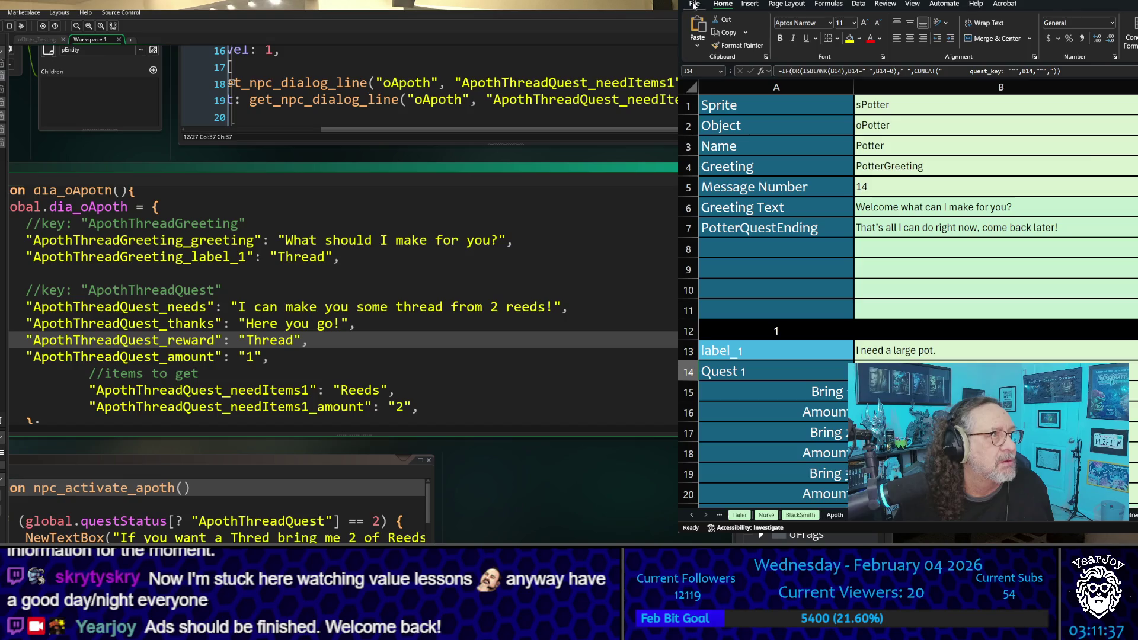
Check the quest formulas in column J from J15 down to J33 and back up
key("Down")
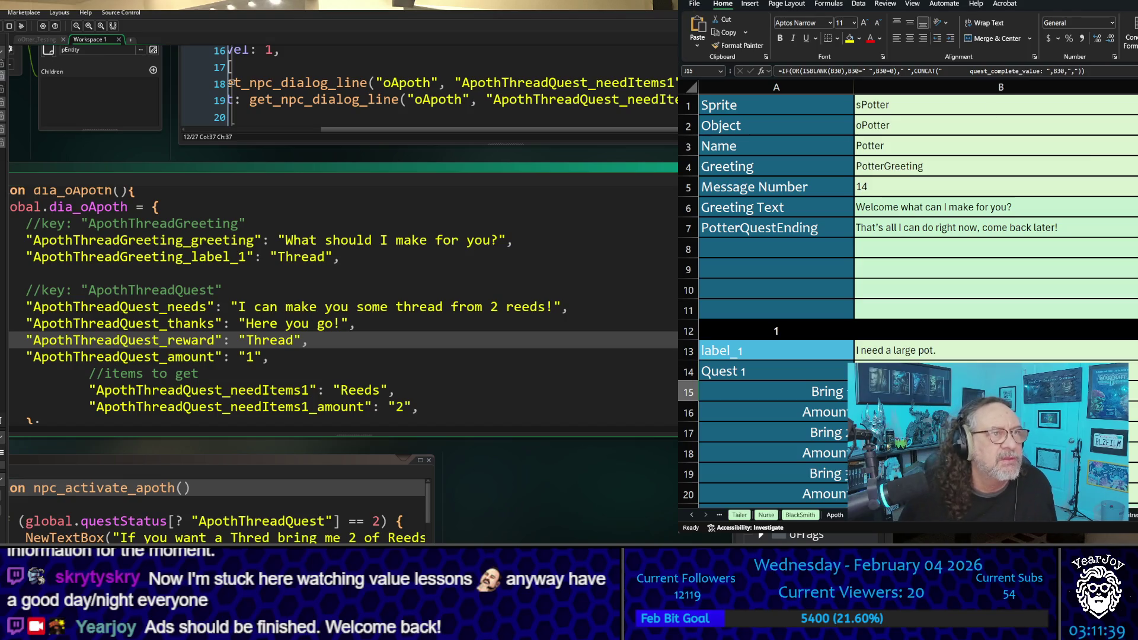
key("Down")
key("Down")
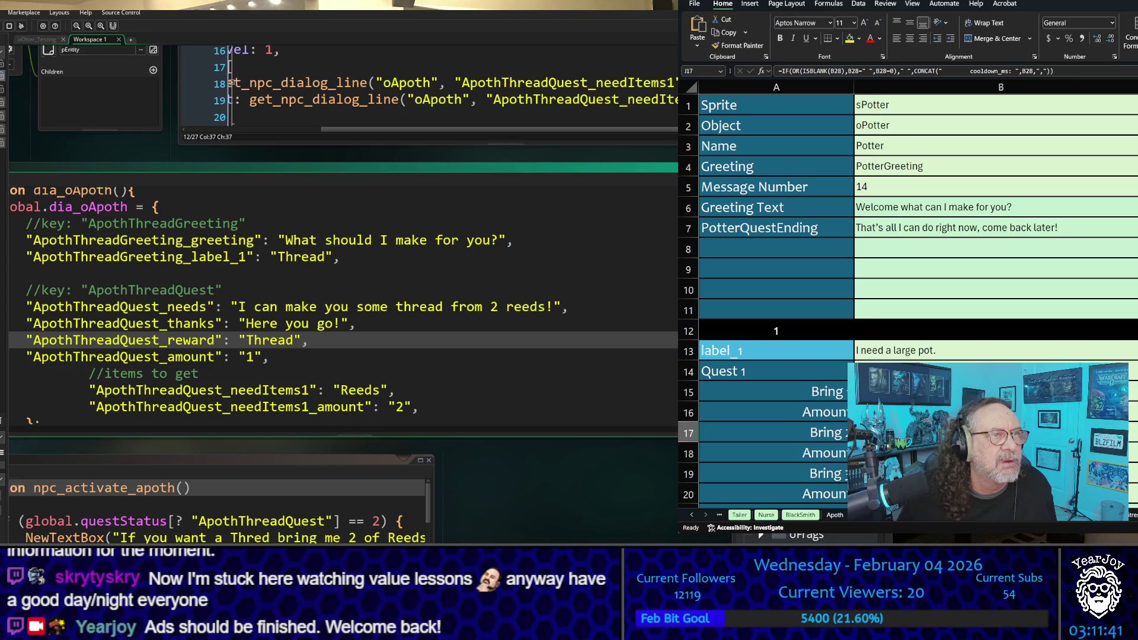
key("Down")
key("Down")
key("Down")
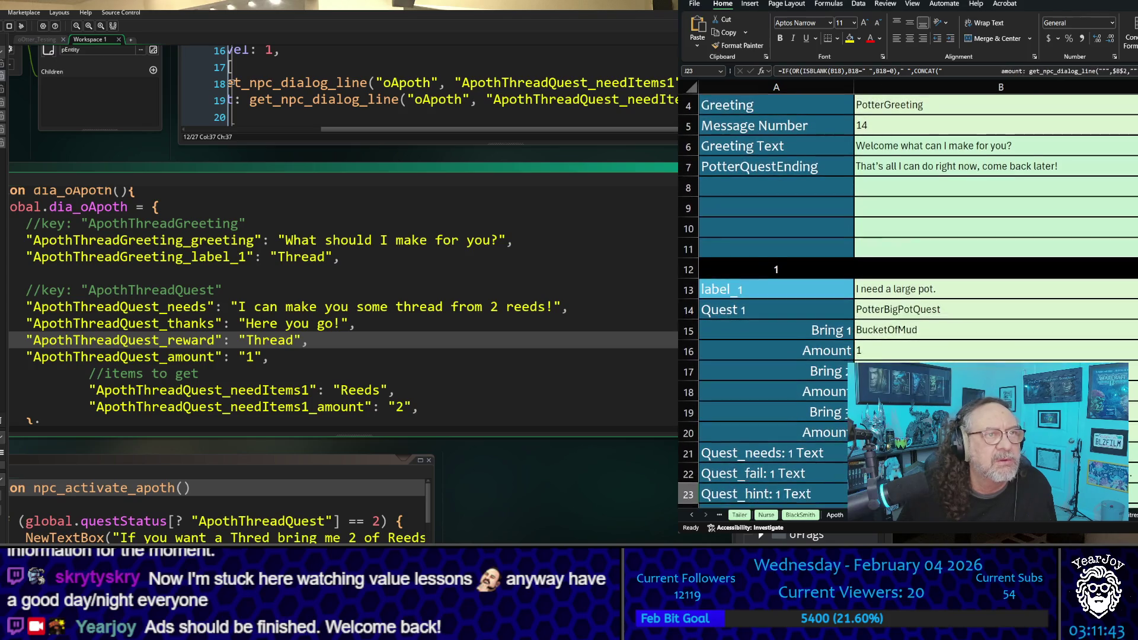
key("Down")
key("Down")
key("Down")
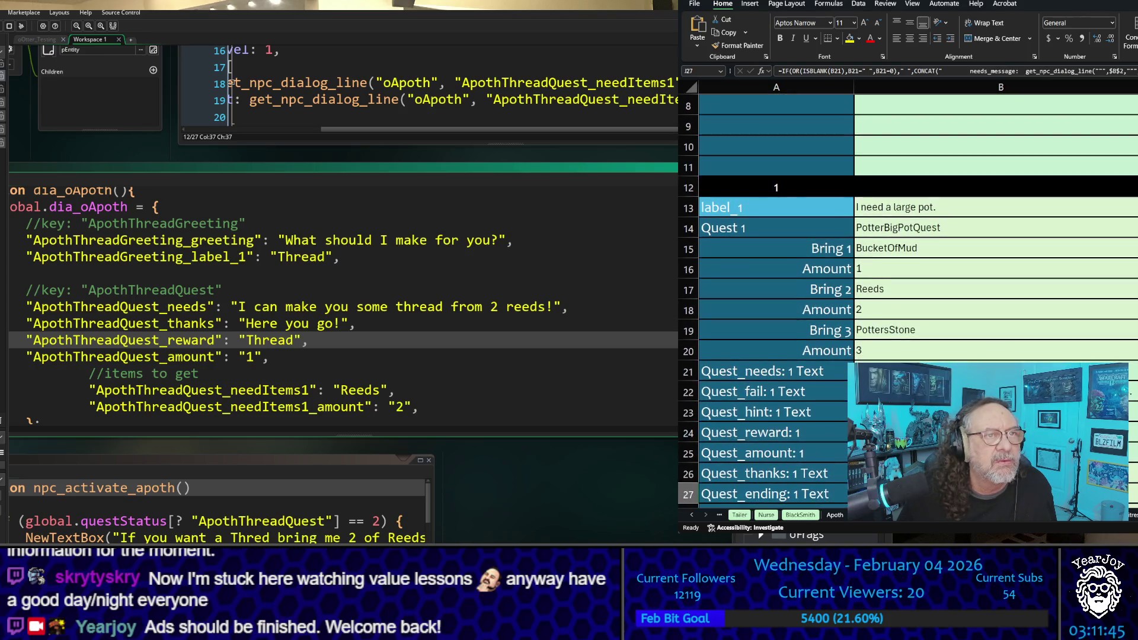
key("Down")
key("Down")
key("Down")
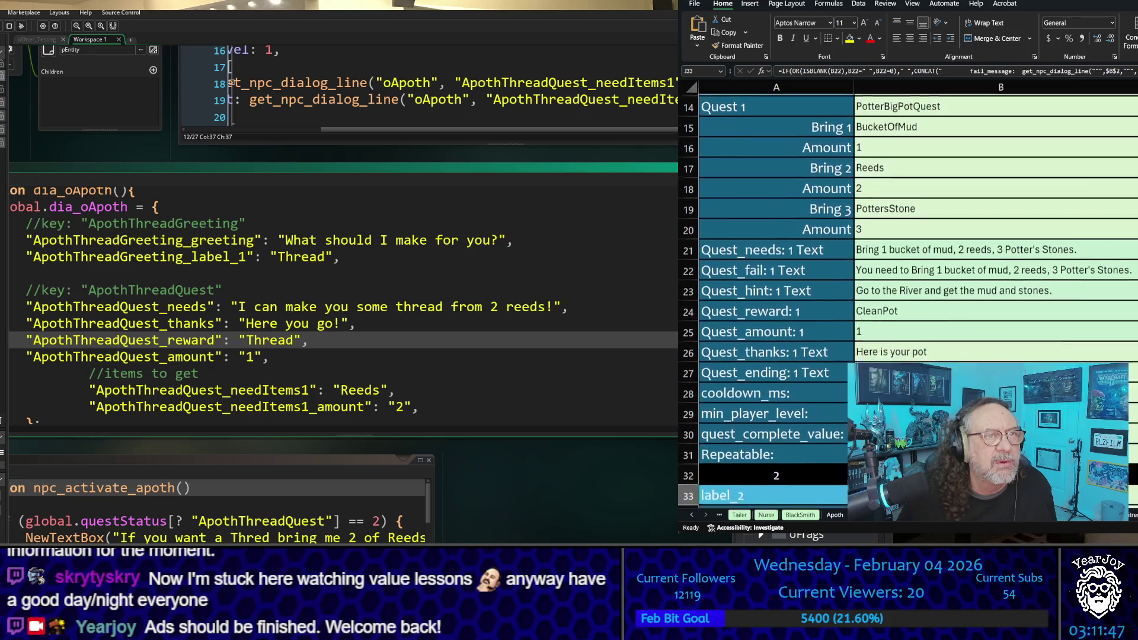
key("Up")
key("Up")
key("Up")
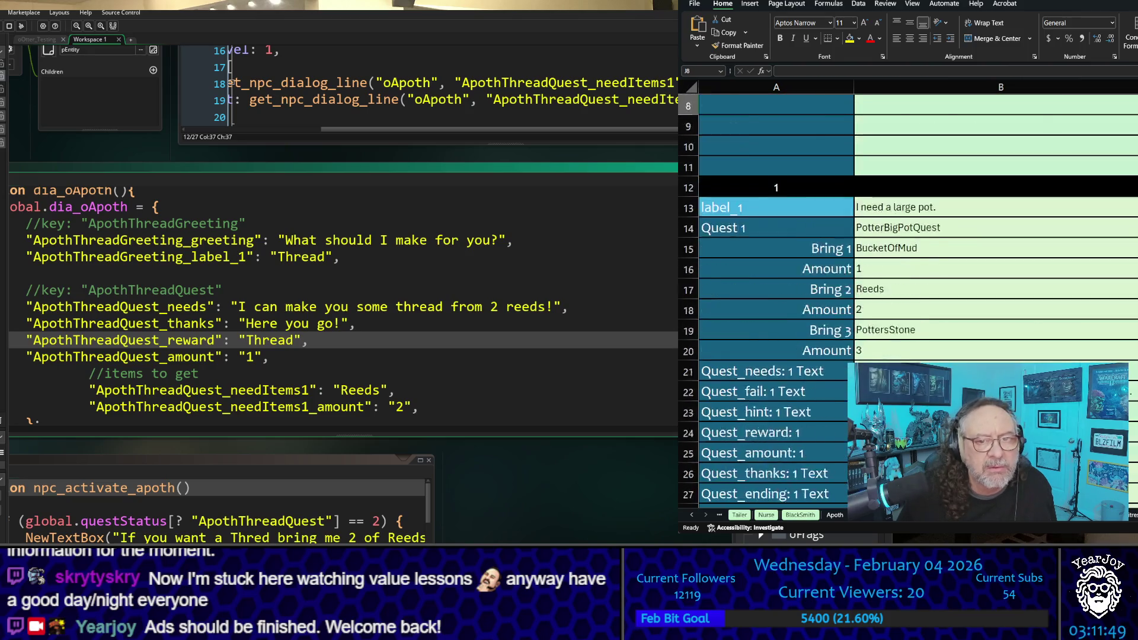
key("Up")
key("Up")
key("Up")
Review the name formulas in H1 and F1 and the quest formulas in column F down to F99, returning to F1
key("Left")
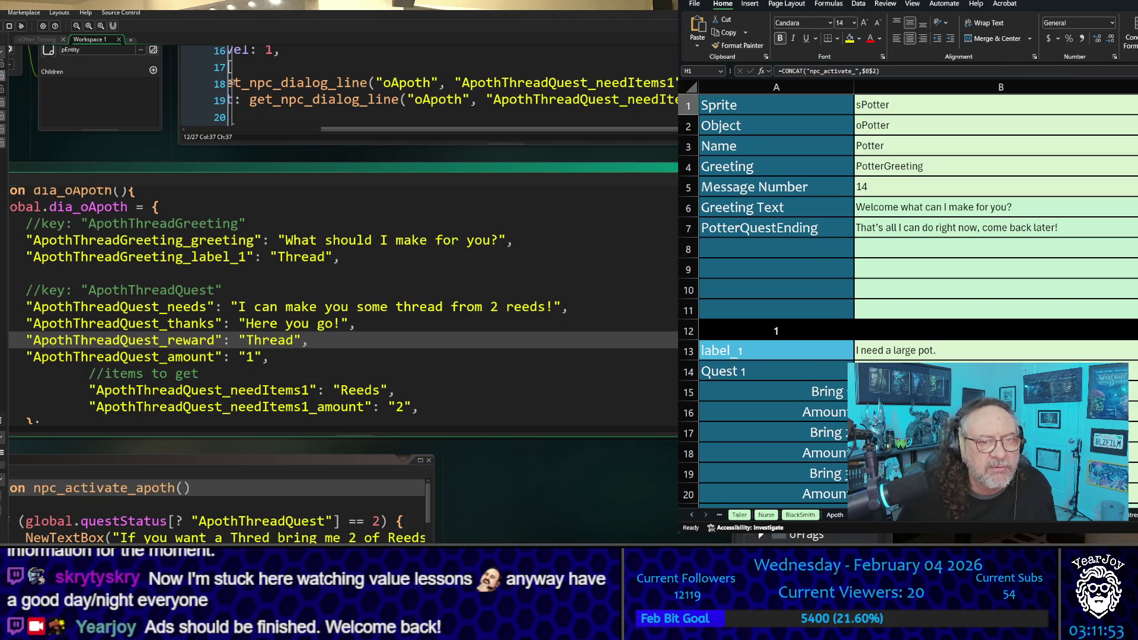
key("Left")
key("Left")
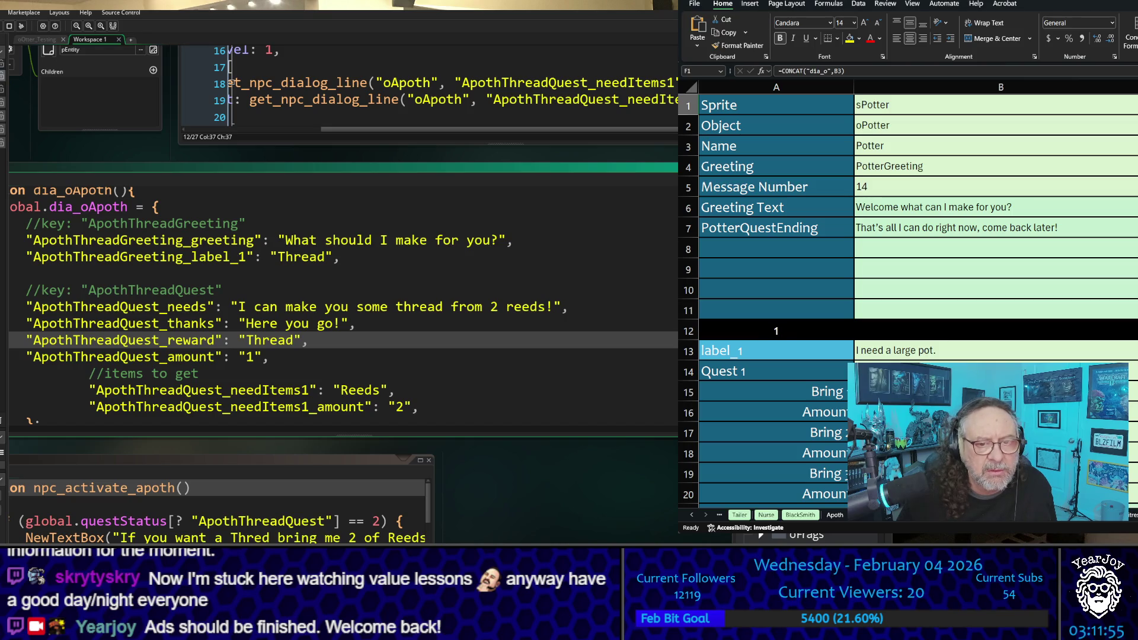
key("Down")
key("Down")
key("Down")
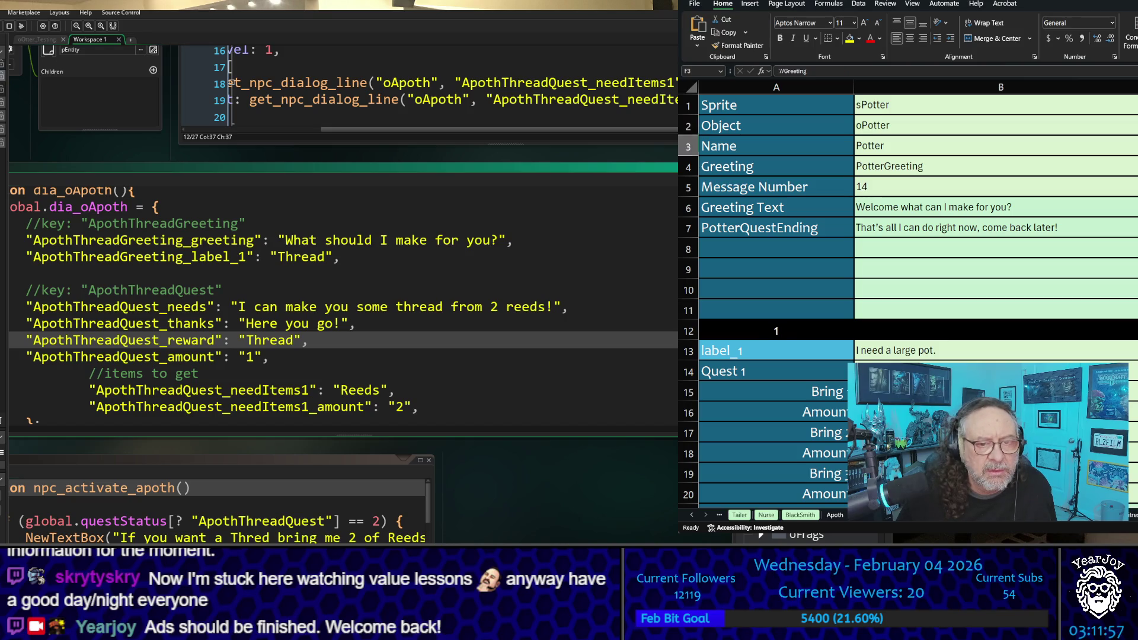
key("Down")
key("Down")
key("Down")
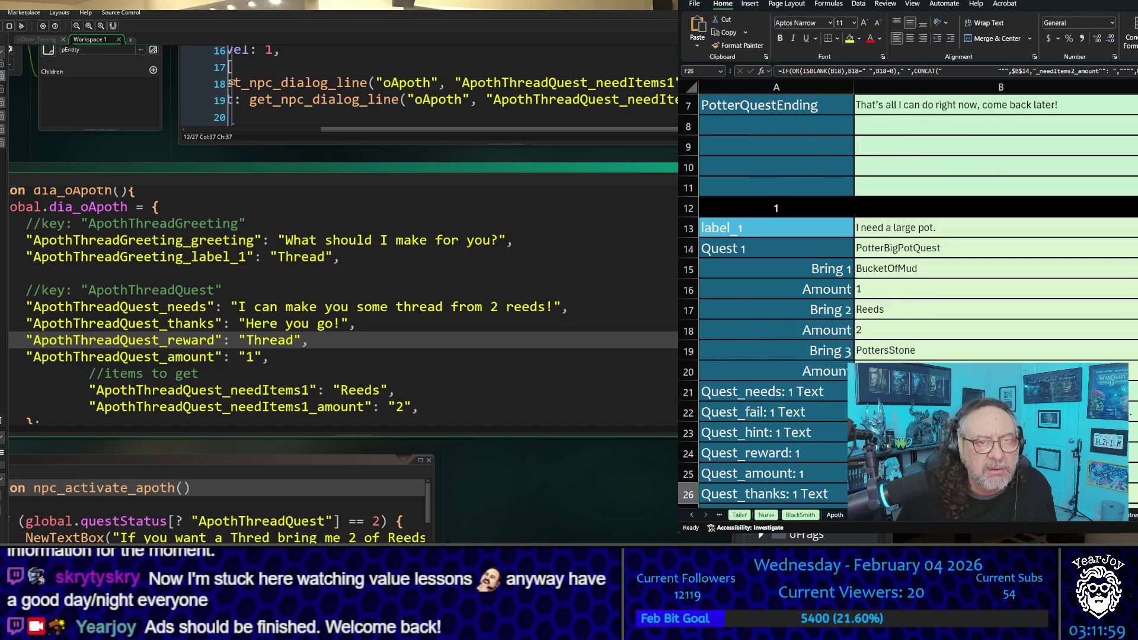
key("Down")
key("Down")
key("Down")
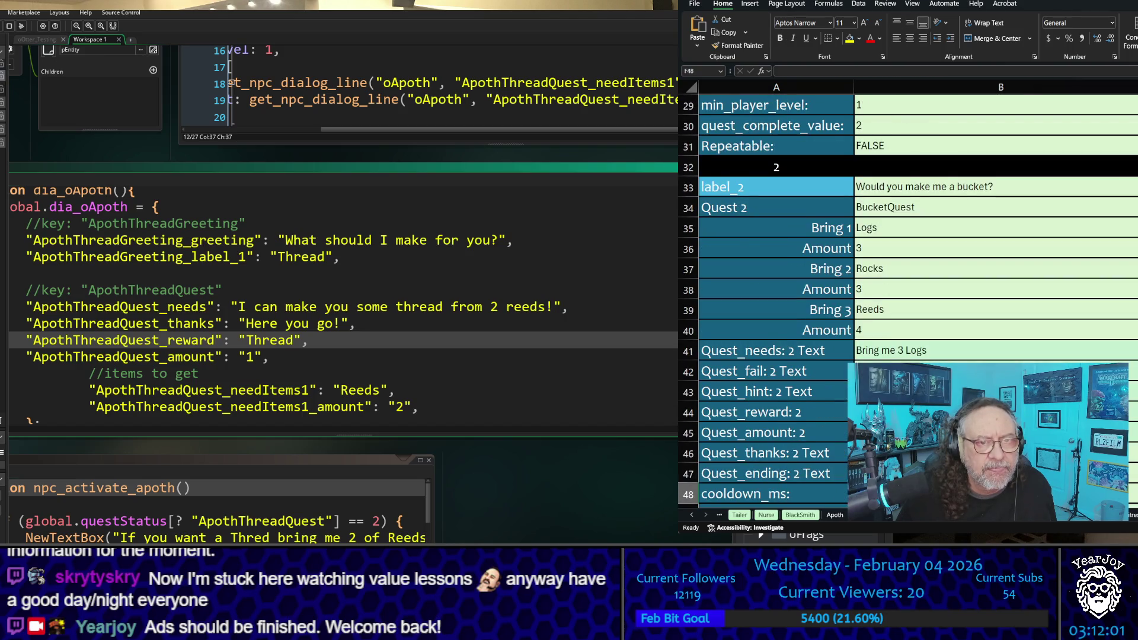
key("Down")
key("Down")
key("Down")
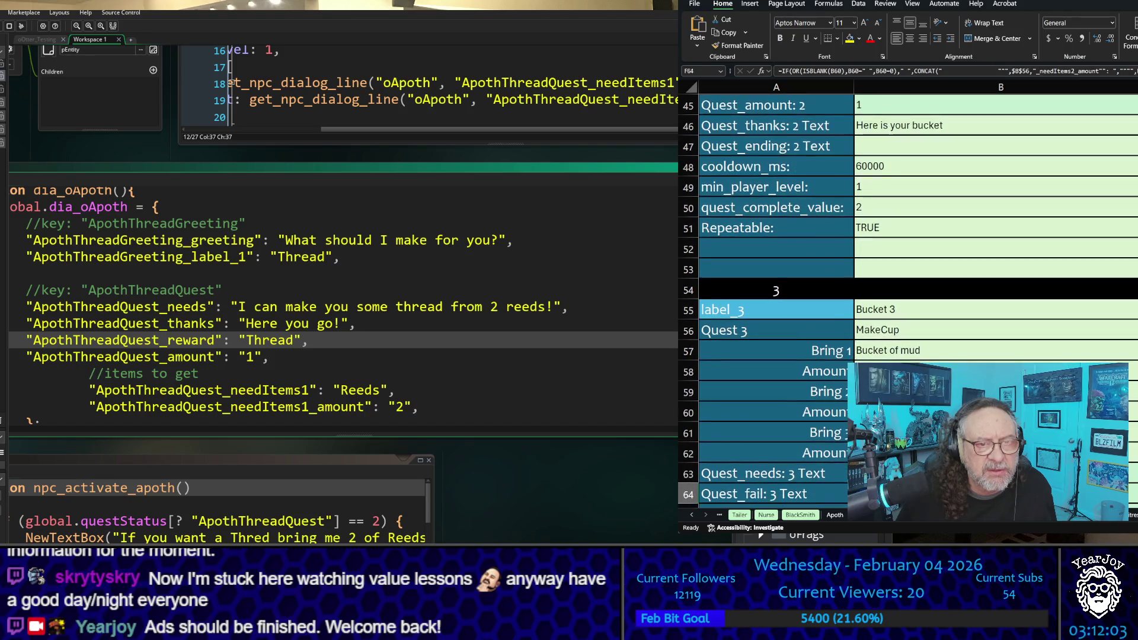
key("Down")
key("Down")
key("Down")
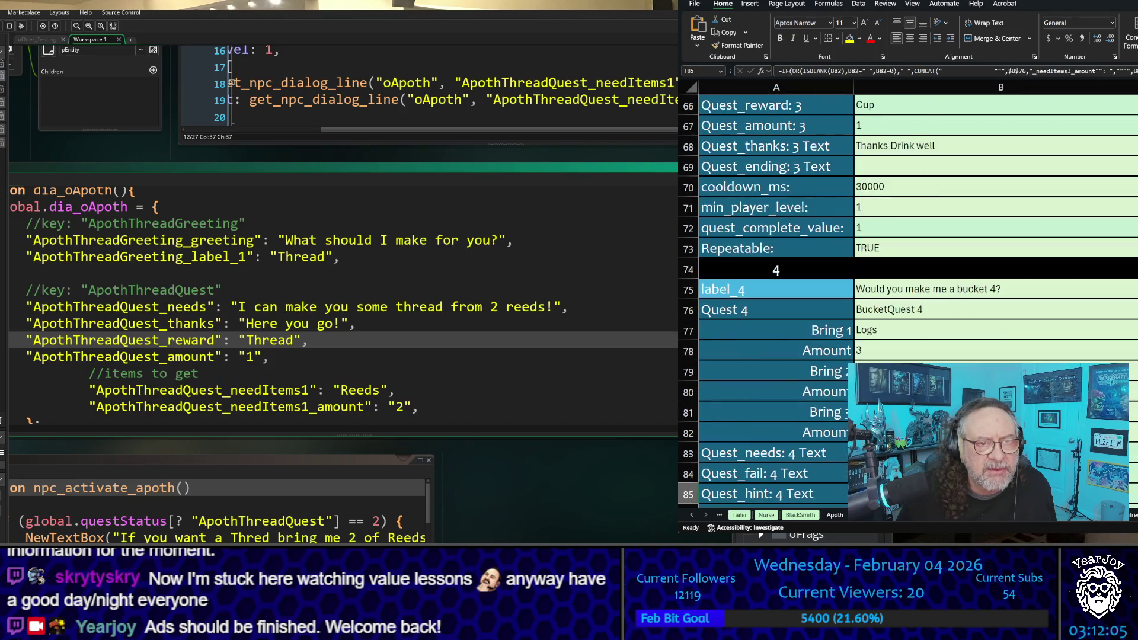
key("Down")
key("Down")
key("Down")
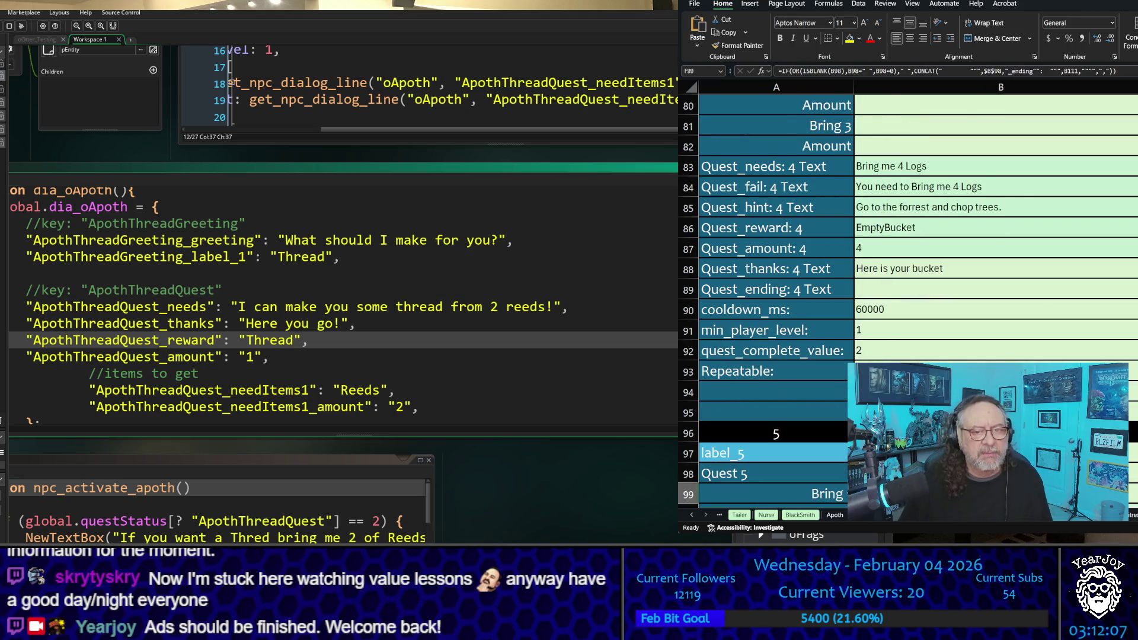
key("Down")
key("Down")
key("Down")
key("Up")
key("Up")
key("Up")
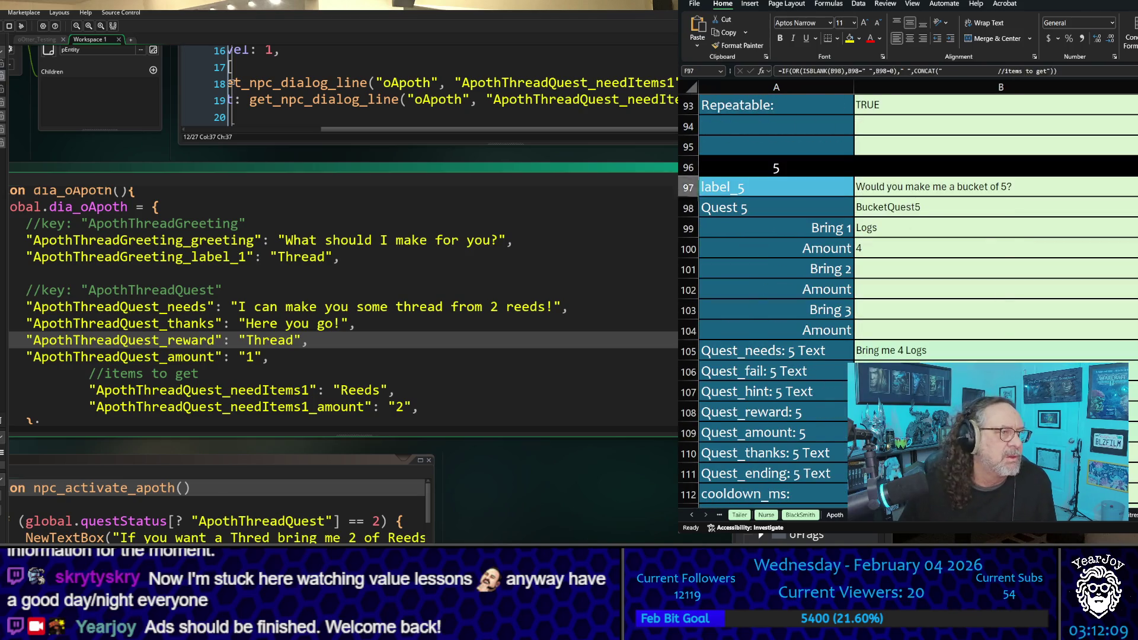
key("Up")
key("Up")
key("Up")
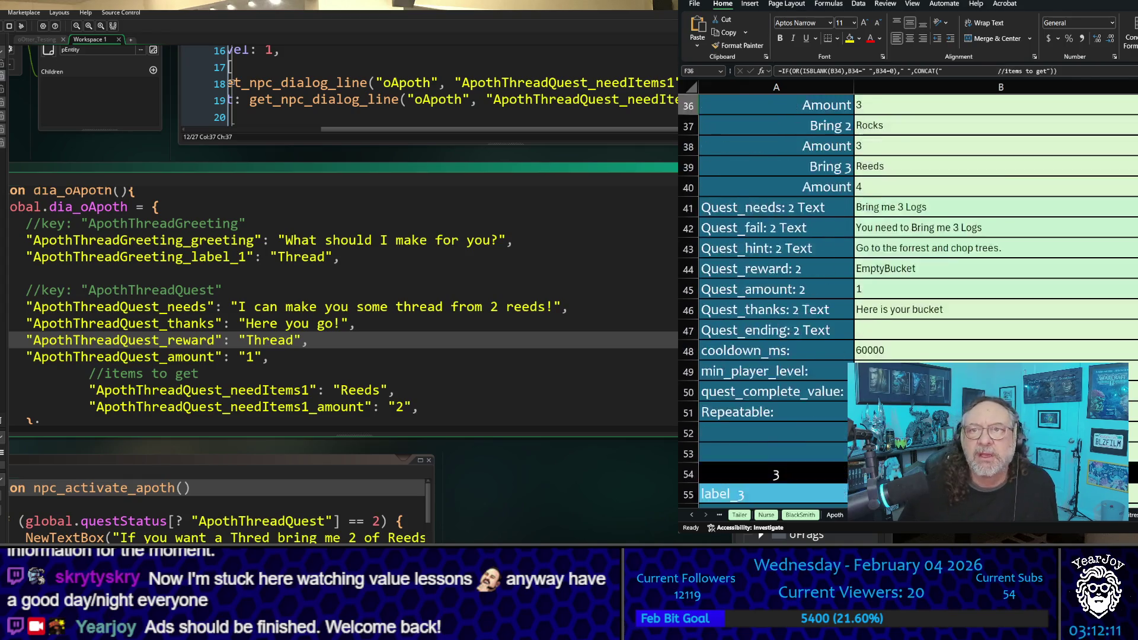
key("Up")
key("Up")
key("Up")
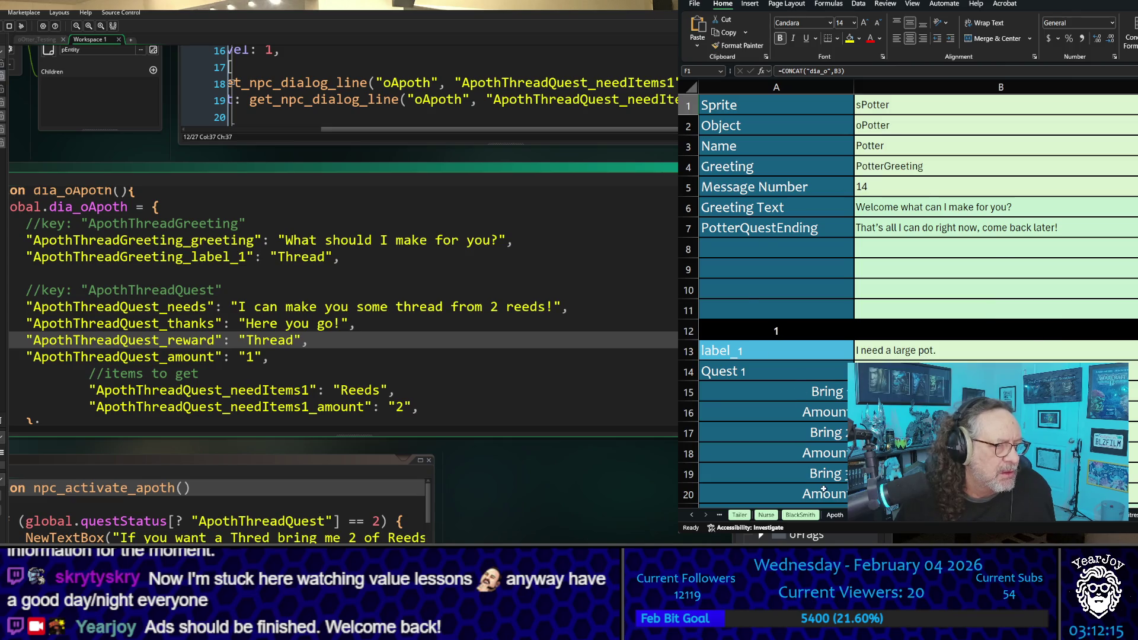
Open the Apoth sheet, scroll through the oApoth_Create code, return to the top, and select D22
left_click(834, 515)
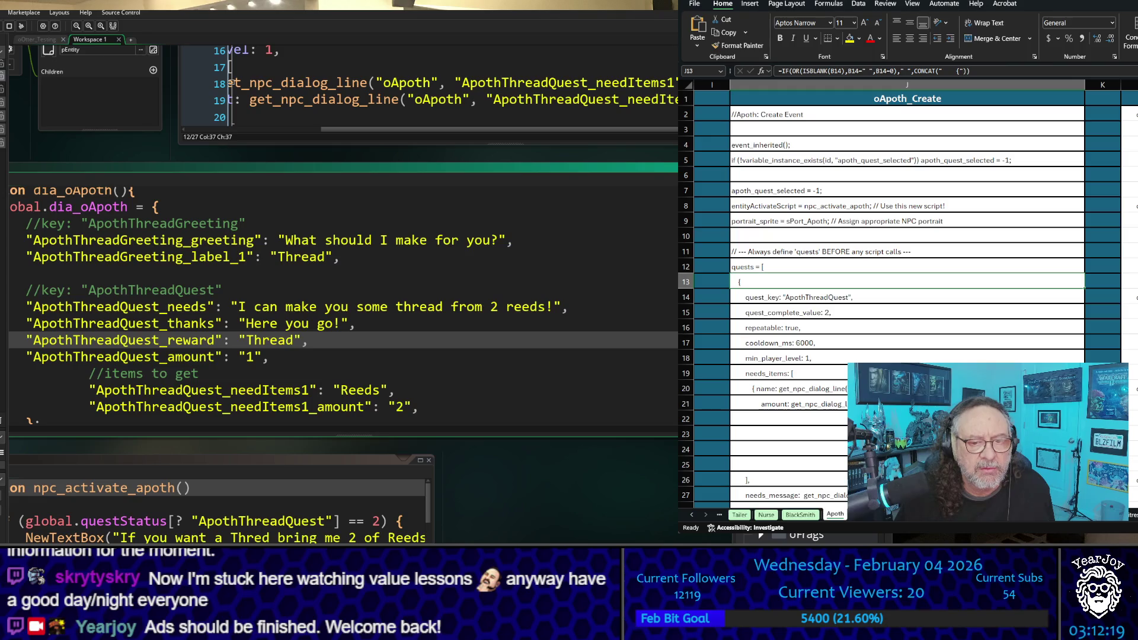
scroll(913, 290, "left", 5)
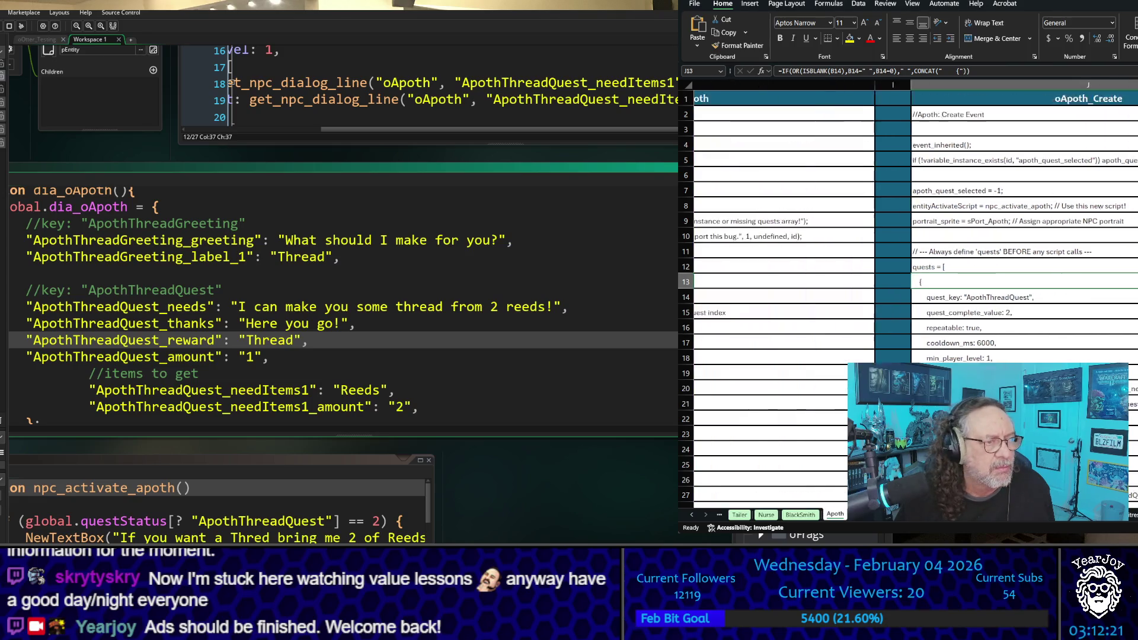
scroll(913, 290, "down", 4)
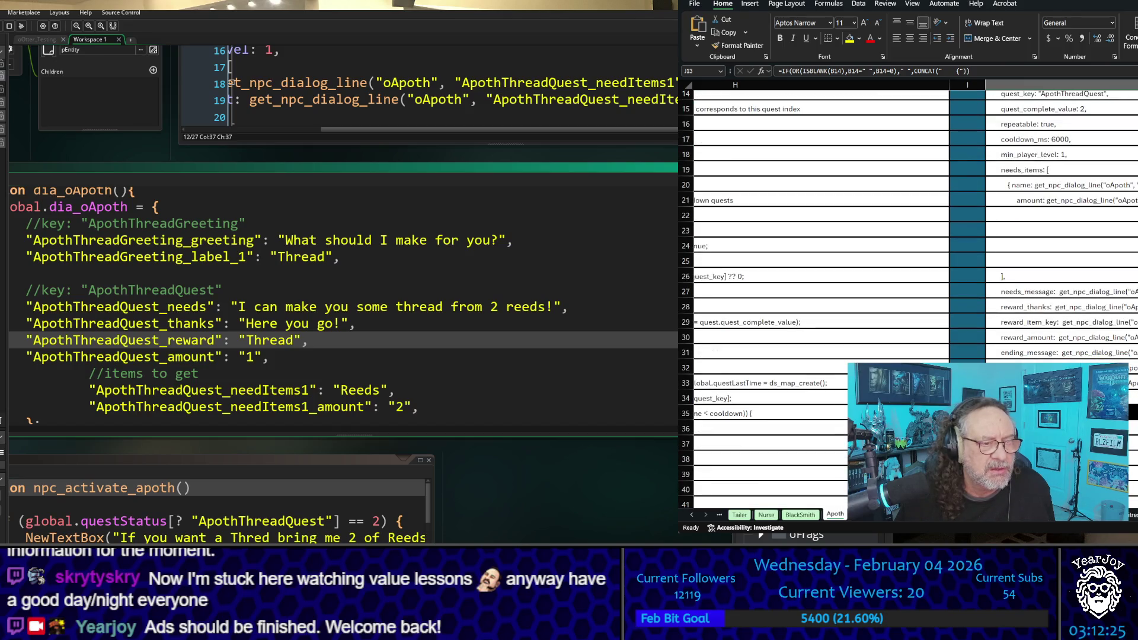
scroll(913, 291, "down", 8)
scroll(913, 290, "down", 18)
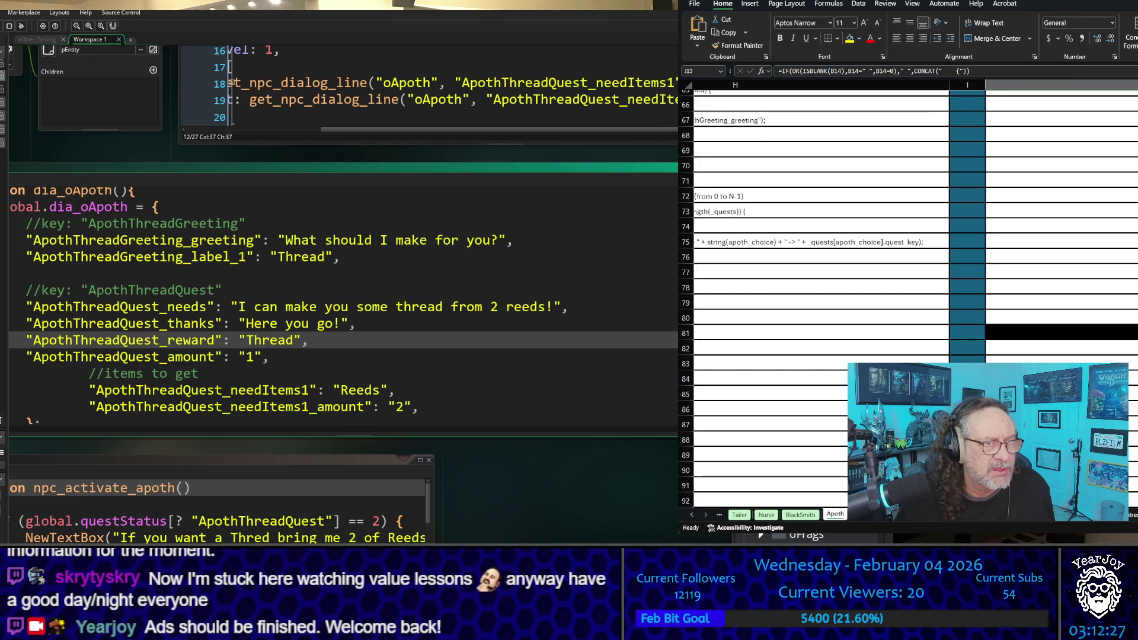
scroll(913, 290, "down", 7)
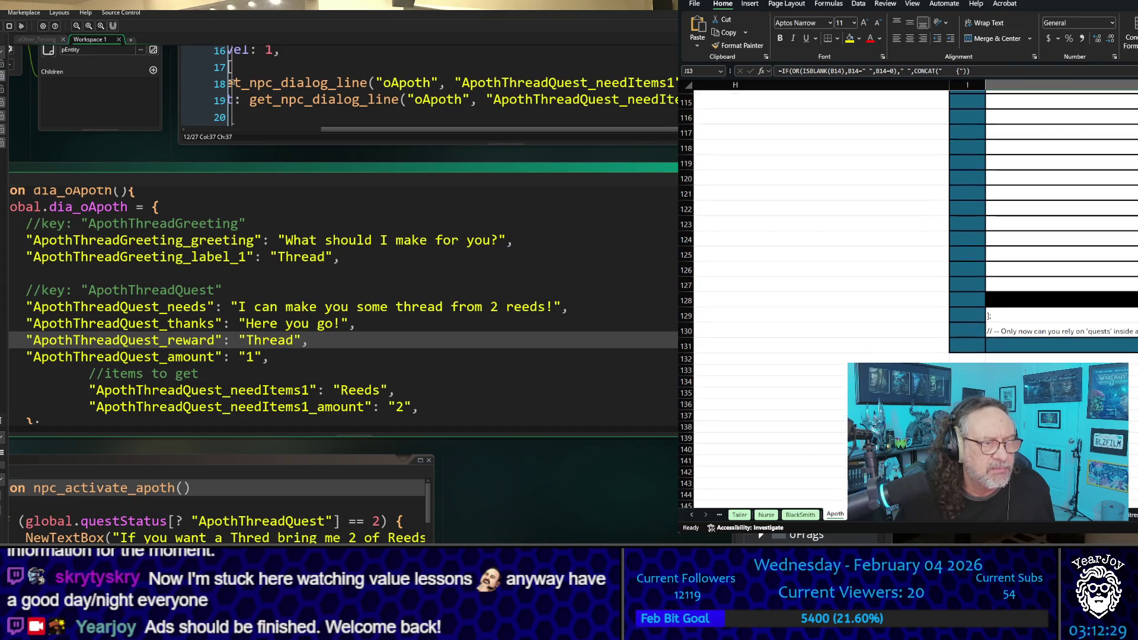
scroll(912, 290, "left", 6)
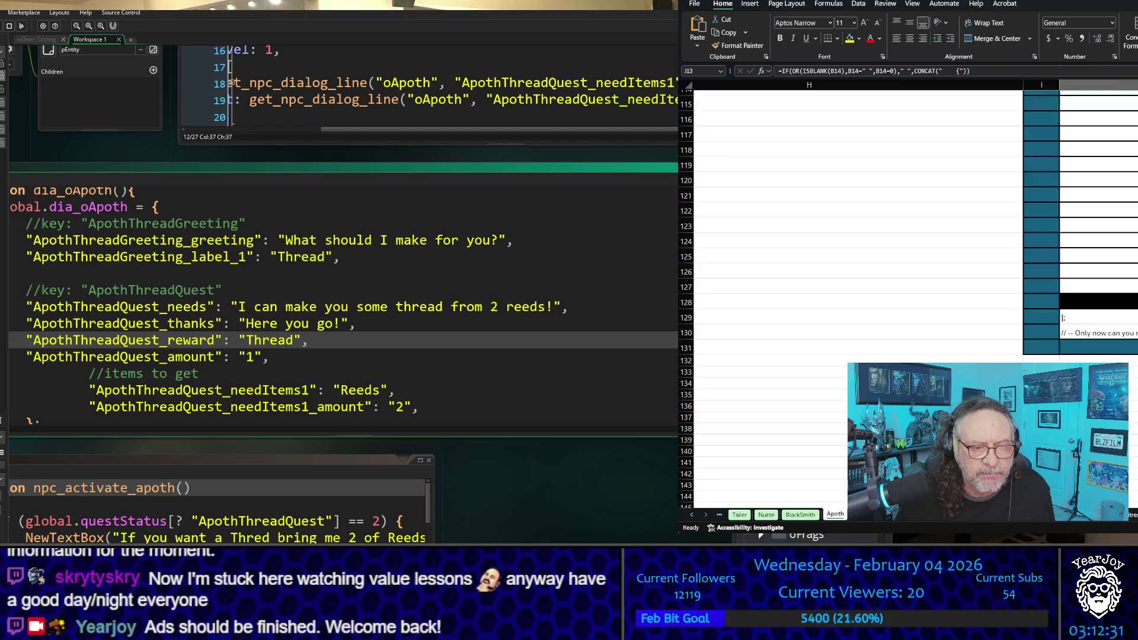
scroll(932, 337, "up", 20)
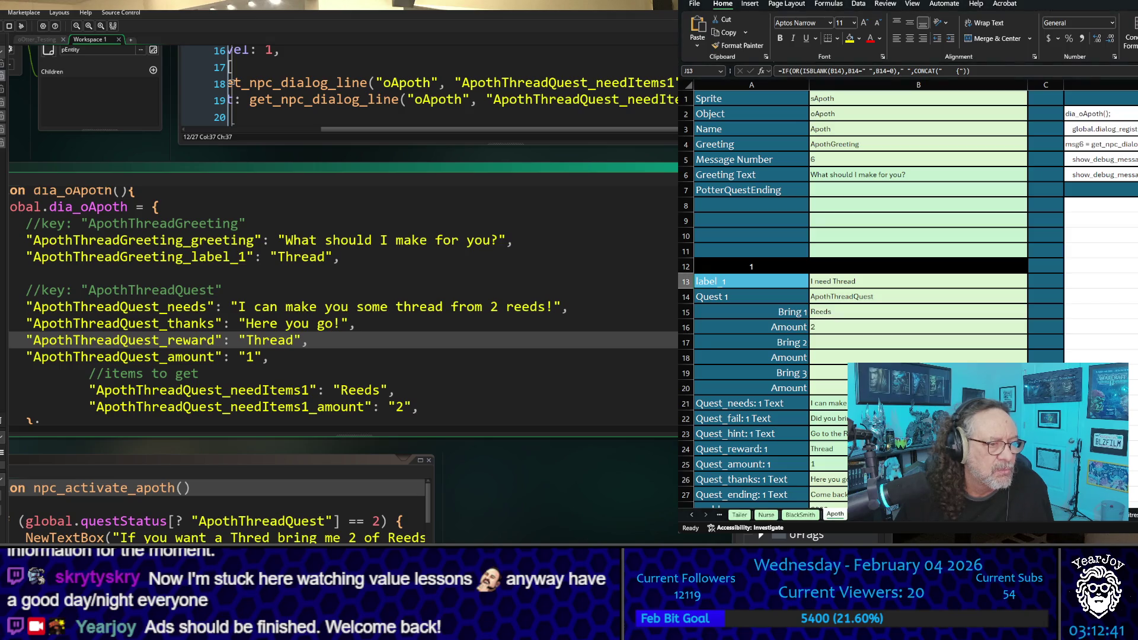
left_click(1102, 418)
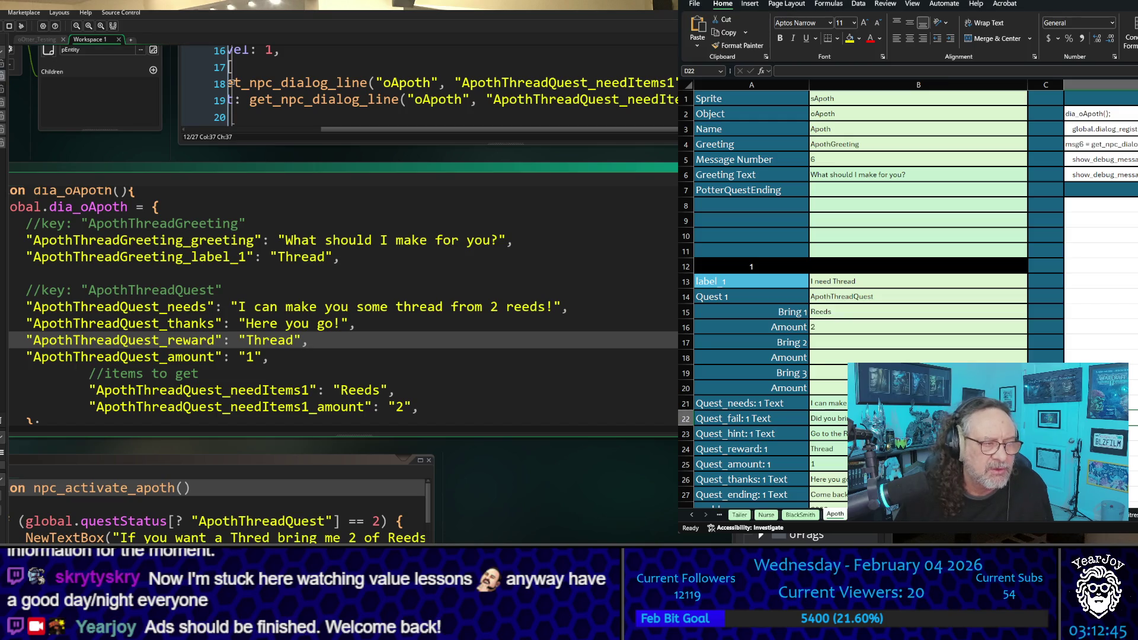
Scroll the sheet tabs back to open the Master sheet and select oBlackSmith's cell A7
left_click(691, 515)
left_click(691, 516)
left_click(690, 515)
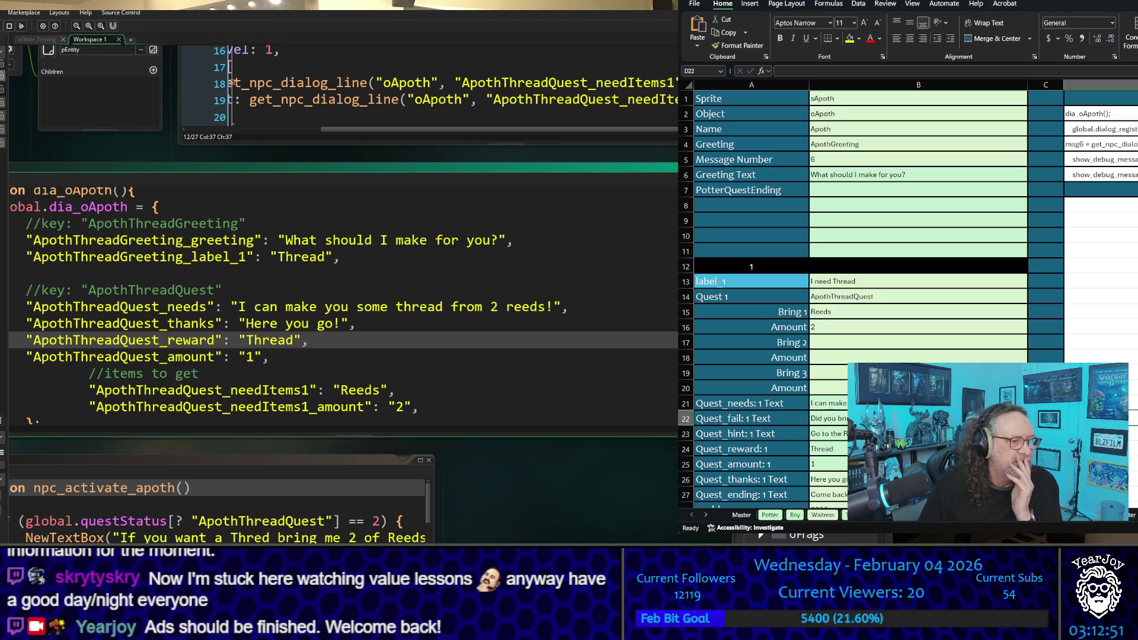
left_click(742, 515)
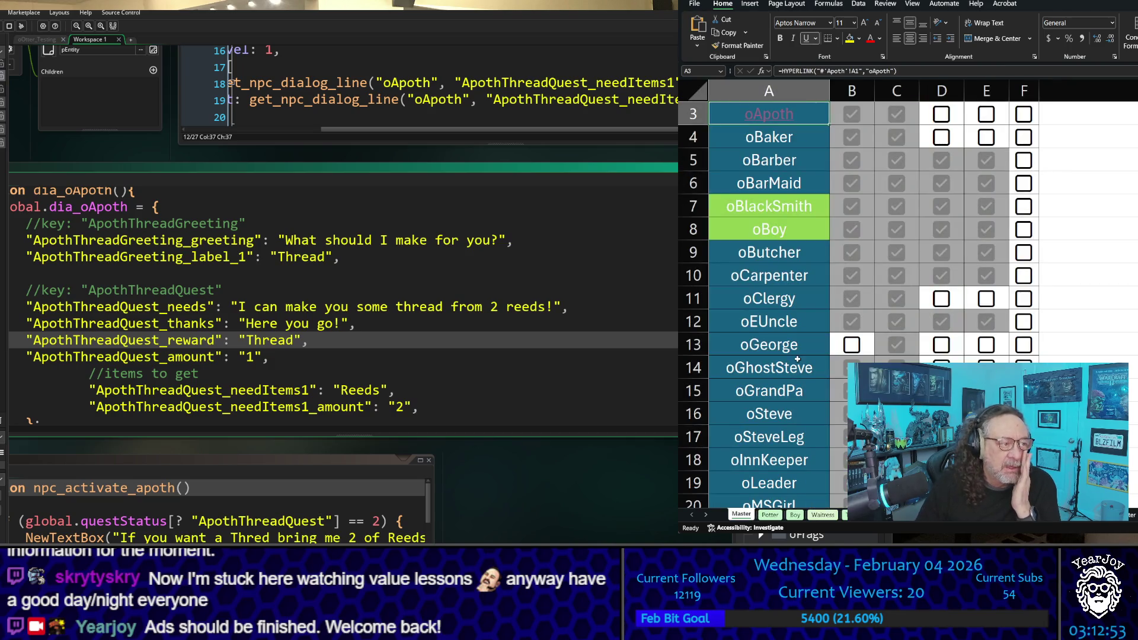
scroll(751, 279, "up", 2)
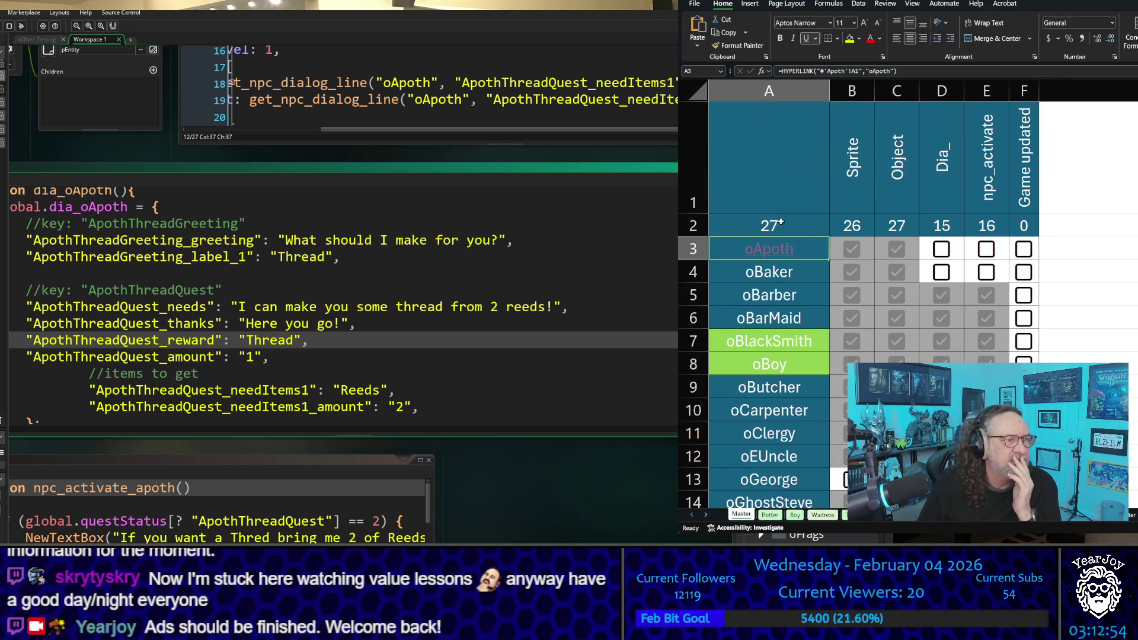
left_click(825, 346)
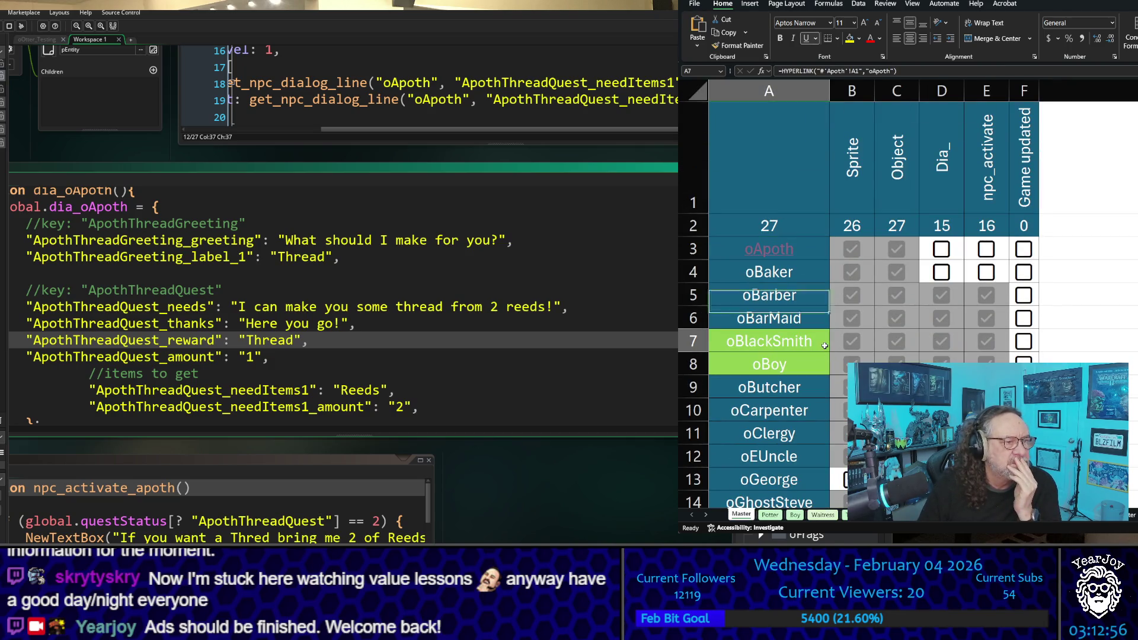
Copy oBlackSmith's green fill onto oApoth with Format Painter and follow the oApoth link
left_click(742, 46)
left_click(810, 249)
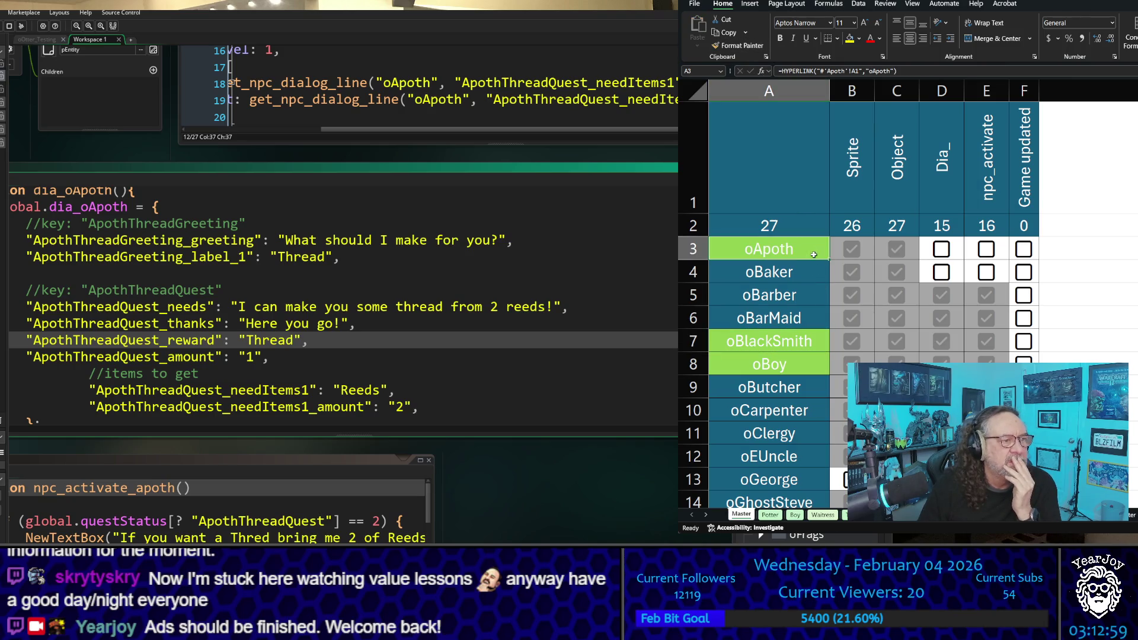
left_click(765, 248)
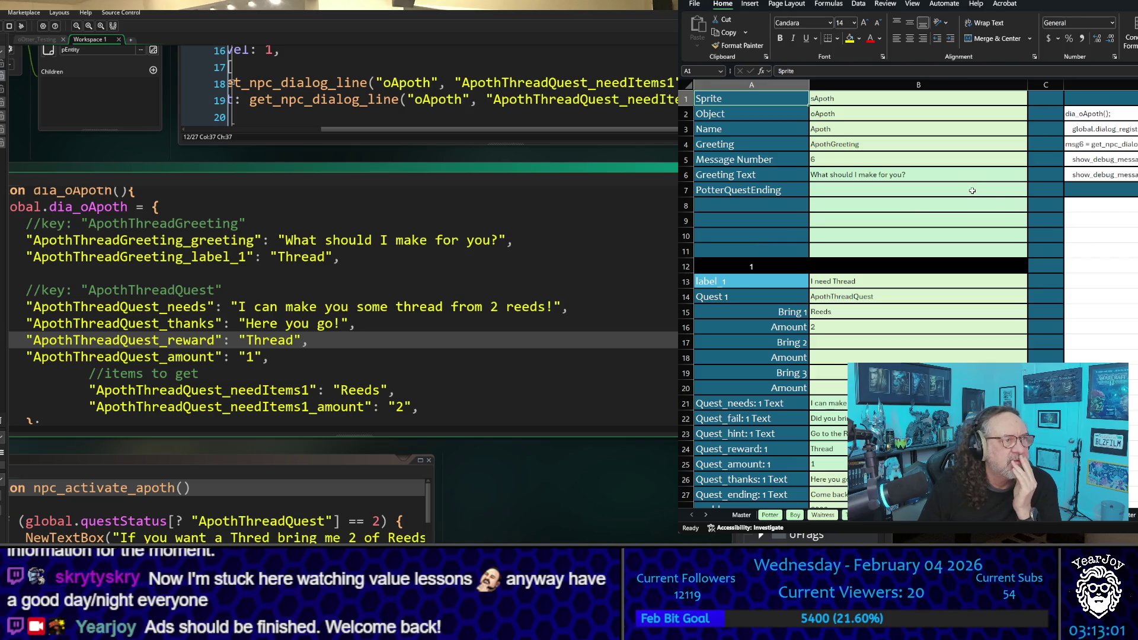
Look over the Apoth sheet, then go back to the Master sheet
scroll(972, 191, "down", 7)
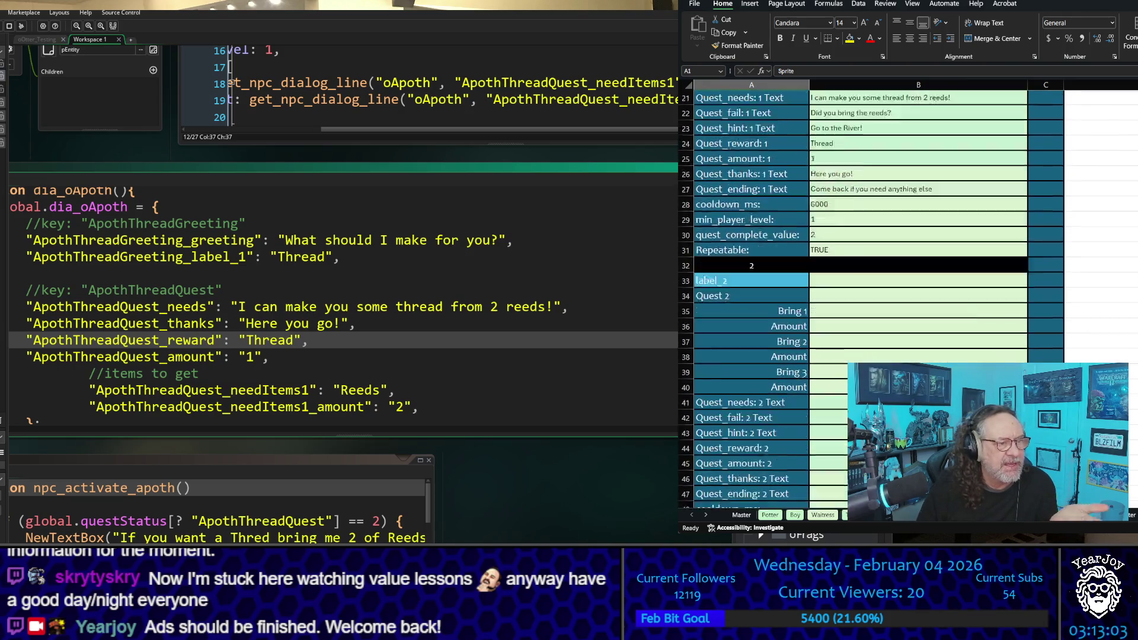
scroll(859, 297, "down", 3)
scroll(859, 285, "down", 15)
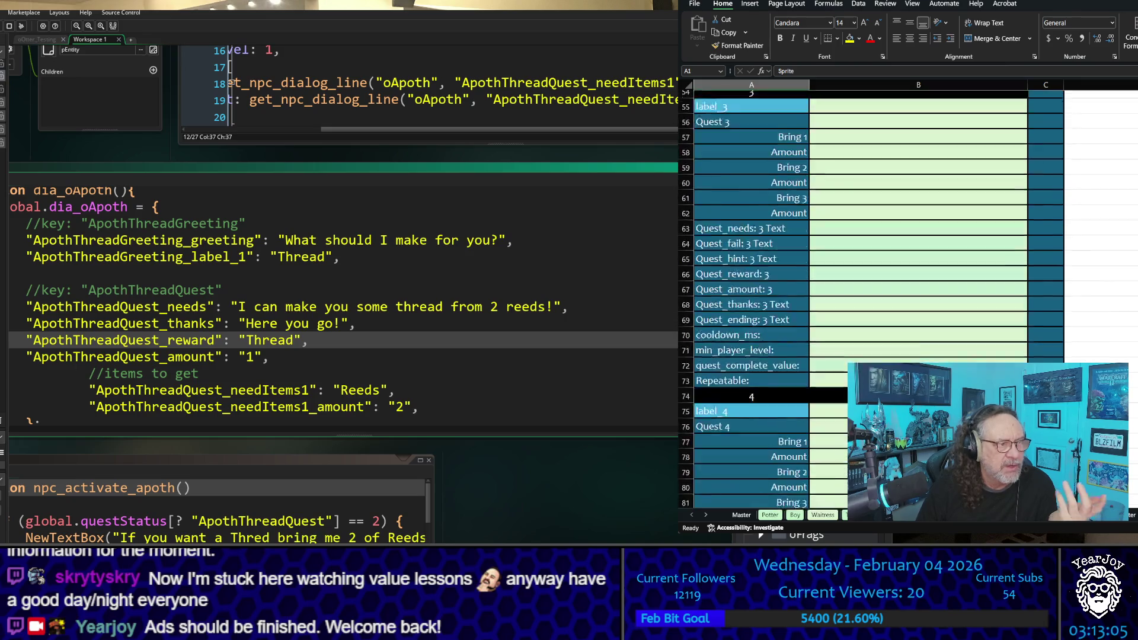
scroll(859, 285, "up", 20)
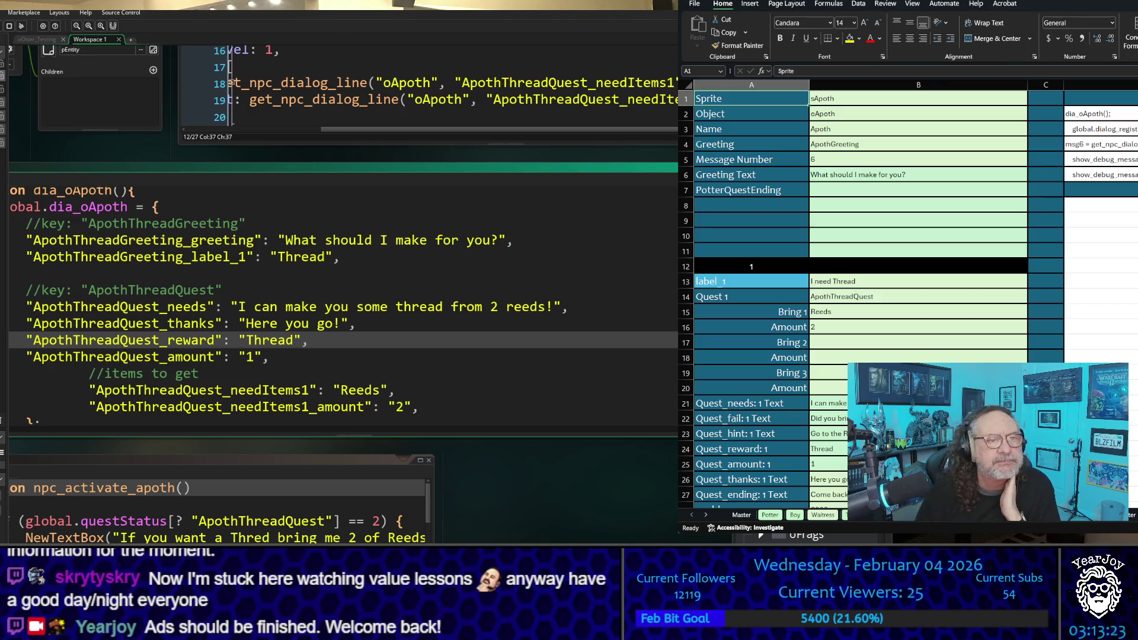
scroll(860, 296, "down", 4)
scroll(860, 296, "up", 4)
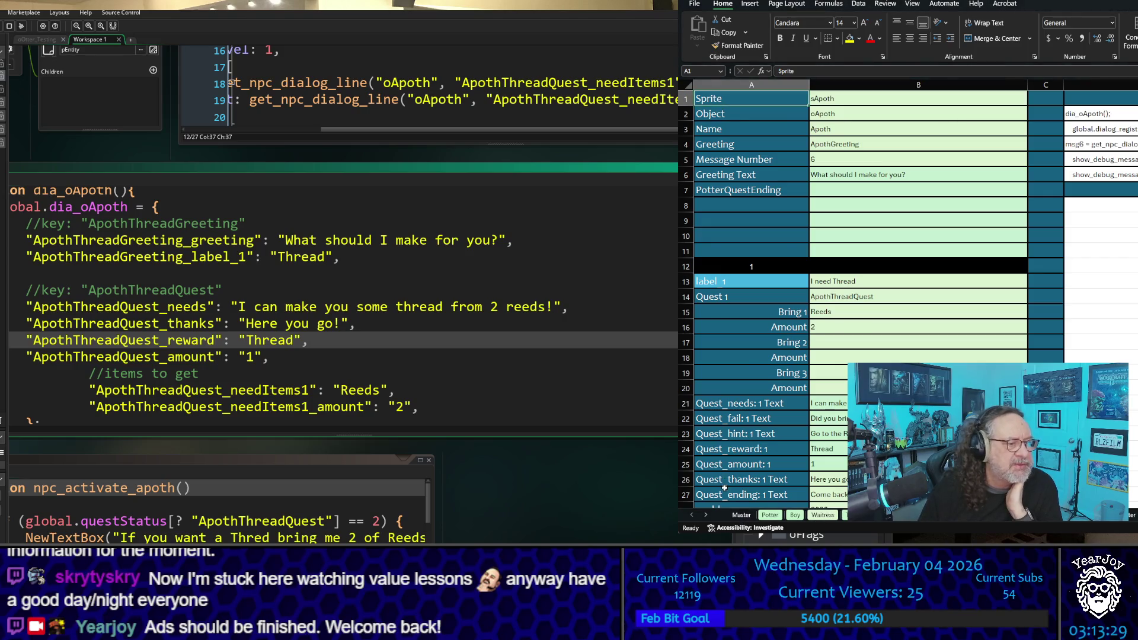
left_click(741, 514)
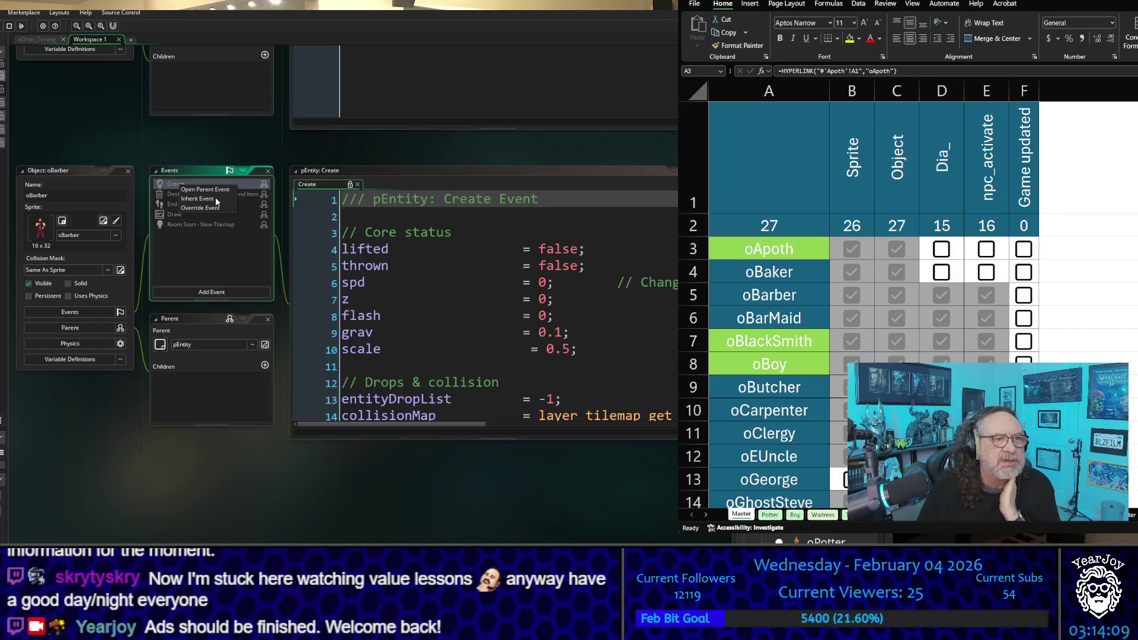
Give oBarber an inherited Create event and open oBarMaid's Create event code in GameMaker
left_click(214, 199)
left_click(501, 252)
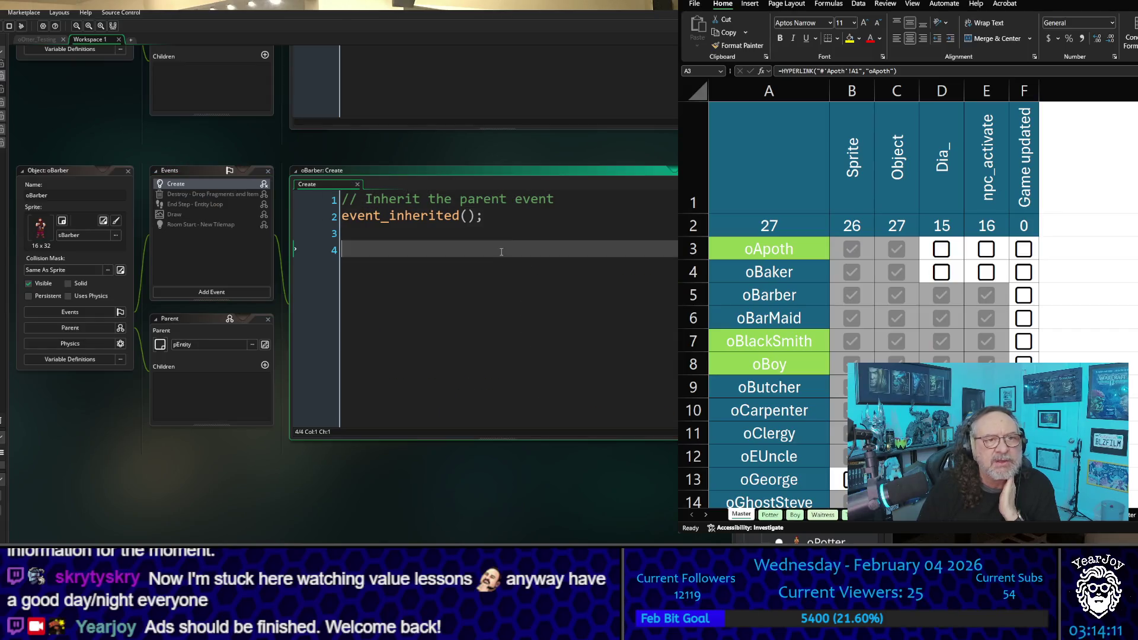
left_click(231, 456)
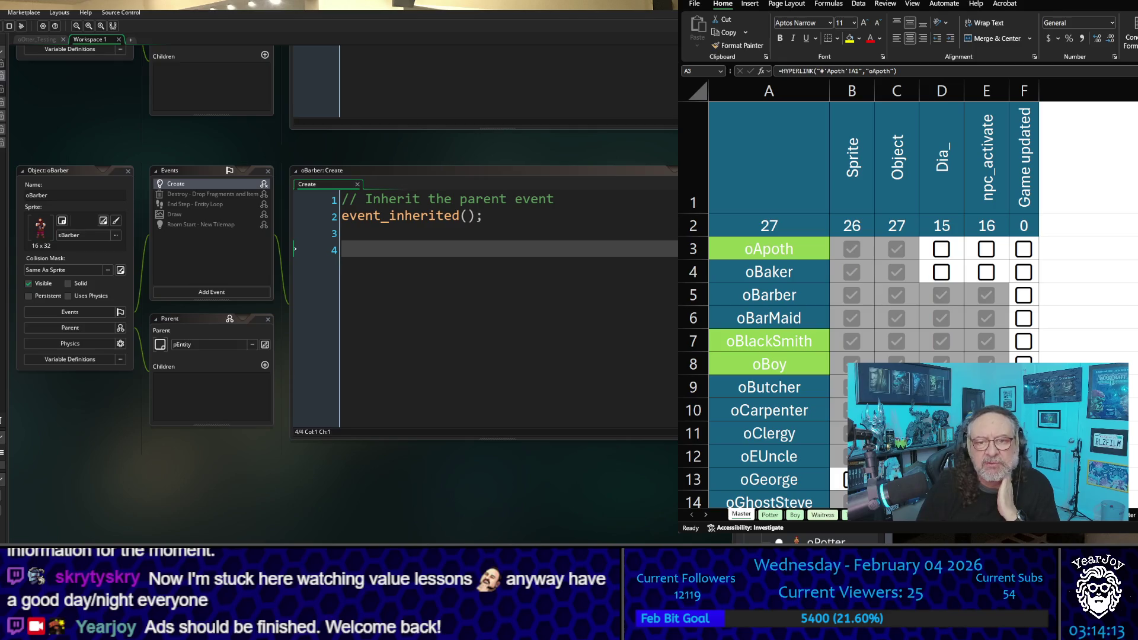
left_click(830, 259)
scroll(859, 280, "down", 2)
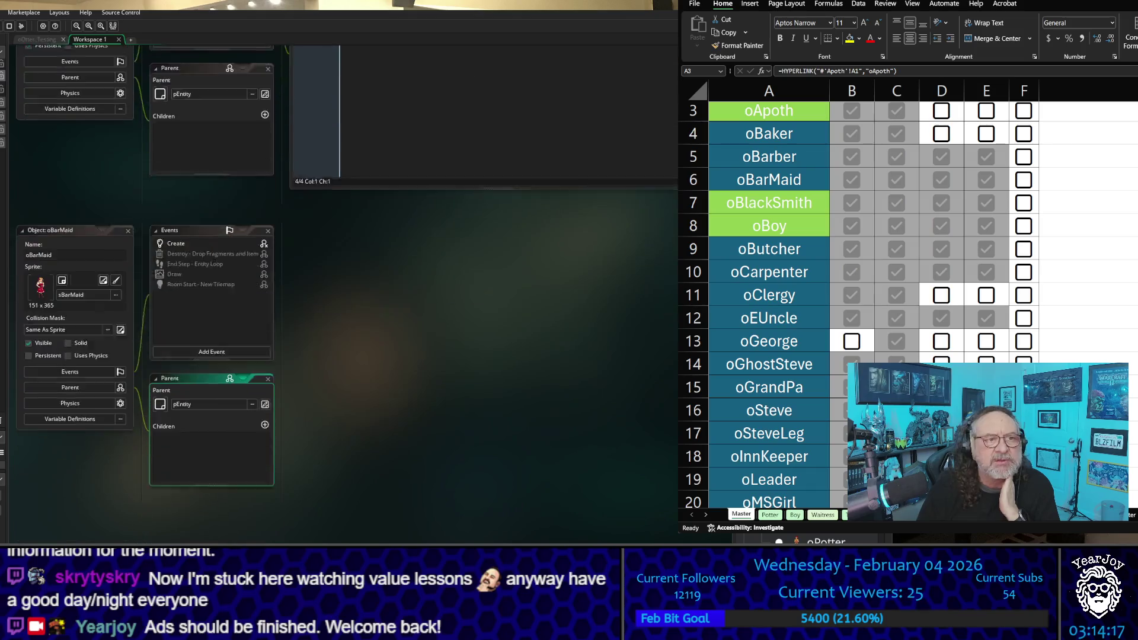
double_click(197, 184)
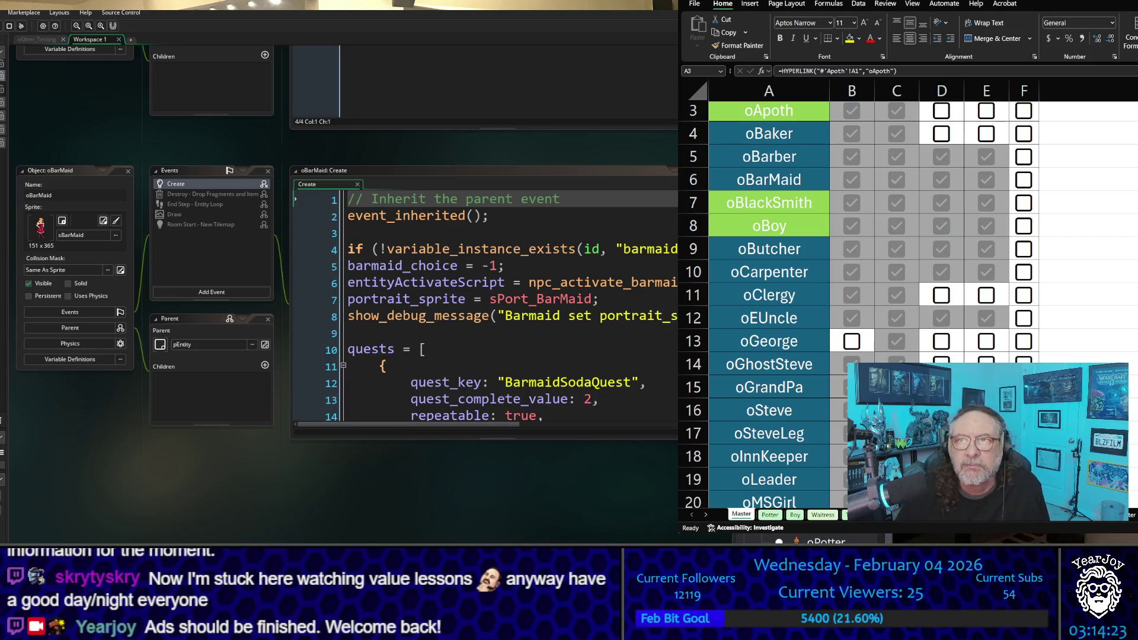
Pan the workspace and widen the code panel so the oGame Create code lines are fully visible
key("alt+Tab")
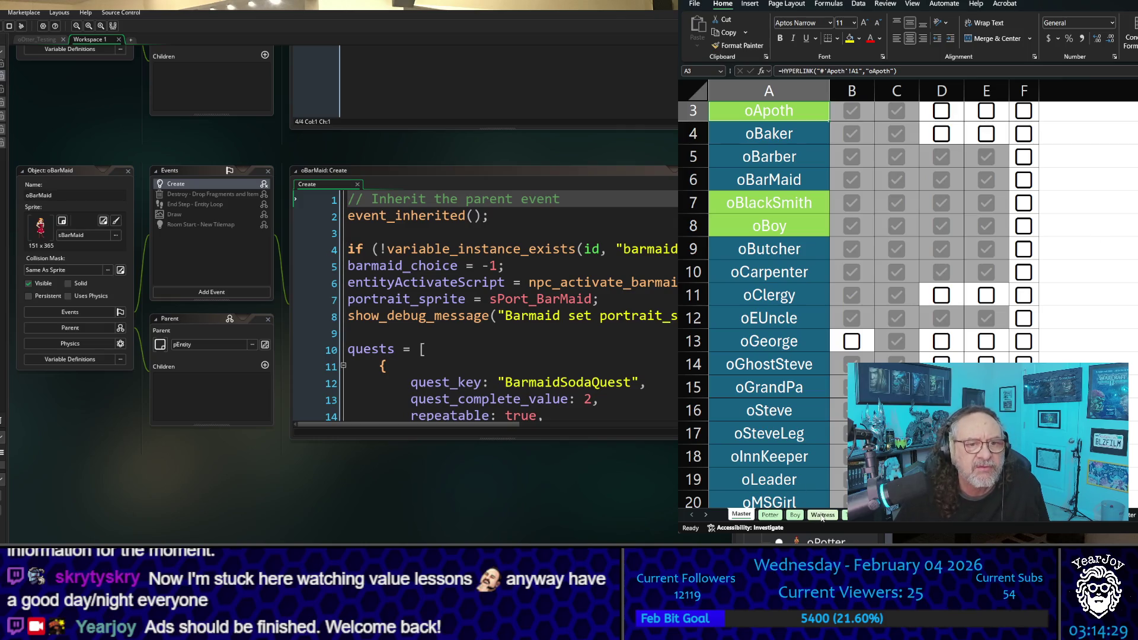
scroll(486, 305, "down", 5)
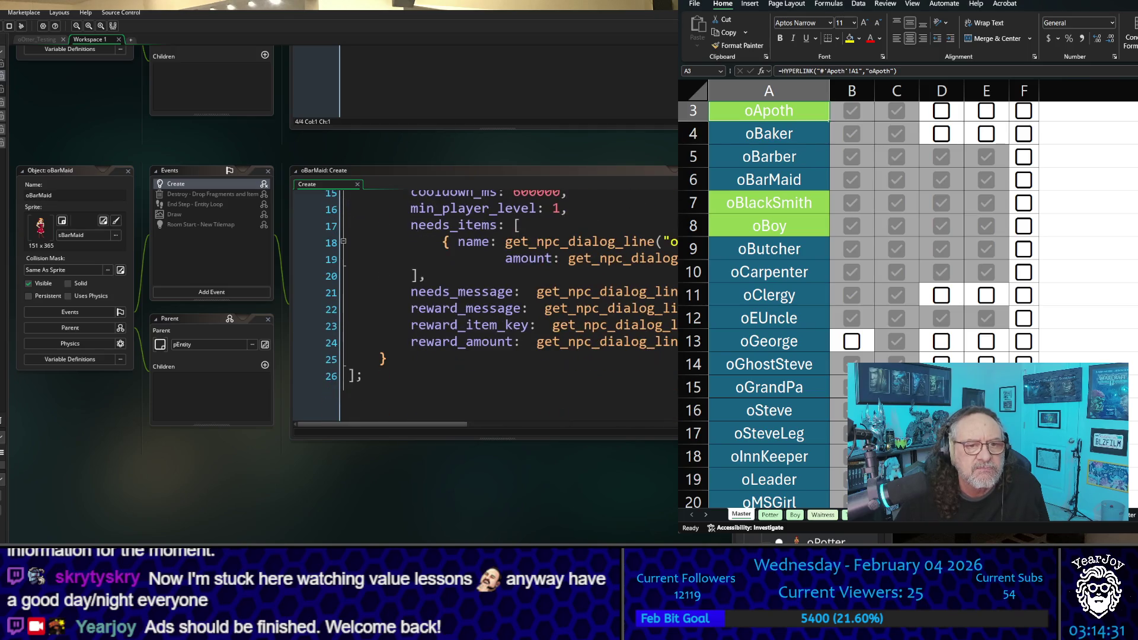
scroll(486, 305, "up", 2)
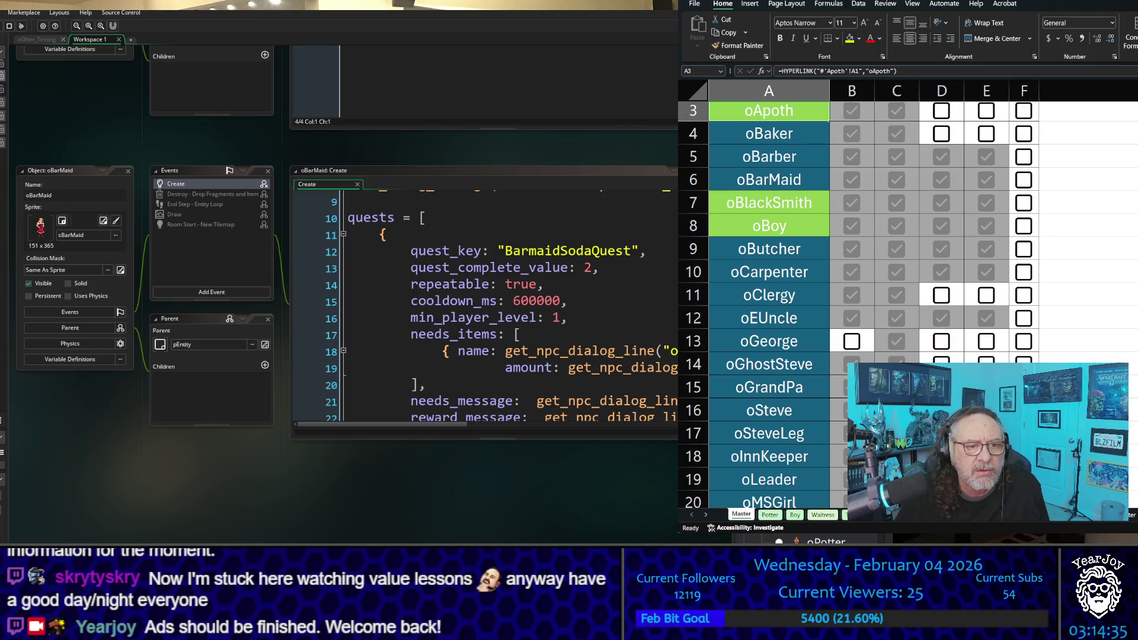
left_click(610, 425)
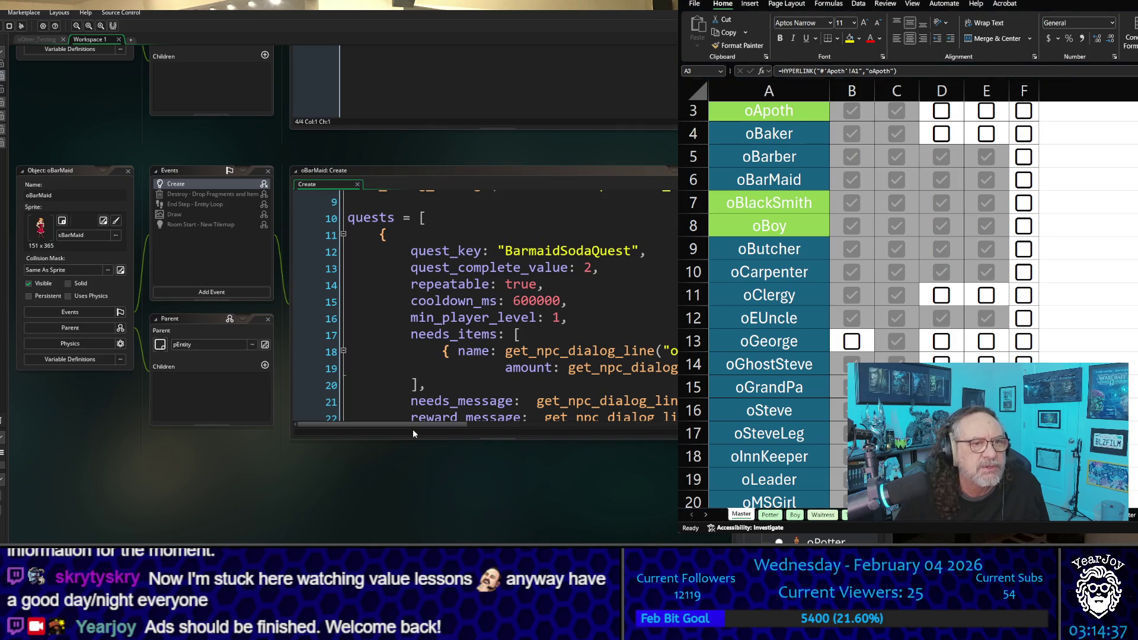
left_click_drag(591, 461, 312, 454)
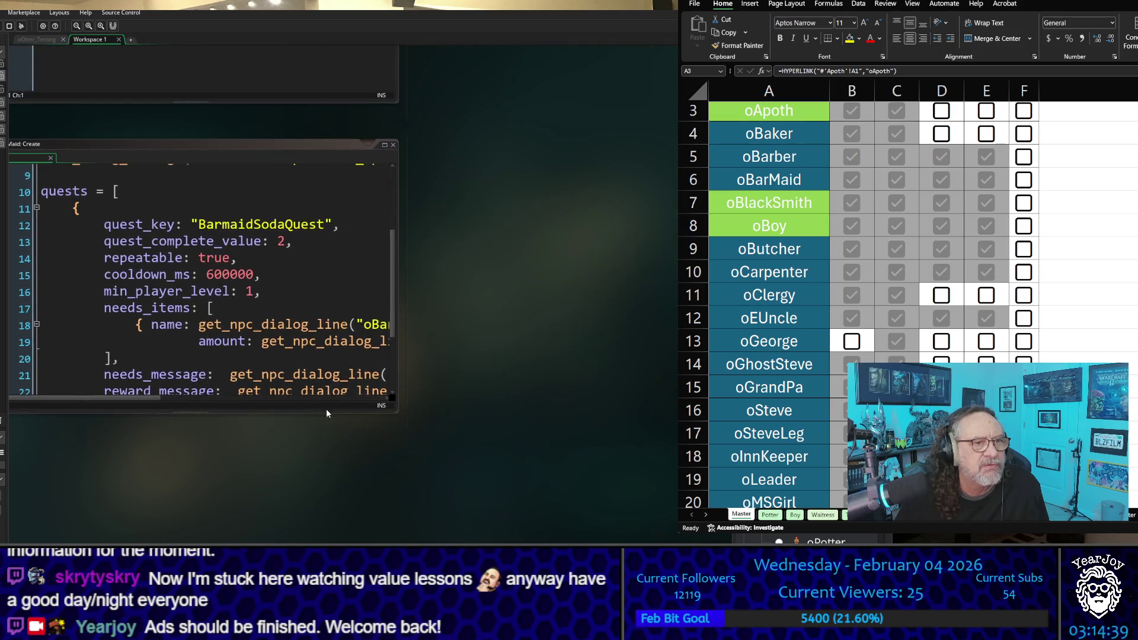
left_click_drag(398, 273, 678, 274)
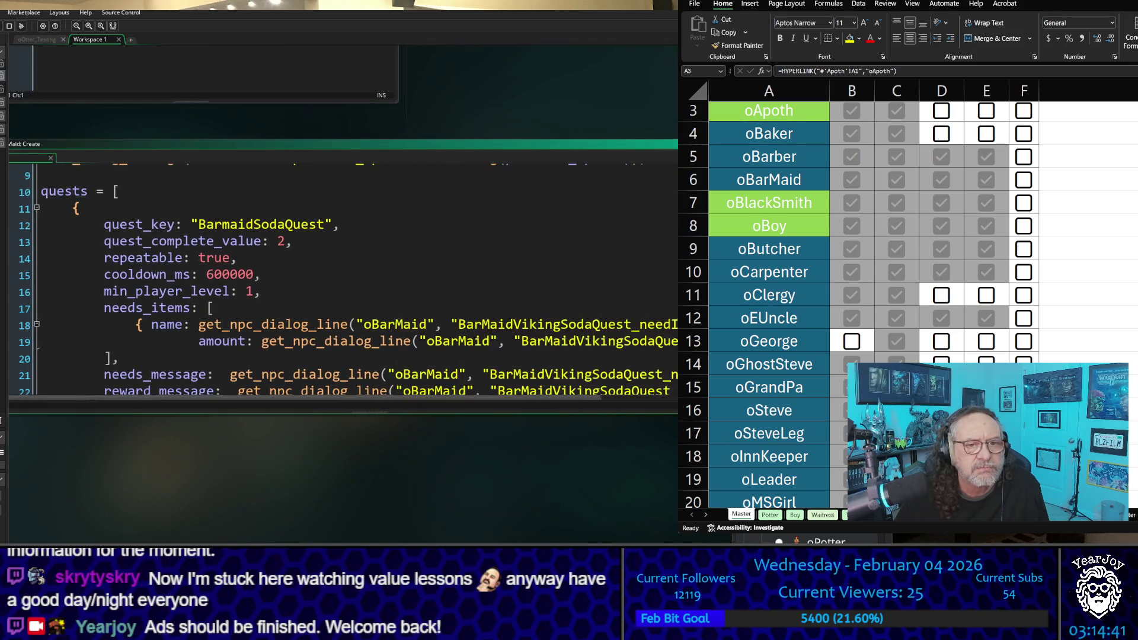
scroll(582, 286, "up", 3)
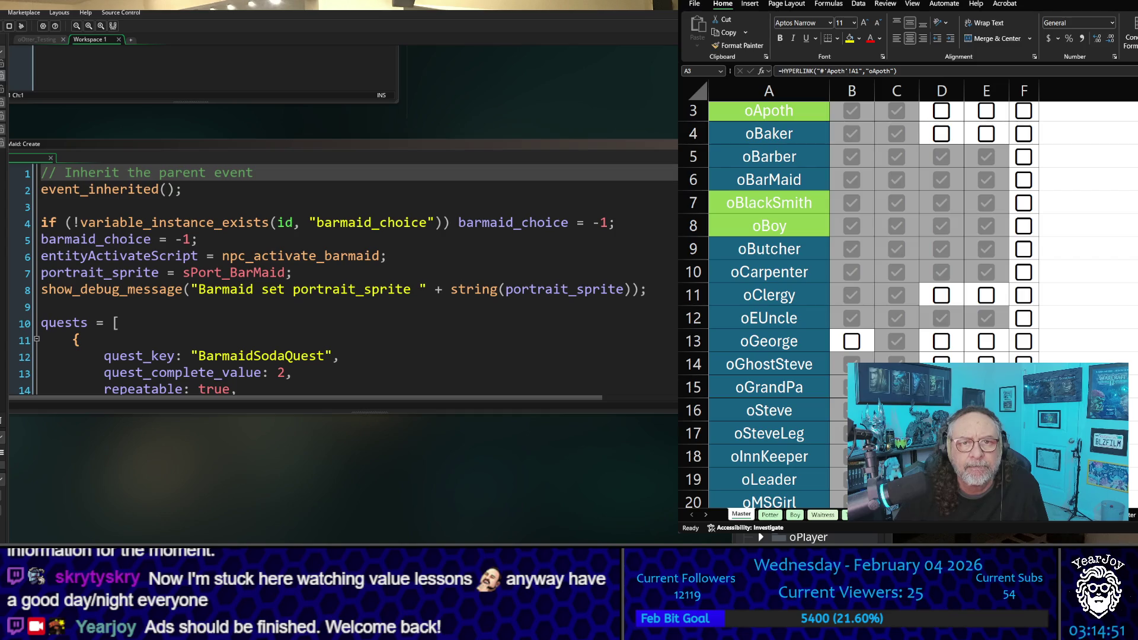
scroll(430, 275, "up", 5)
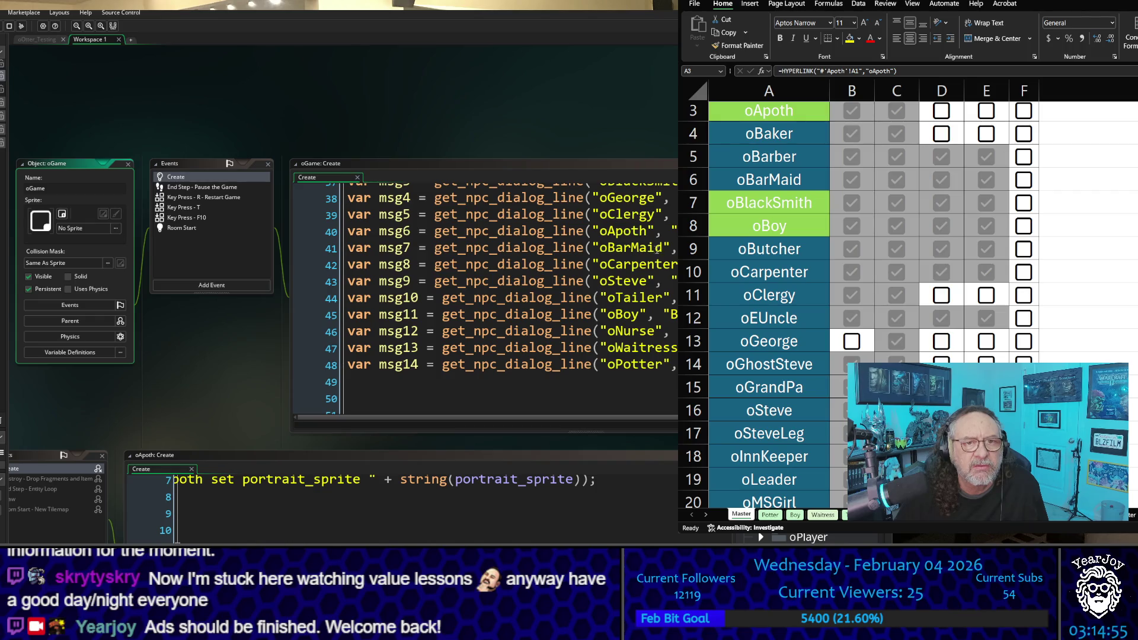
Add a new blank sheet with Shift+F11 and select "oBarMaid" with its quotes on line 41
key("alt+Tab")
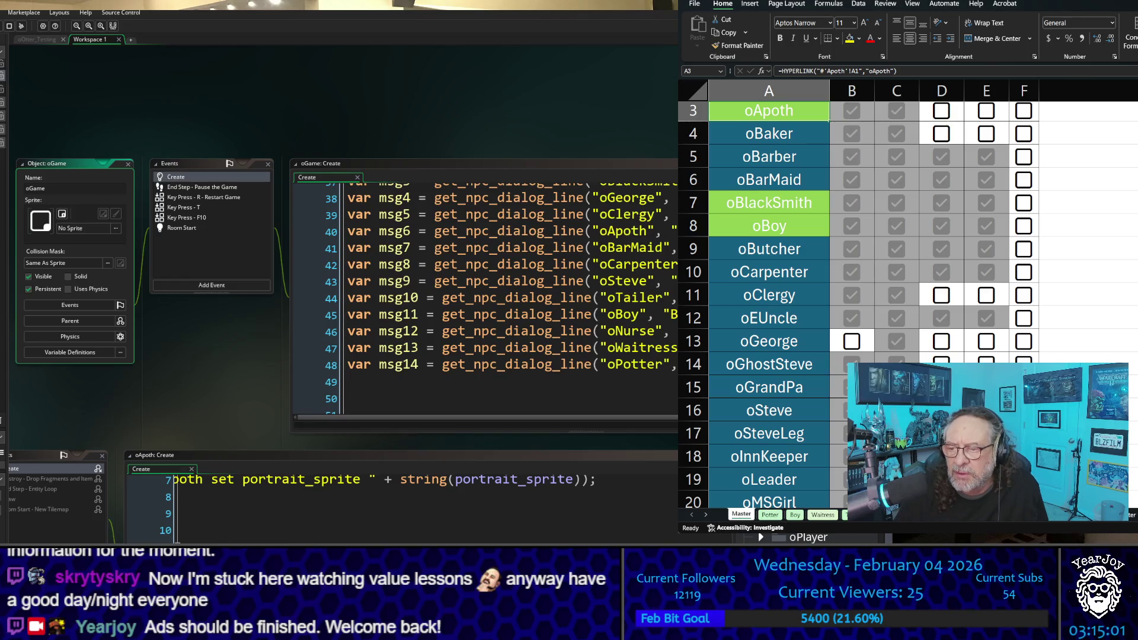
key("shift+F11")
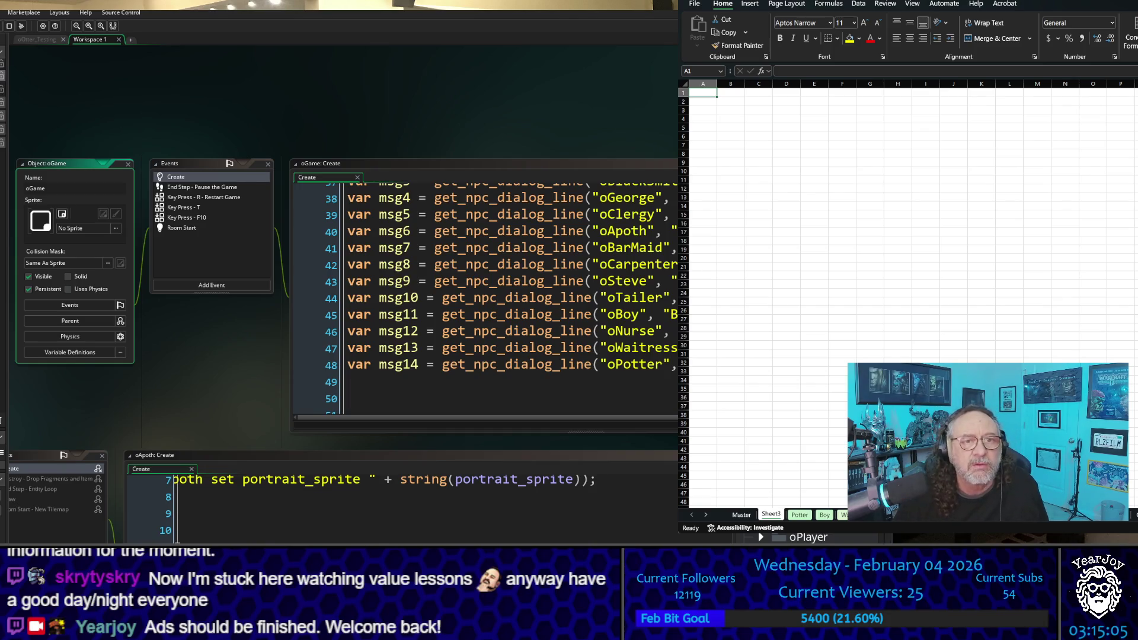
double_click(631, 248)
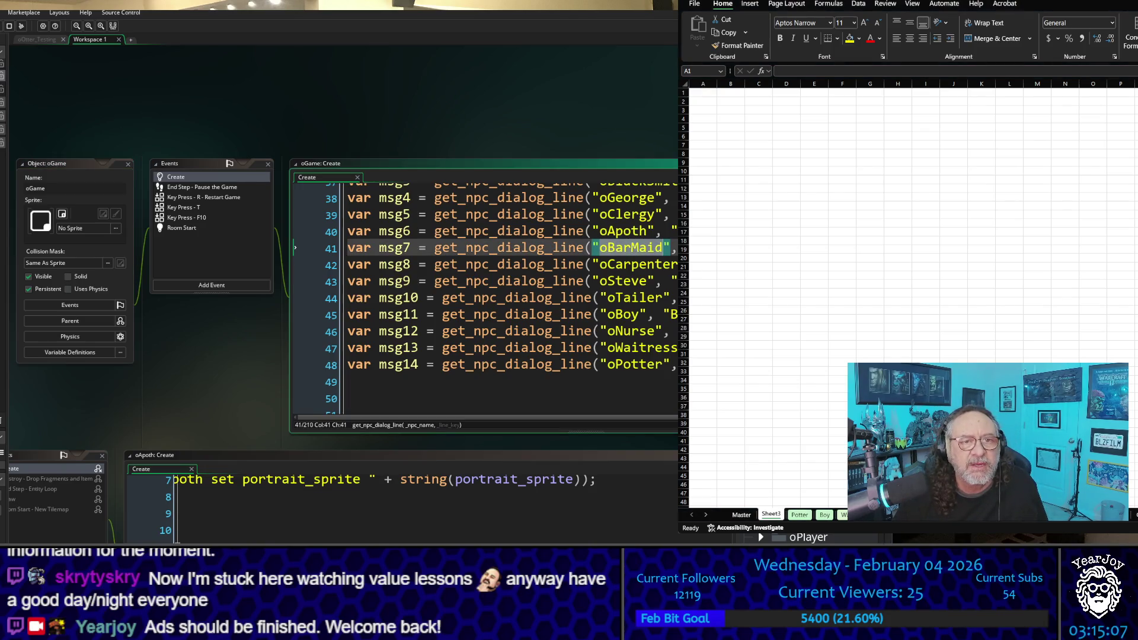
left_click(623, 248)
left_click_drag(613, 247, 669, 250)
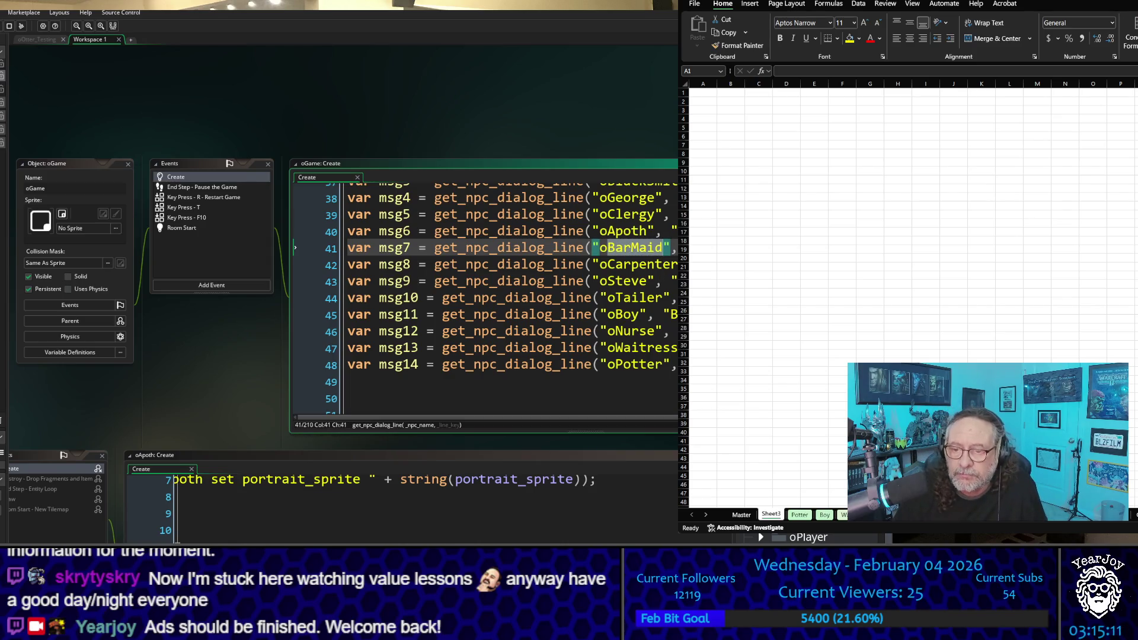
Rename the new sheet to BarMaid
left_click(703, 92)
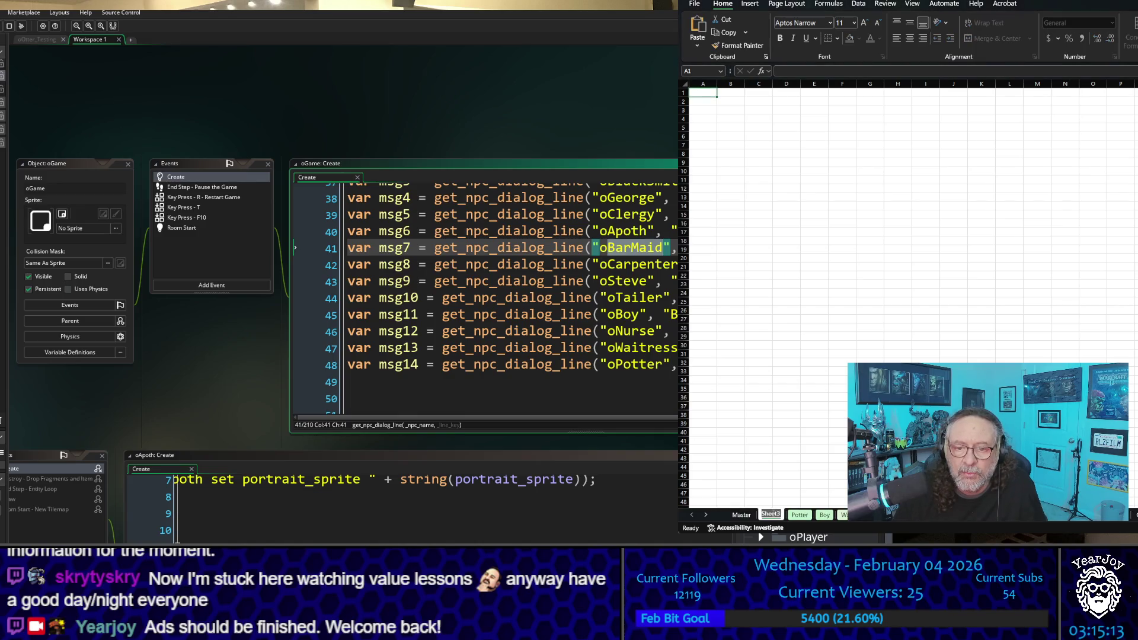
type("BarMaid")
left_click(836, 440)
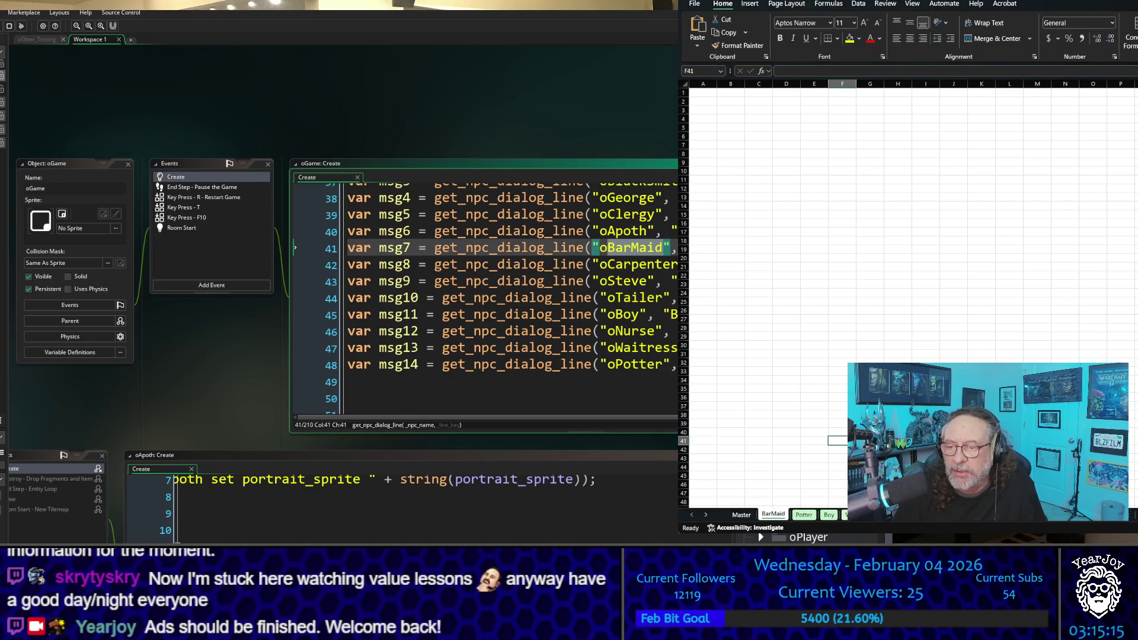
Copy the entire Potter sheet and paste it into the blank BarMaid sheet
key("ctrl+Page_Down")
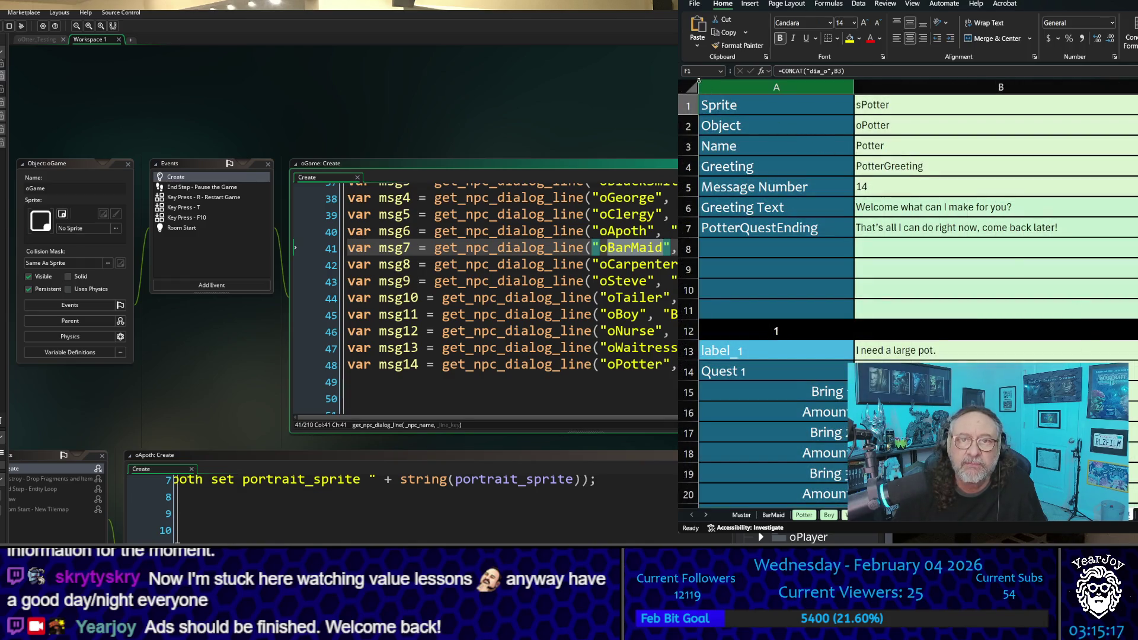
left_click(689, 88)
key("ctrl+c")
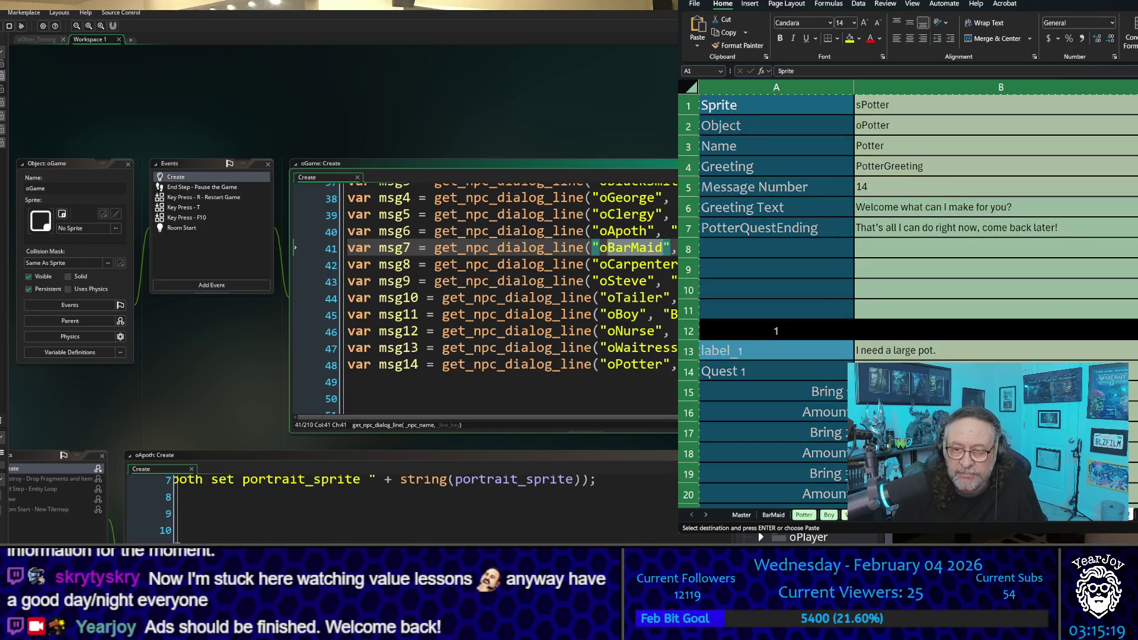
left_click(777, 514)
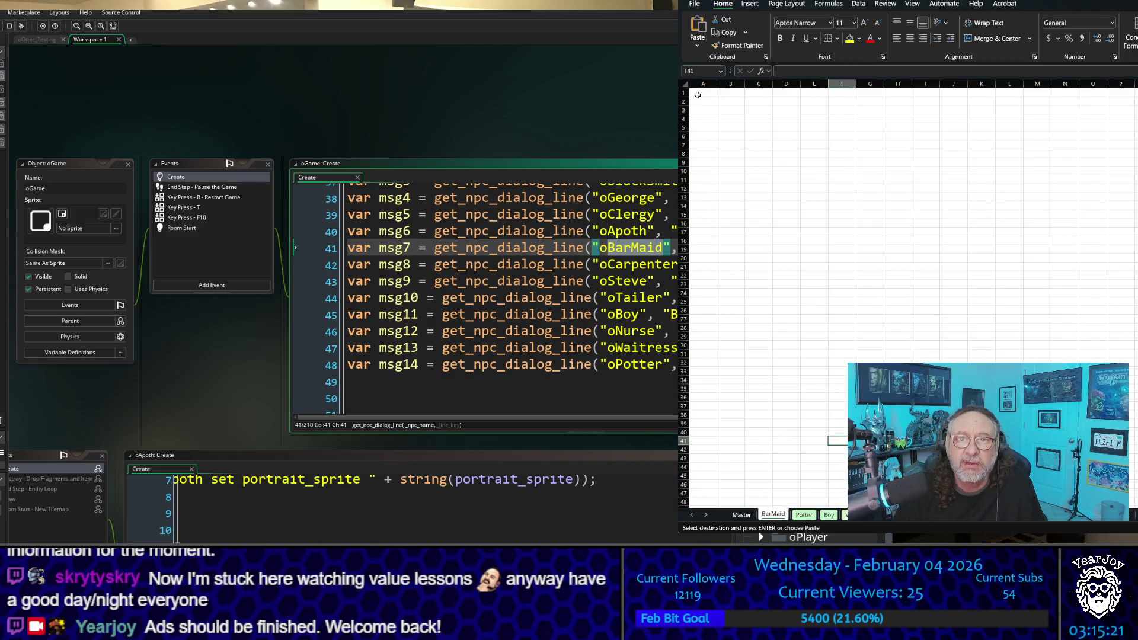
left_click(684, 85)
key("ctrl+v")
left_click(1050, 300)
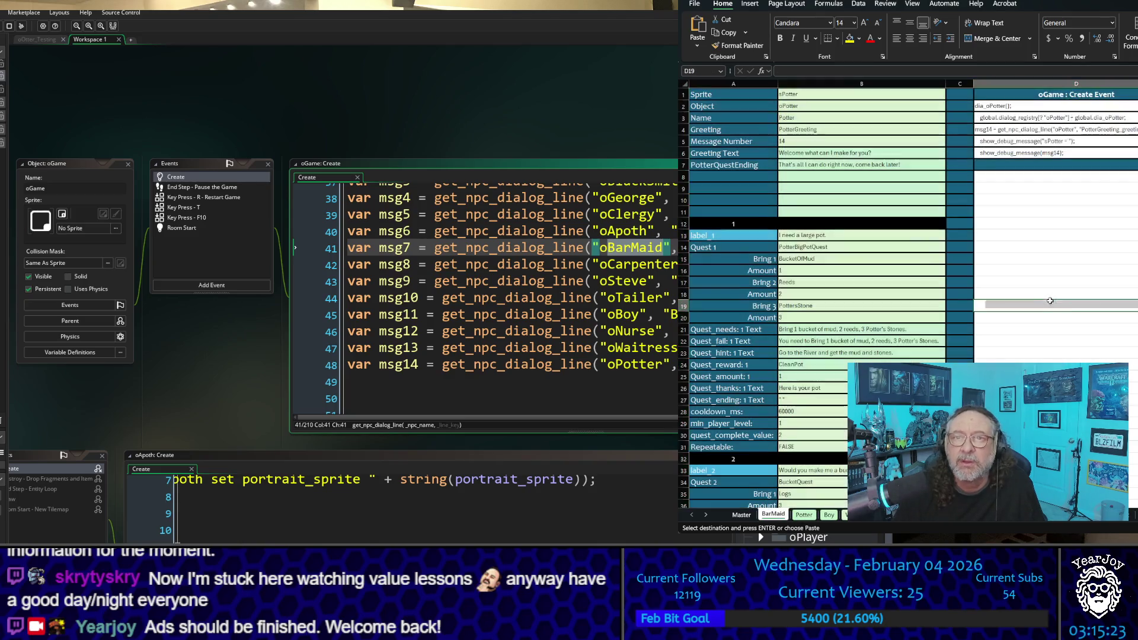
Clear the Potter values from column B and reselect oBarMaid in the oGame Create code
mouse_move(877, 94)
left_mouse_down()
mouse_move(876, 521)
mouse_move(854, 504)
mouse_move(844, 413)
left_mouse_up()
key("Return")
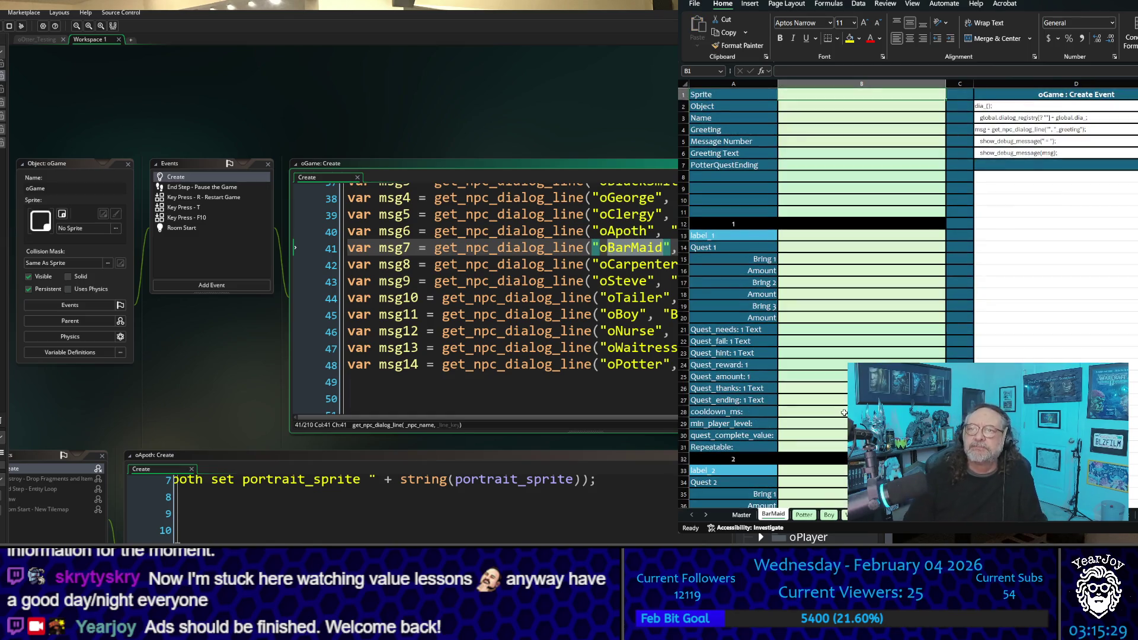
key("Right")
key("Right")
key("Right")
key("Right")
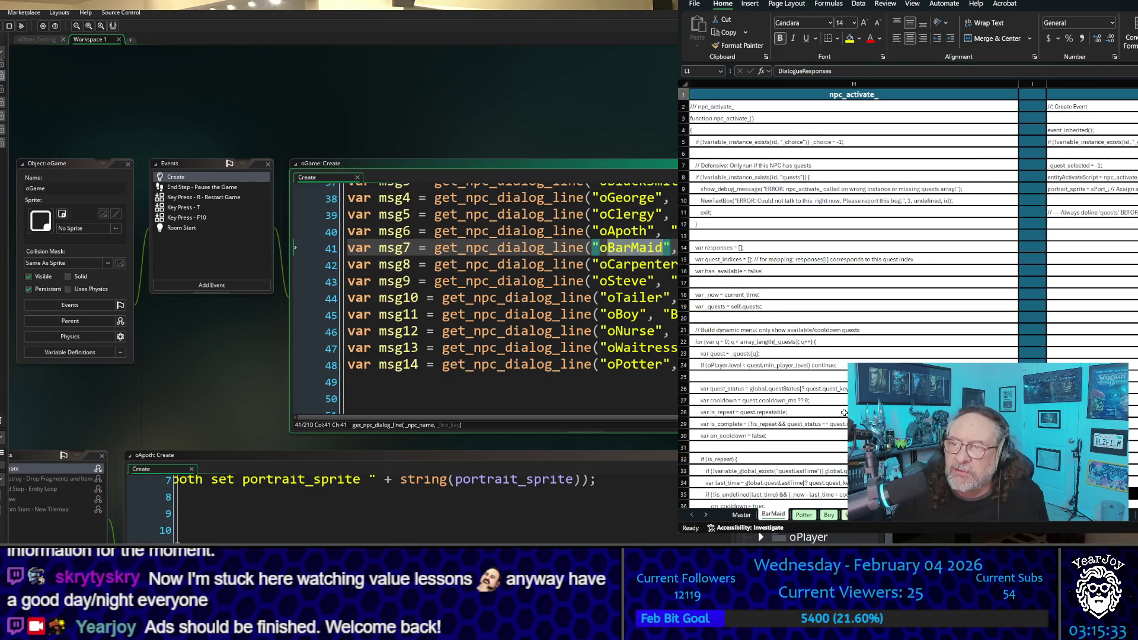
key("ctrl+Home")
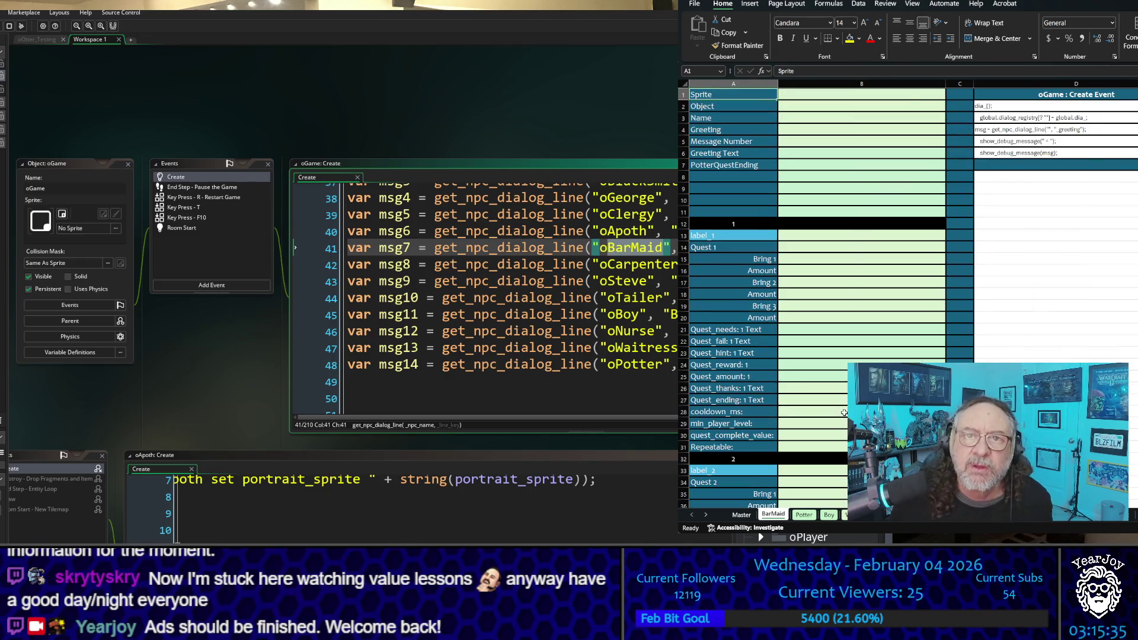
key("Right")
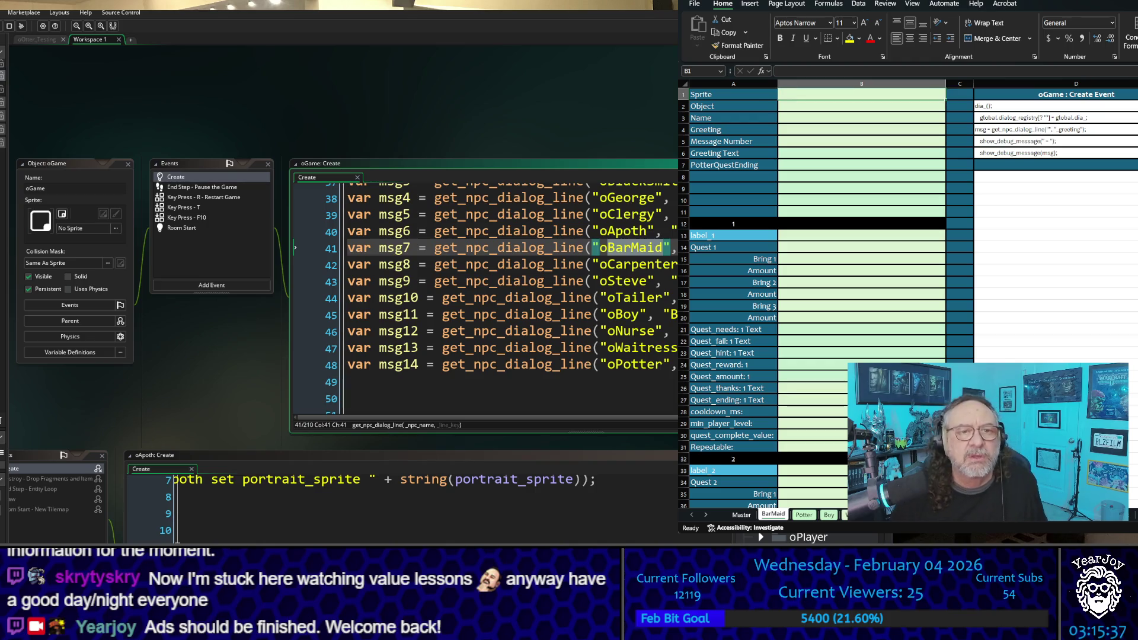
left_click(615, 231)
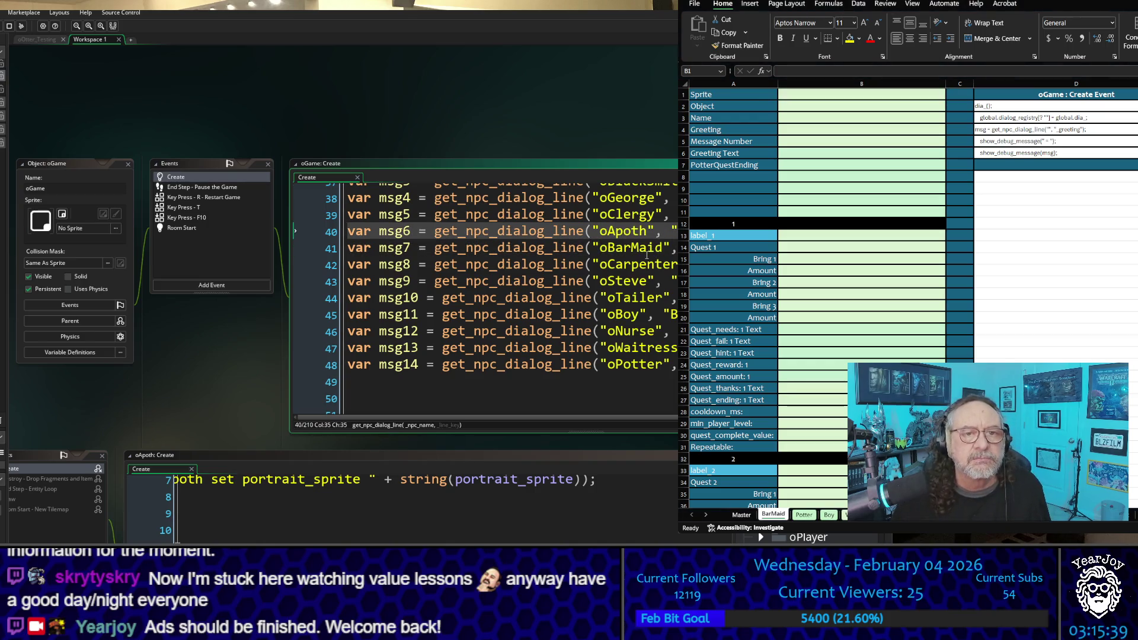
left_click_drag(605, 249, 665, 250)
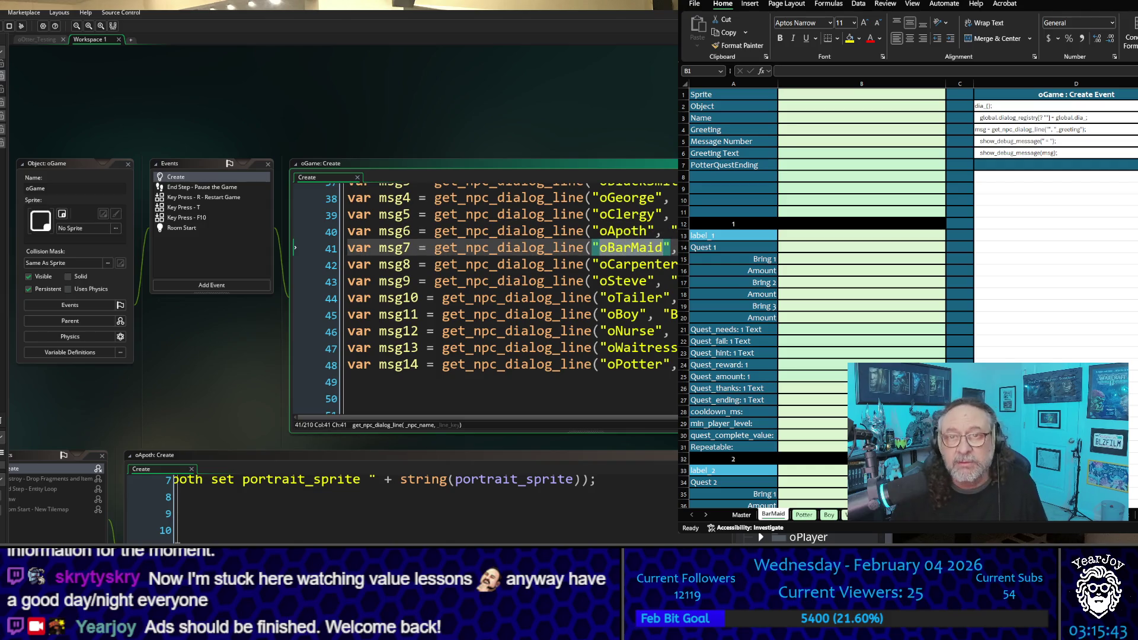
Set the Object value B2 to oBarMaid and the Sprite value B1 to sBarMaid
left_click(830, 107)
key("ctrl+v")
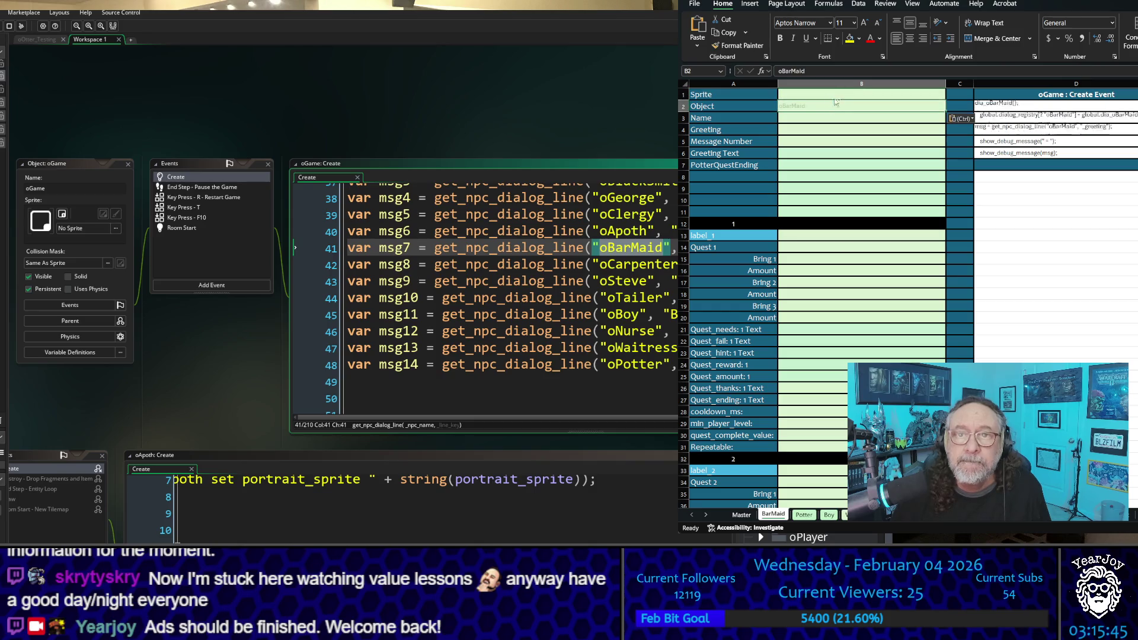
left_click(828, 94)
left_click(782, 71)
key("ctrl+v")
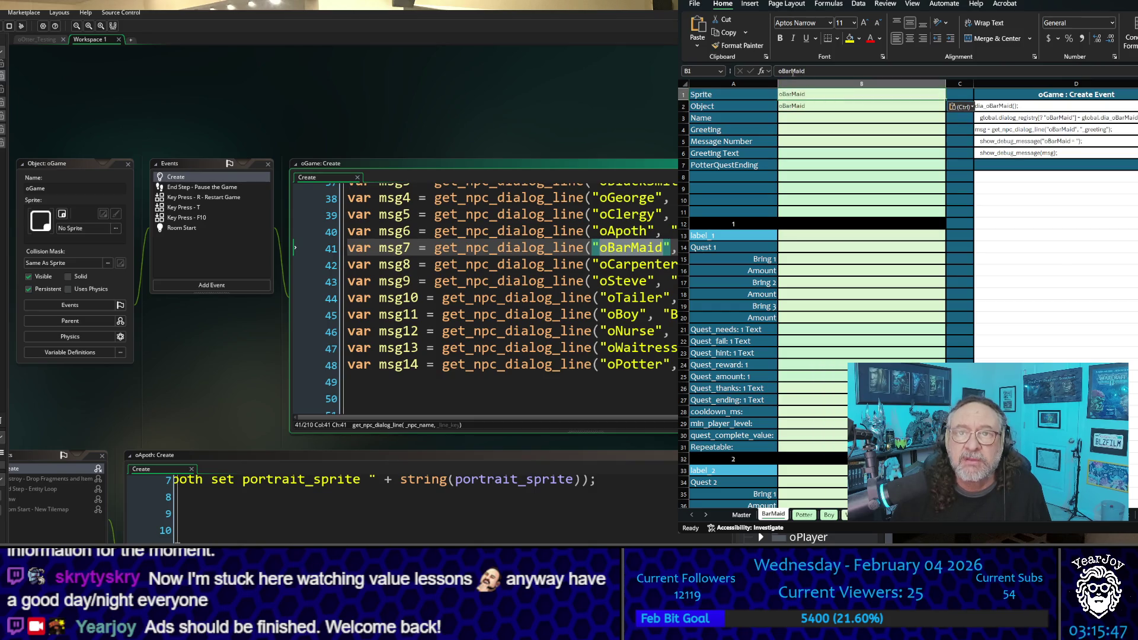
left_click(781, 70)
key("BackSpace")
type("s")
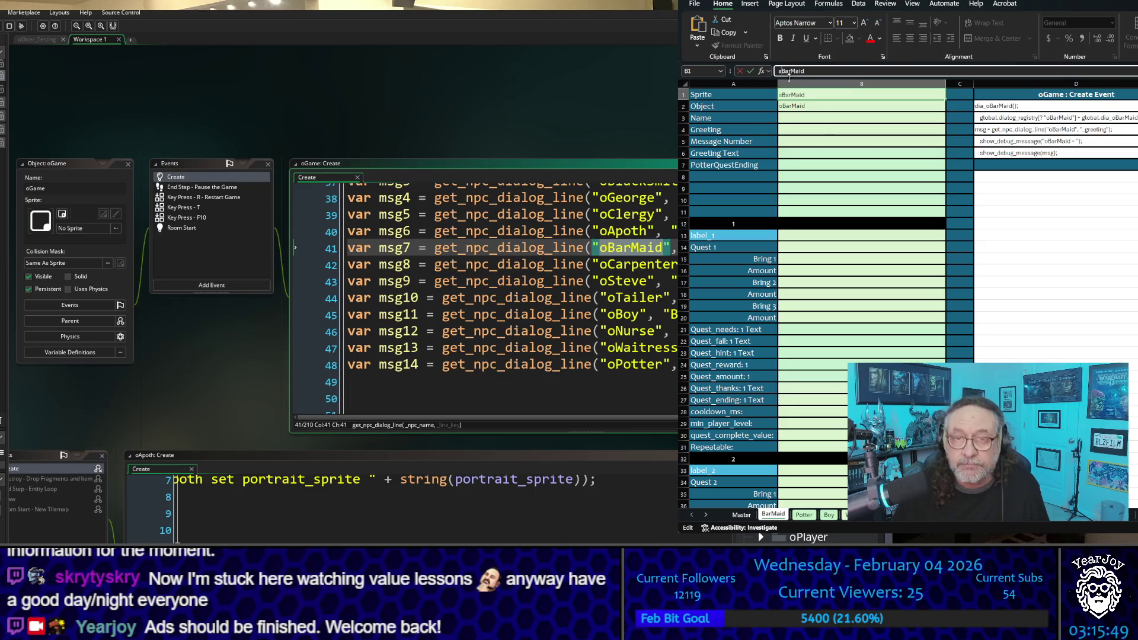
left_click(798, 121)
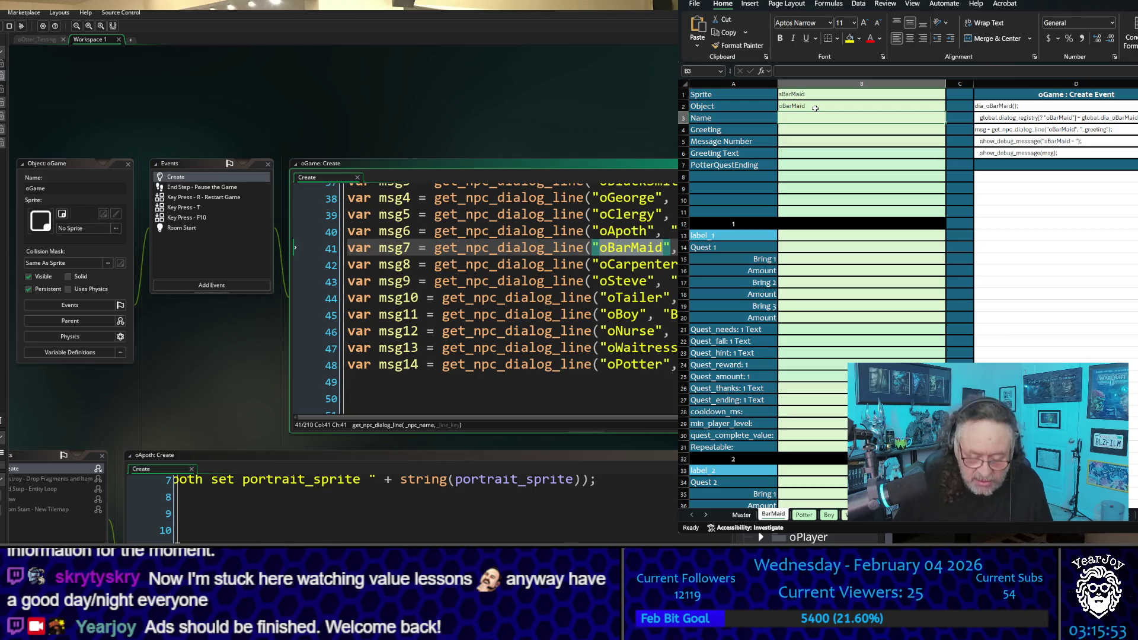
Set the Name value in B3 to BarMaid by pasting and removing the leading o
key("ctrl+v")
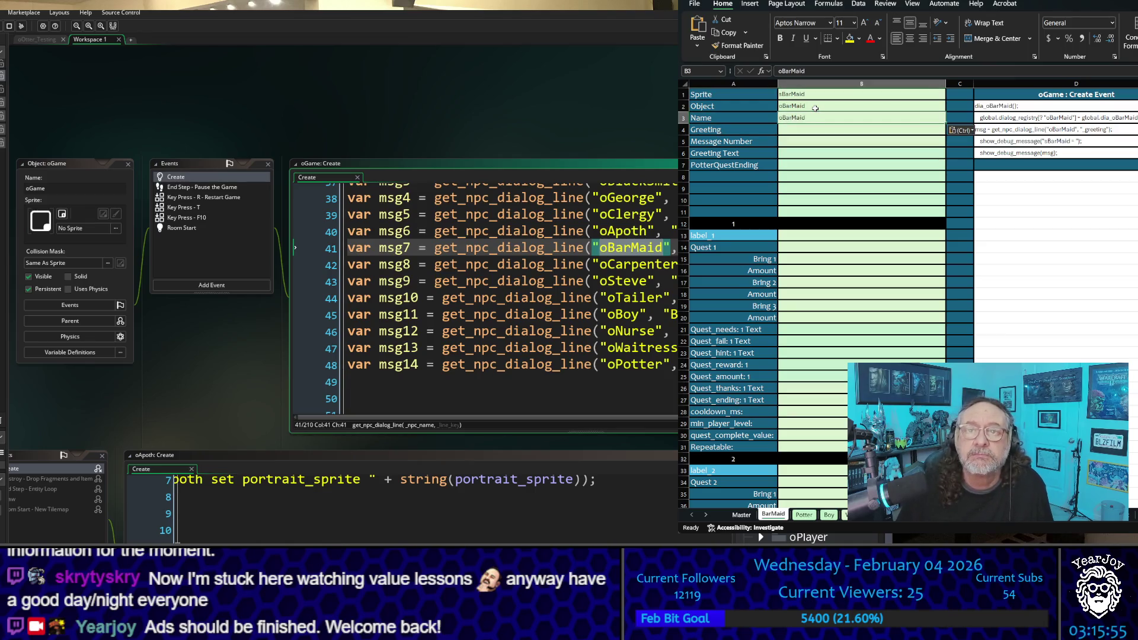
key("F2")
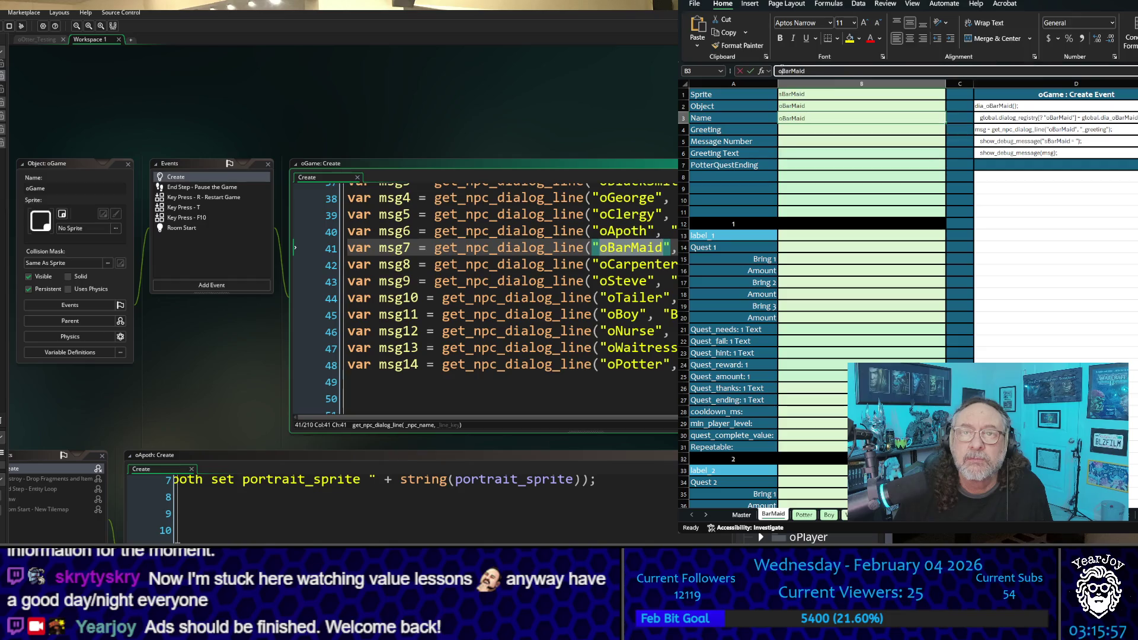
key("Home")
key("Delete")
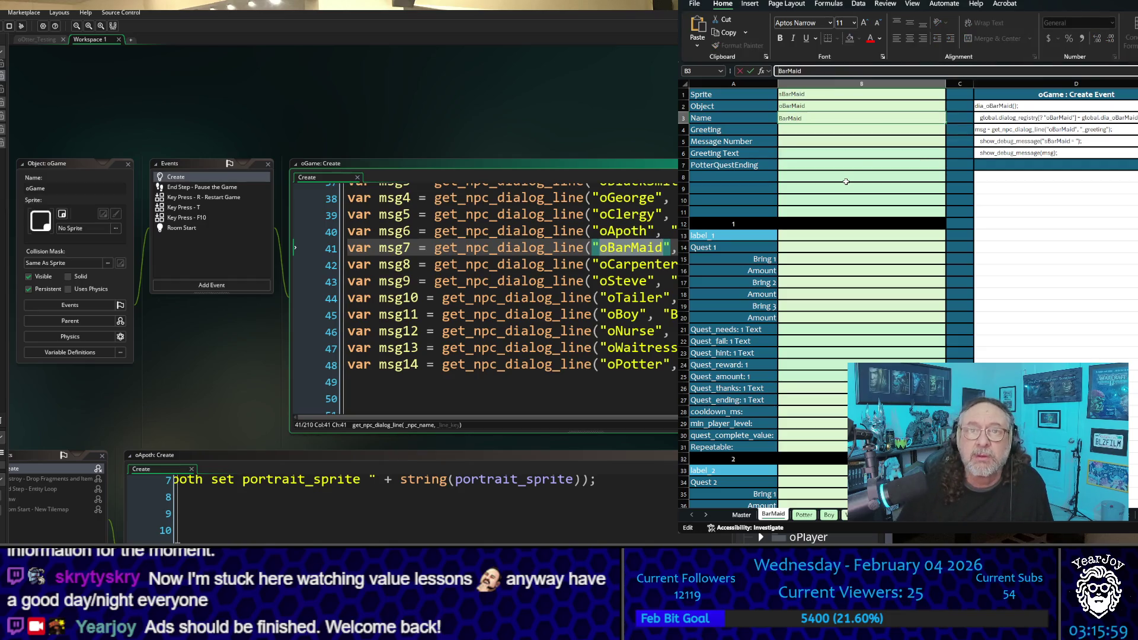
key("ctrl+Return")
left_click(914, 161)
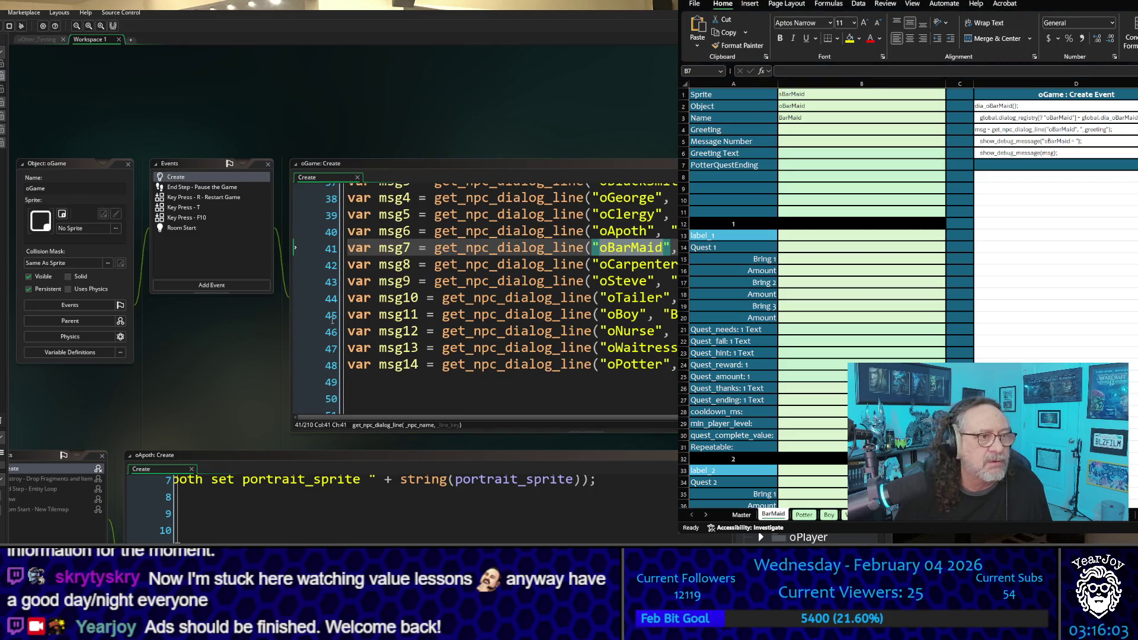
scroll(235, 332, "down", 5)
scroll(235, 324, "down", 4)
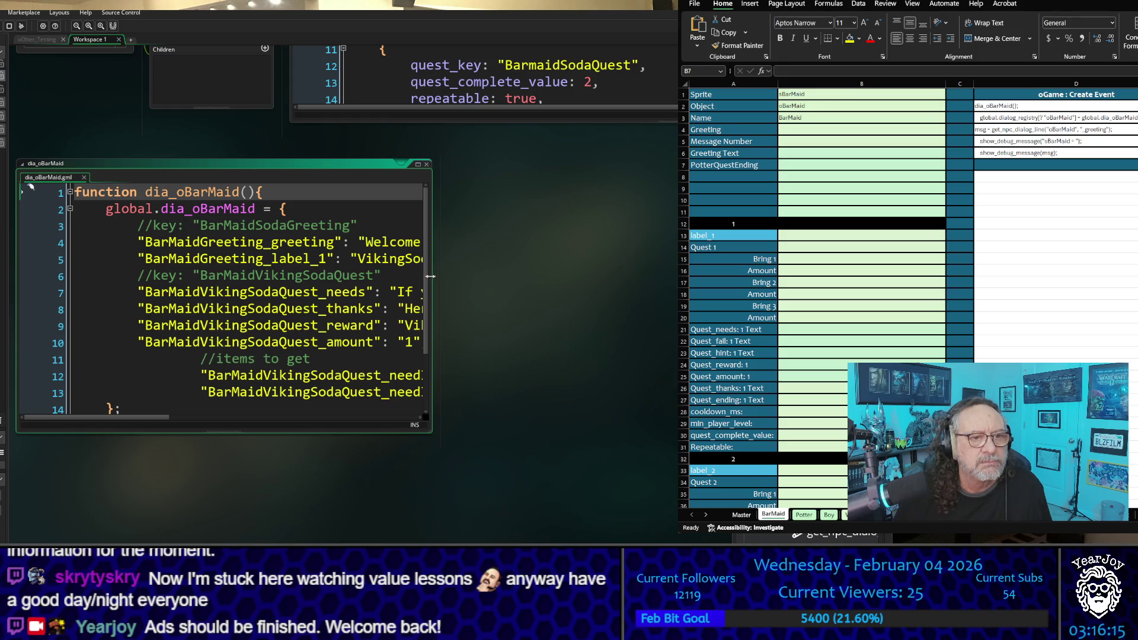
Paste the greeting "Welcome to Willies, what can I get for you?" into Greeting Text B6
left_click_drag(431, 276, 682, 276)
mouse_move(576, 443)
left_mouse_down()
mouse_move(566, 470)
mouse_move(375, 486)
left_mouse_up()
mouse_move(170, 267)
left_mouse_down()
mouse_move(513, 264)
mouse_move(501, 262)
left_mouse_up()
key("ctrl+c")
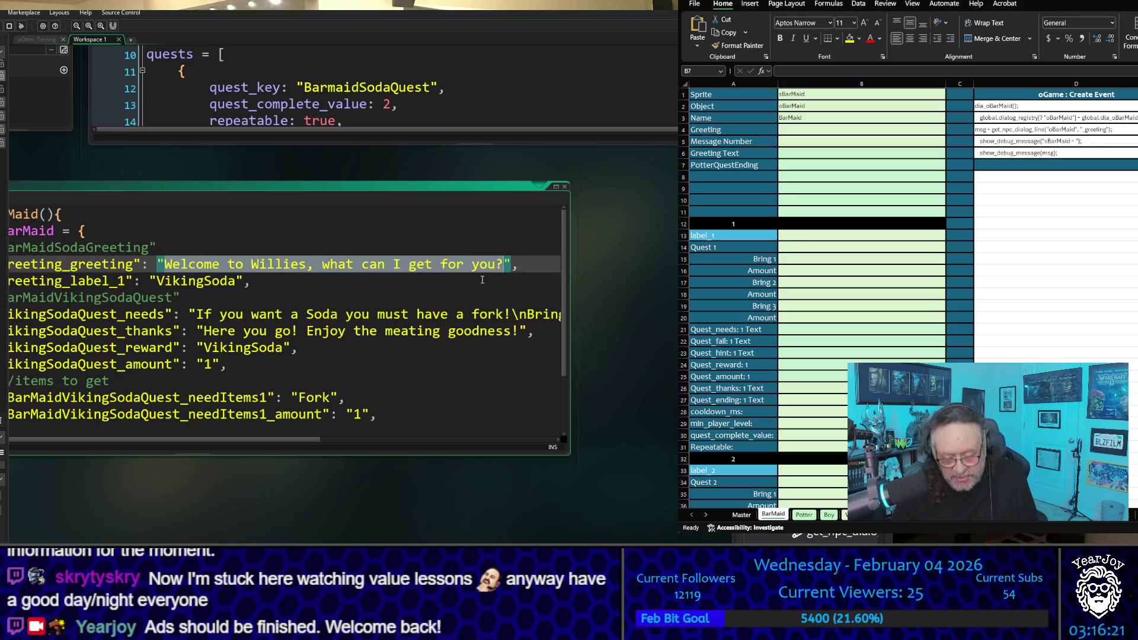
left_click(814, 159)
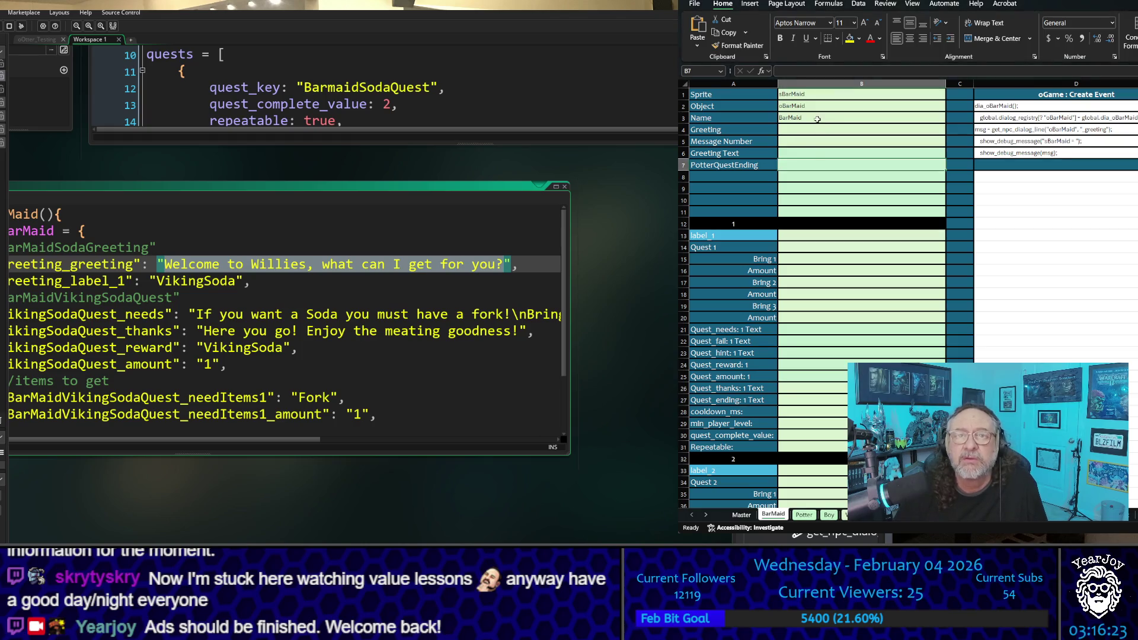
left_click(815, 156)
key("ctrl+v")
left_click(830, 190)
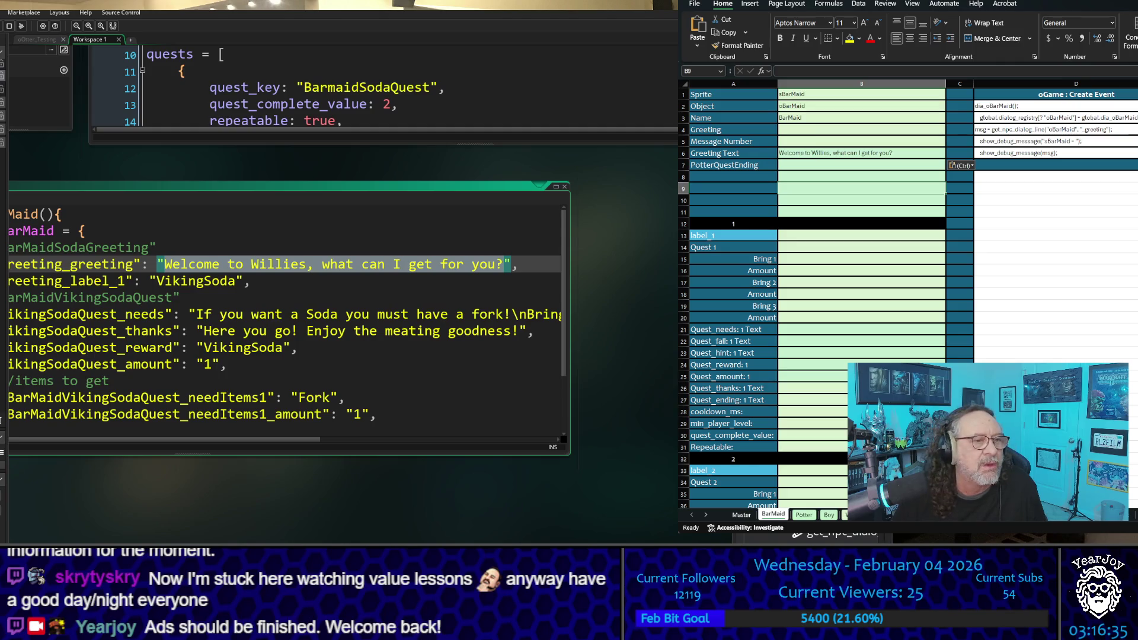
Copy BarMaidGreeting from the dialog script into the Greeting value cell B4
left_click(194, 447)
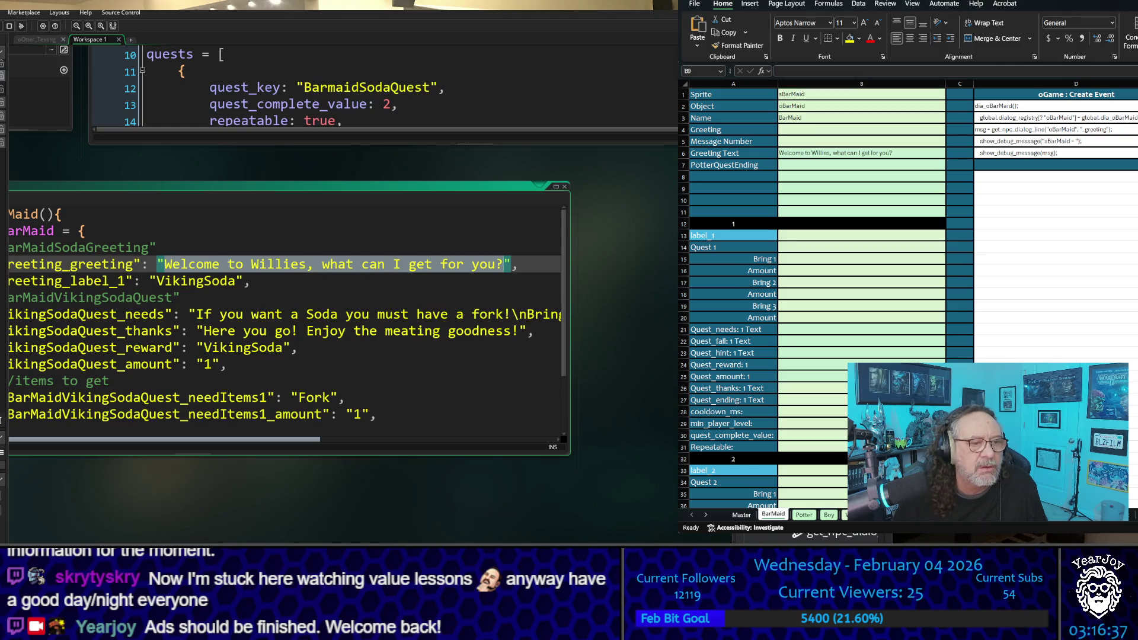
mouse_move(303, 186)
left_mouse_down()
mouse_move(309, 162)
mouse_move(419, 171)
left_mouse_up()
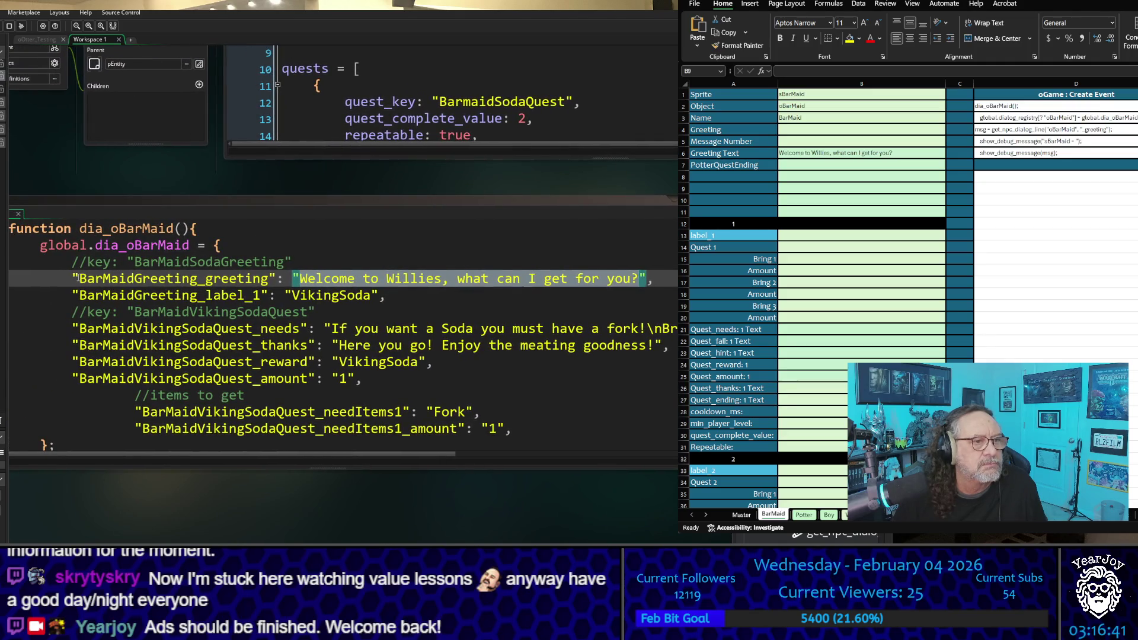
left_click_drag(77, 278, 199, 280)
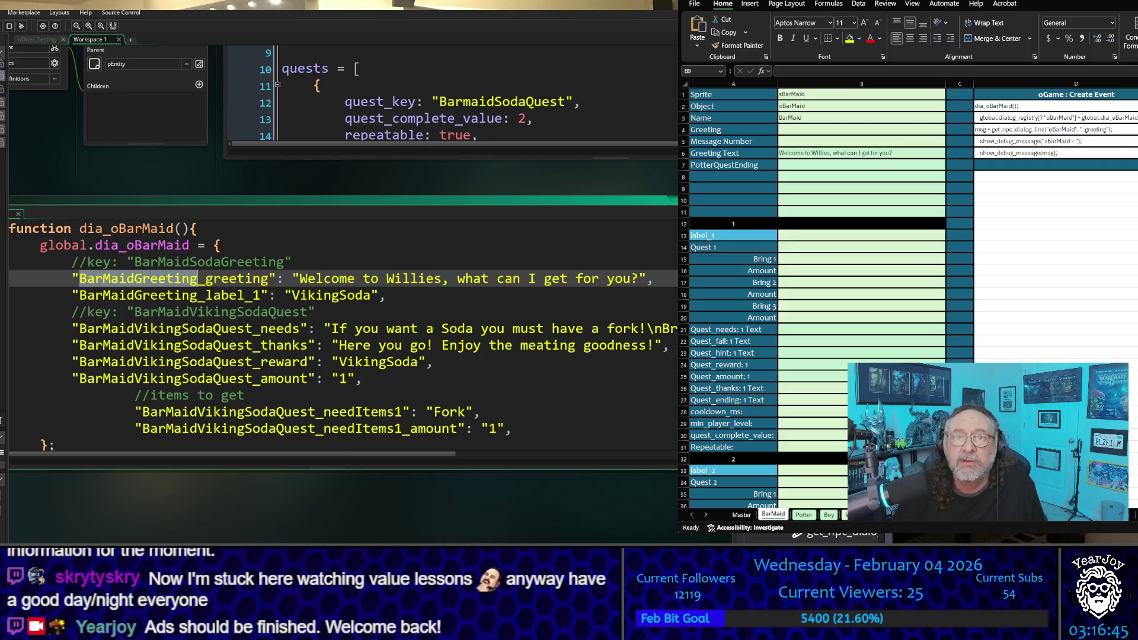
key("ctrl+c")
left_click(814, 194)
key("Up")
key("Up")
key("Up")
key("ctrl+v")
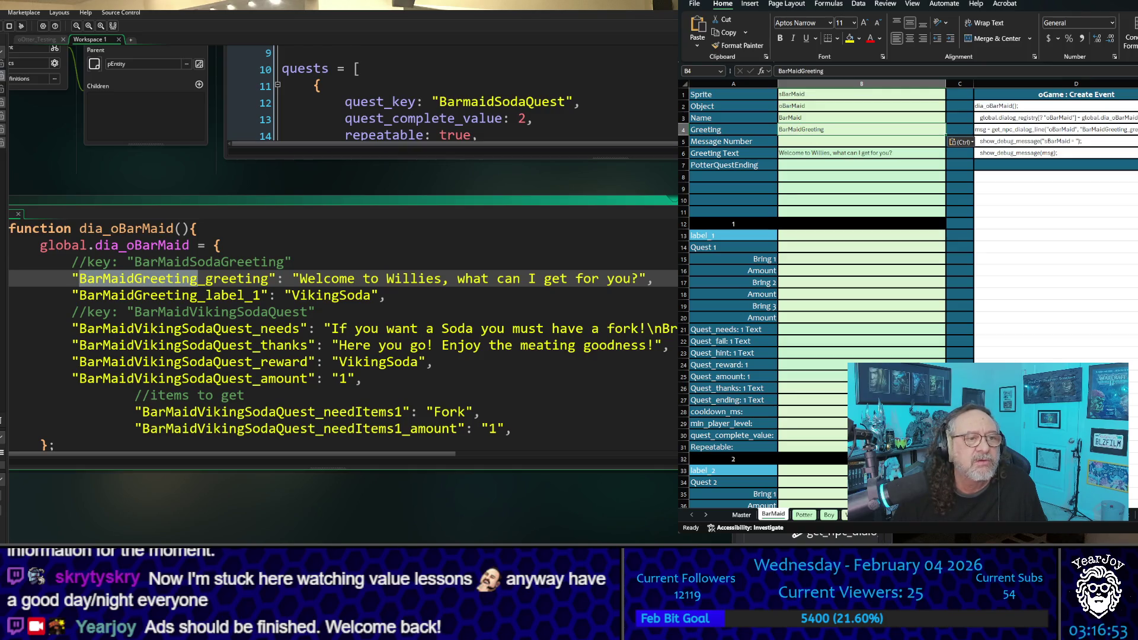
Enter 7 as the Message Number in B5
scroll(344, 297, "up", 15)
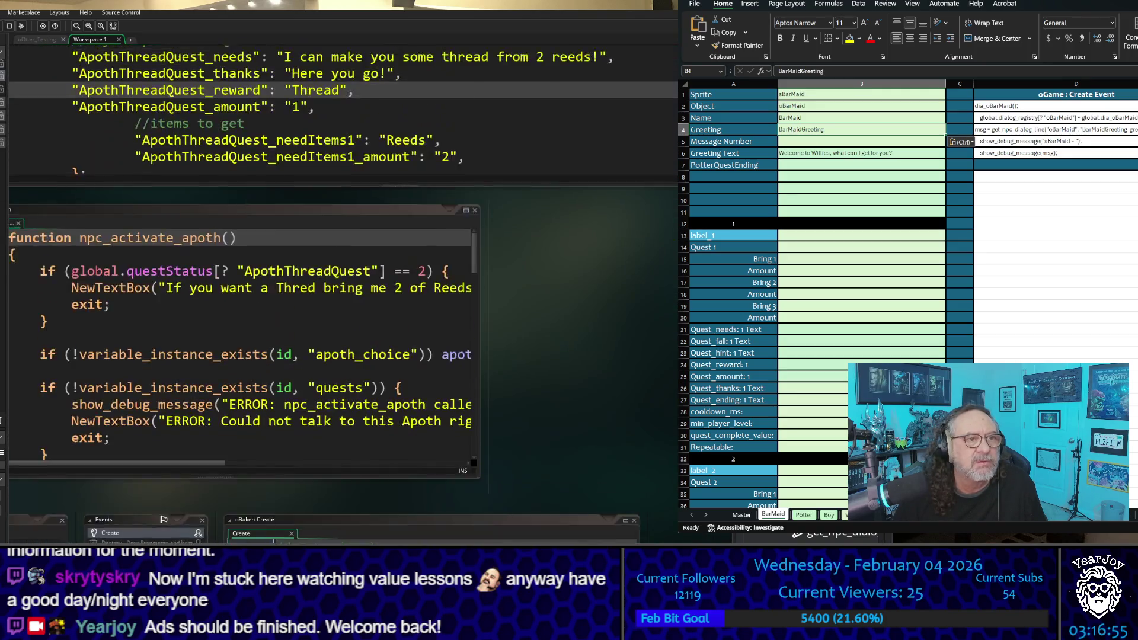
scroll(343, 284, "up", 15)
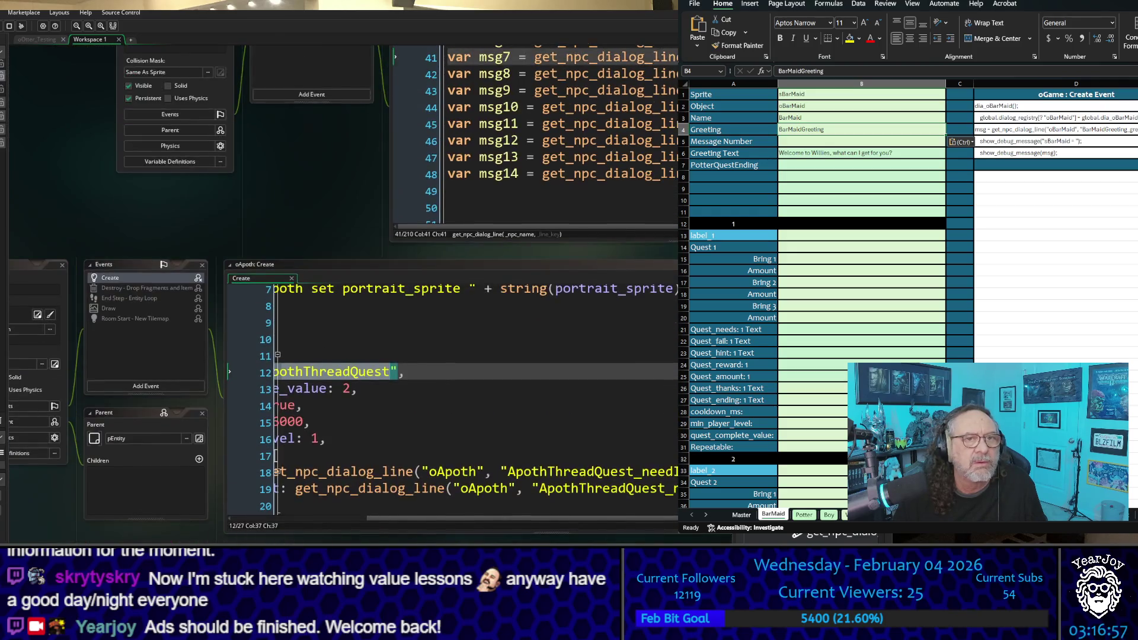
scroll(344, 284, "up", 5)
key("Down")
key("Down")
key("Down")
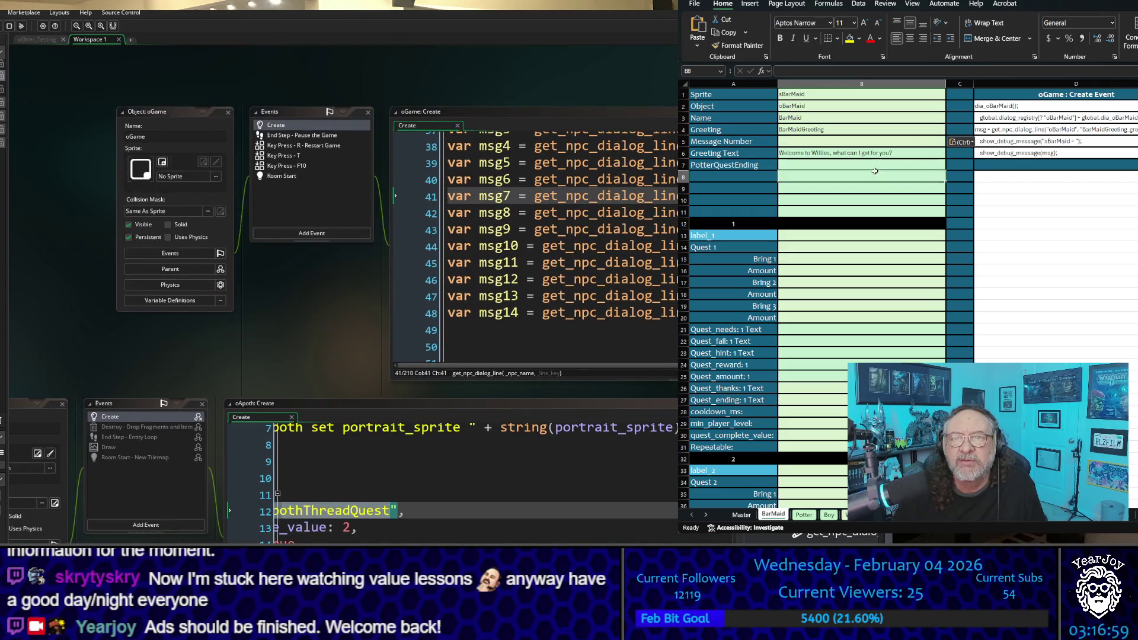
key("Up")
key("Up")
key("Up")
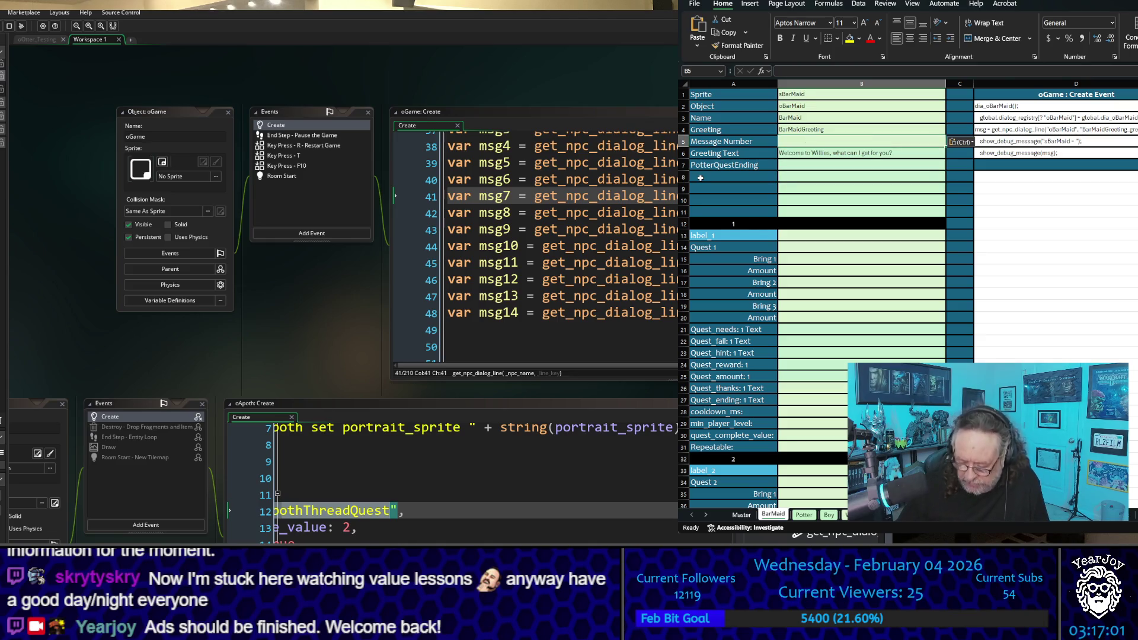
type("7")
left_click(844, 177)
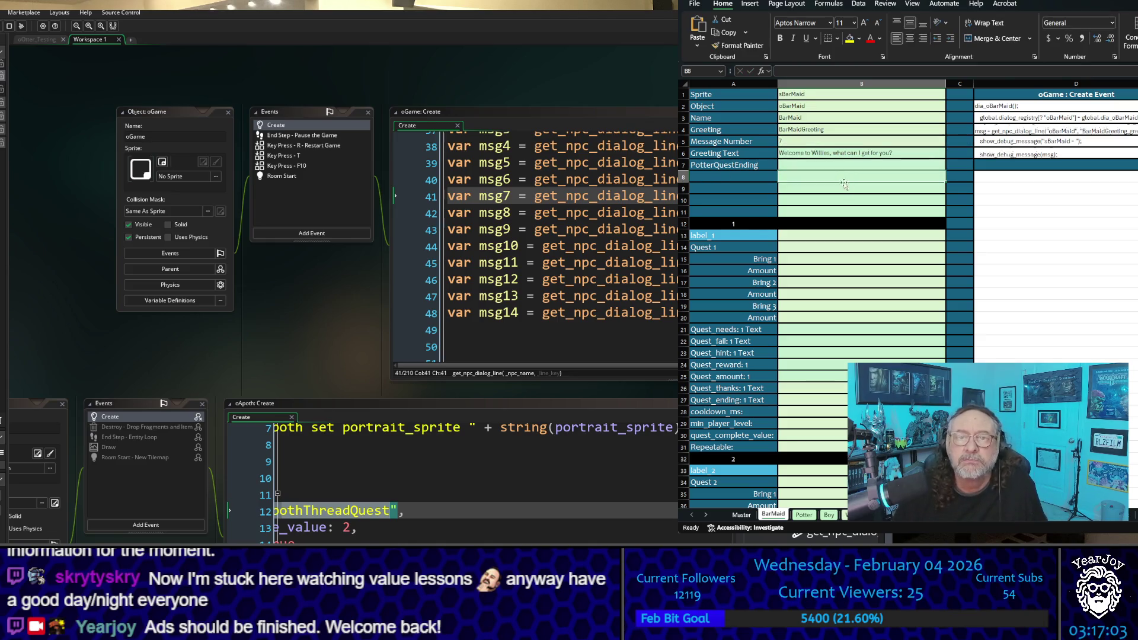
scroll(875, 240, "down", 3)
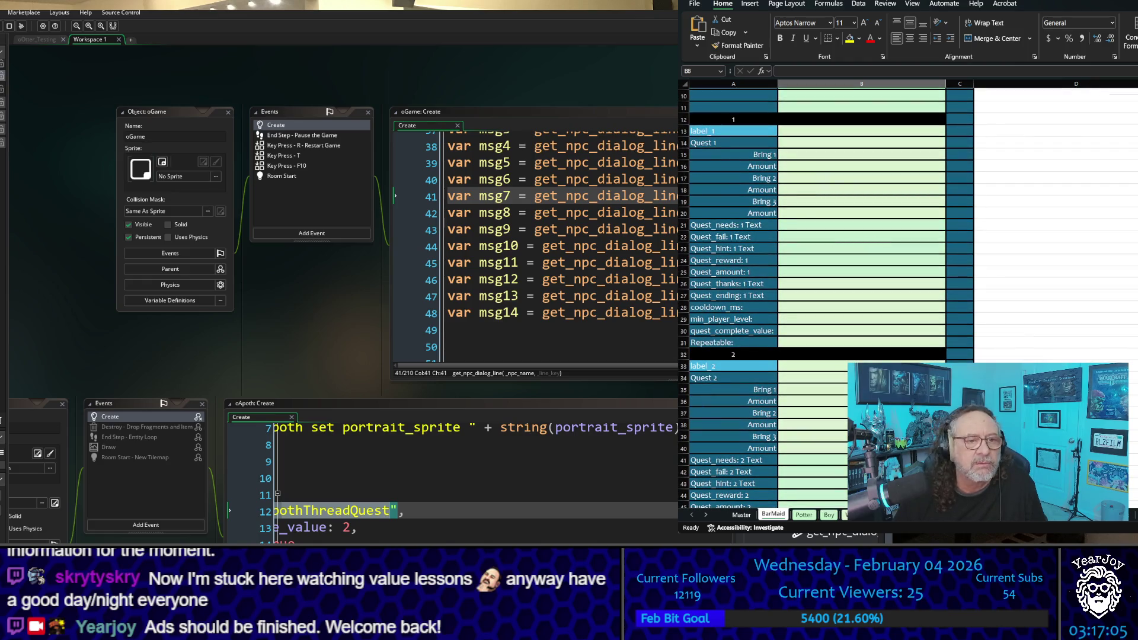
scroll(344, 297, "down", 5)
scroll(344, 296, "down", 5)
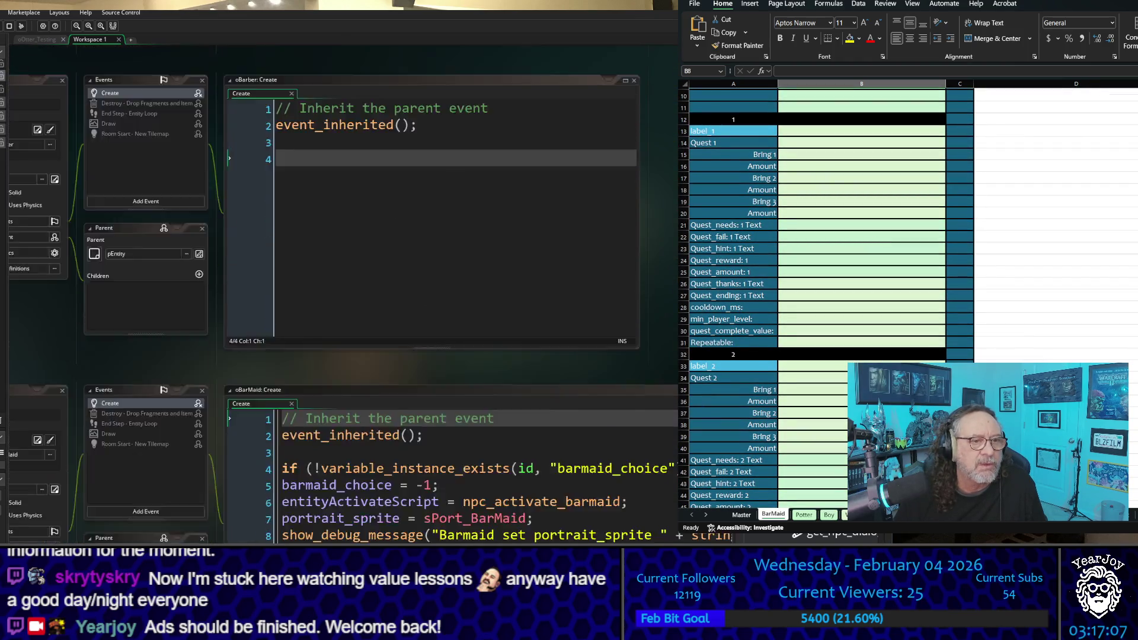
Copy BarmaidSodaQuest from the oBarMaid Create code into Quest 1 cell B14
scroll(451, 415, "down", 3)
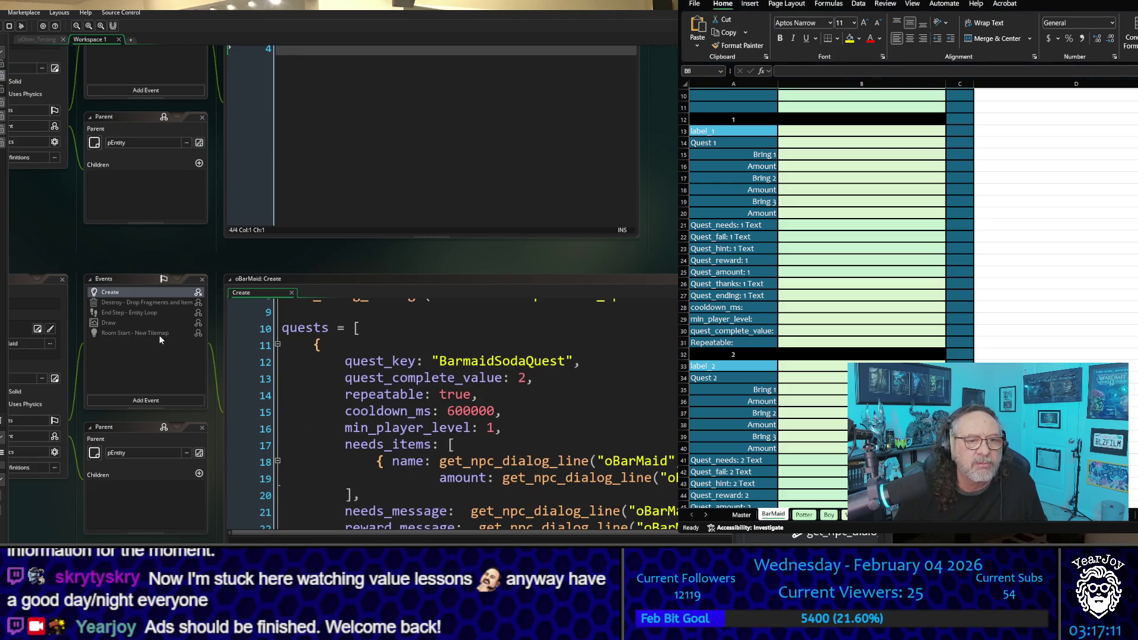
mouse_move(129, 514)
left_mouse_down()
mouse_move(198, 525)
mouse_move(330, 451)
mouse_move(32, 332)
mouse_move(1, 366)
left_mouse_up()
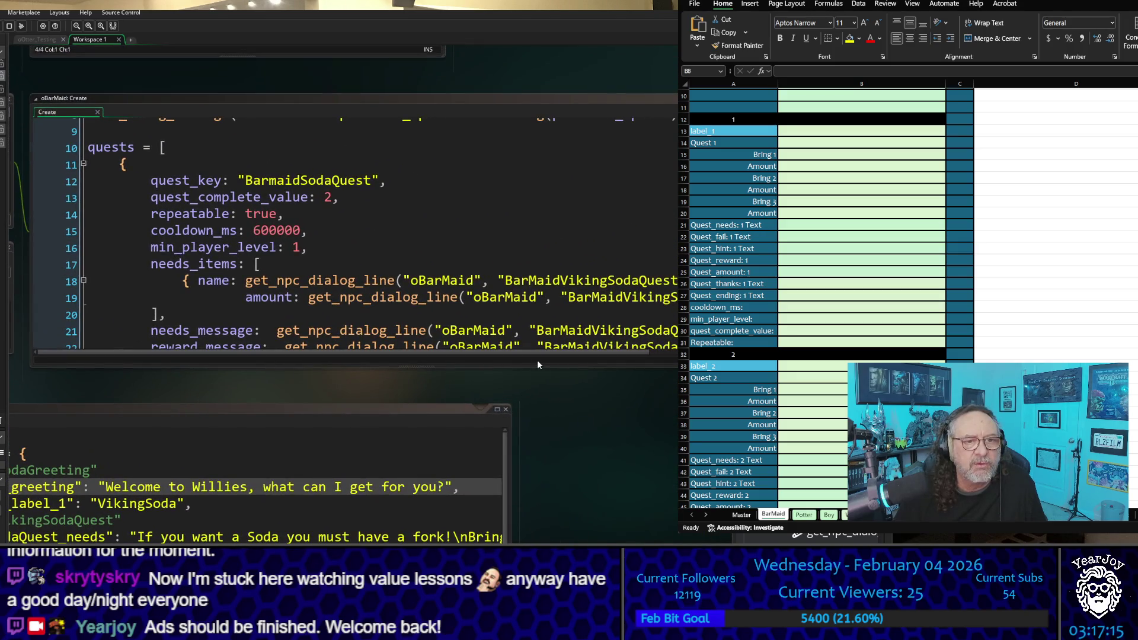
left_click_drag(539, 364, 538, 541)
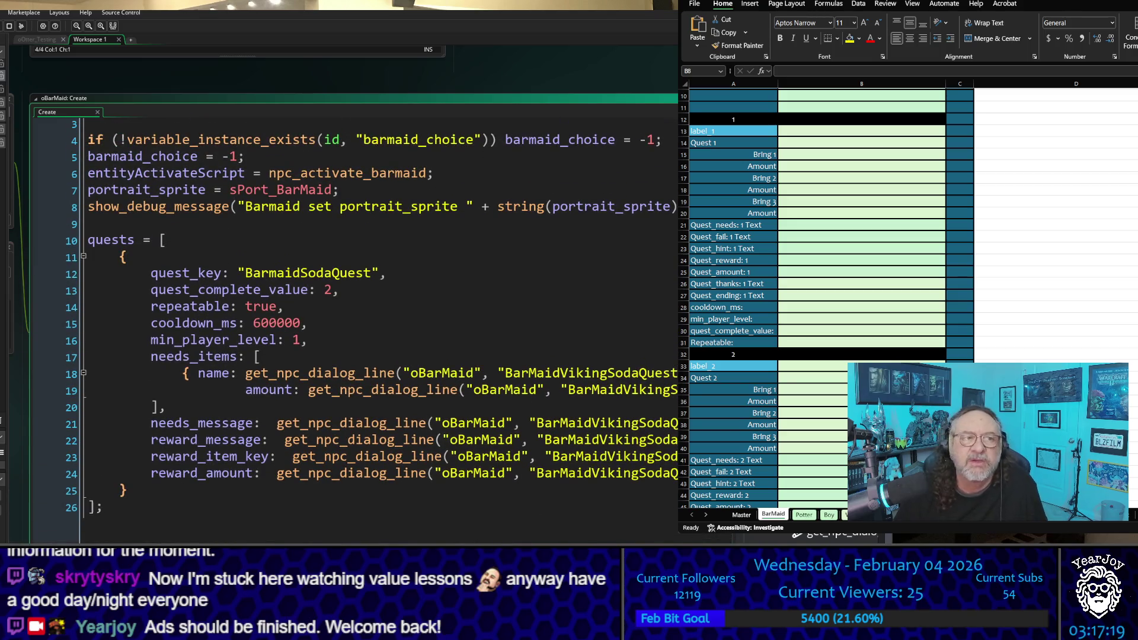
left_click(271, 260)
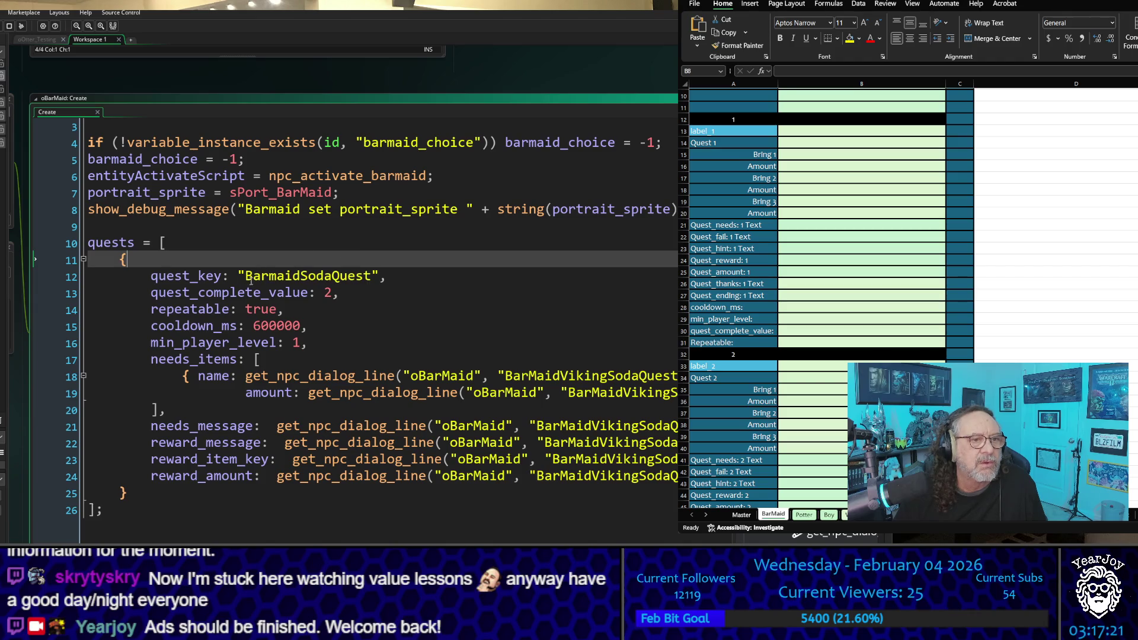
left_click_drag(246, 277, 374, 277)
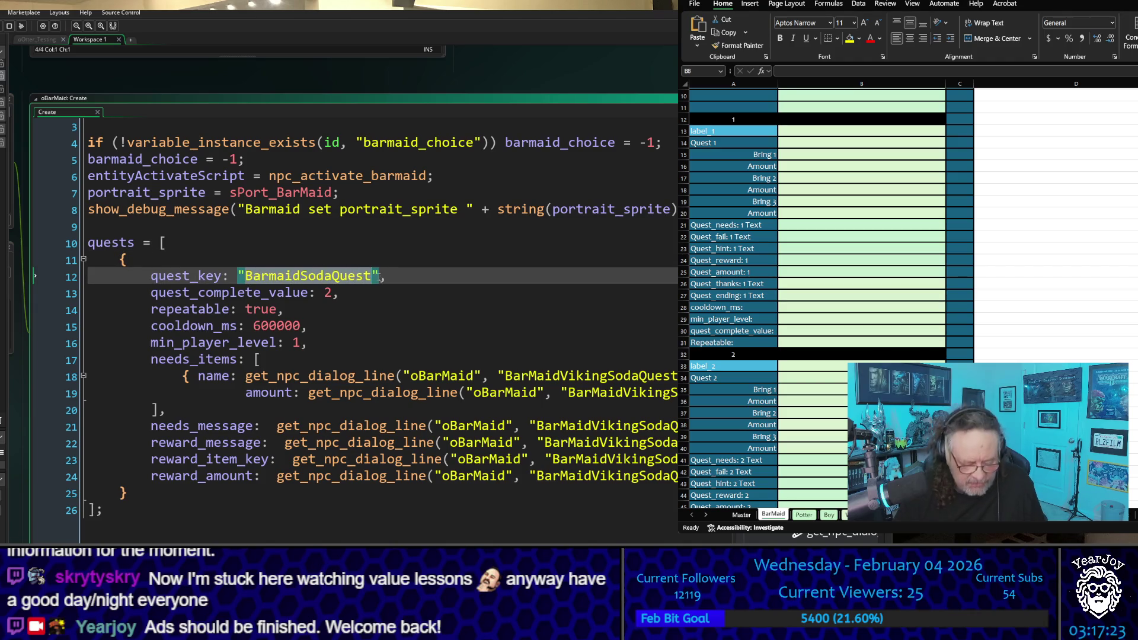
left_click(849, 143)
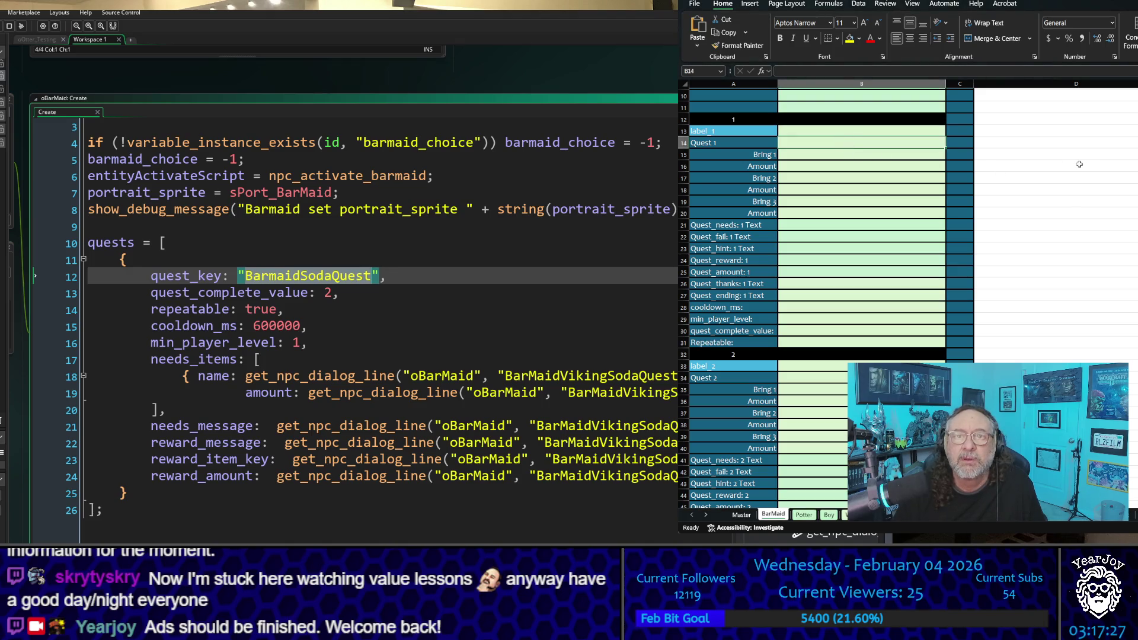
key("ctrl+v")
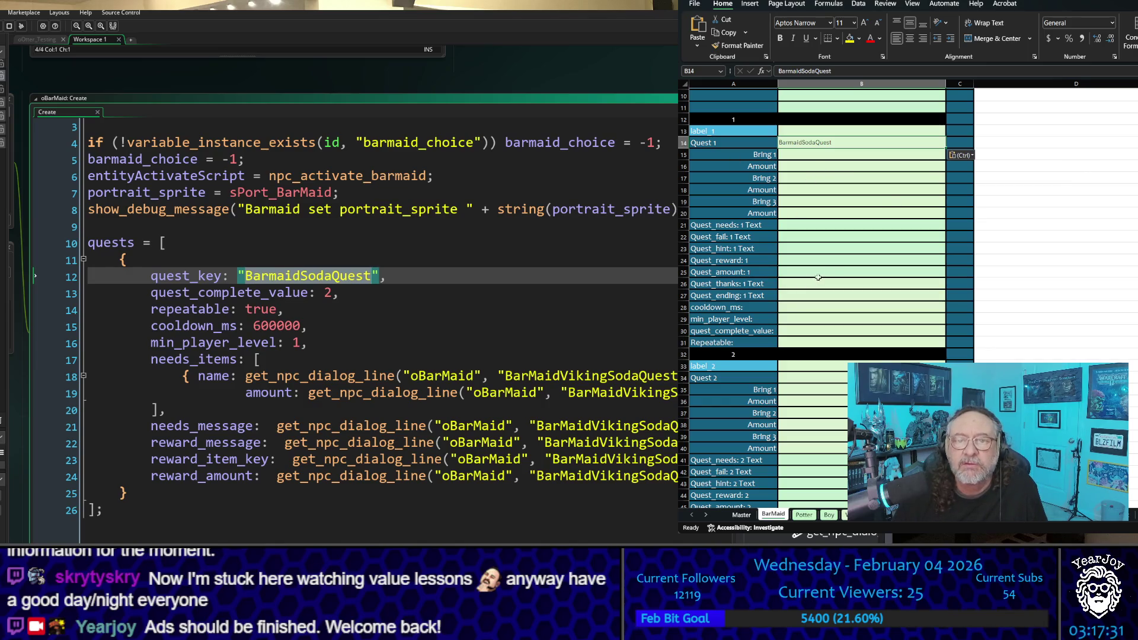
Set Quest 1's quest_complete_value to 2 and Repeatable to TRUE
left_click(848, 261)
key("Down")
key("Down")
key("Down")
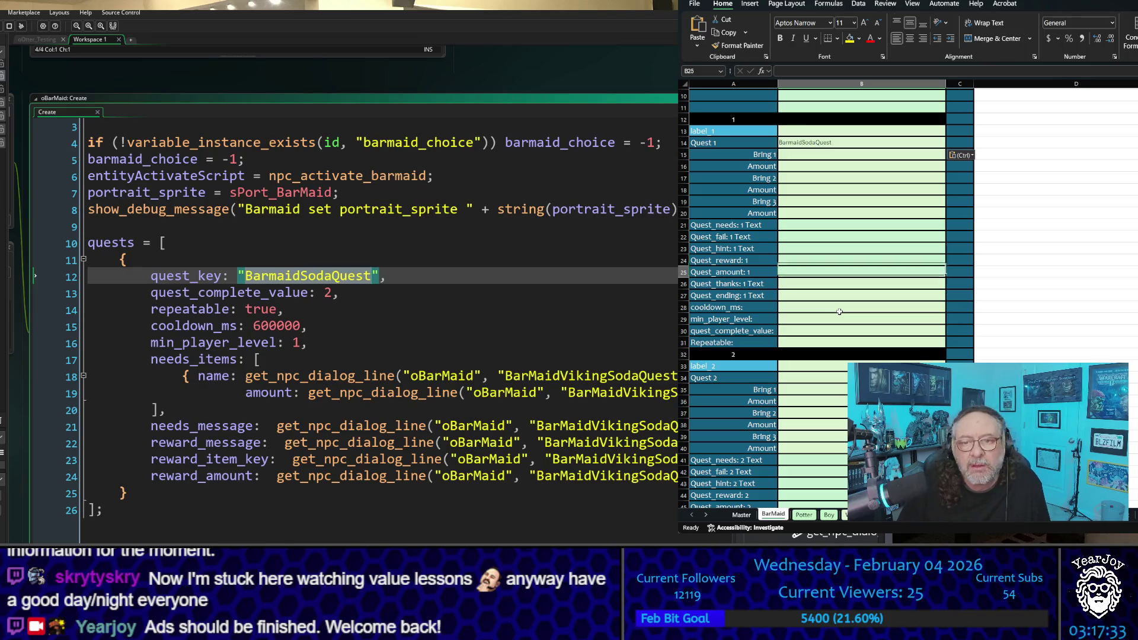
key("Up")
key("Up")
key("Up")
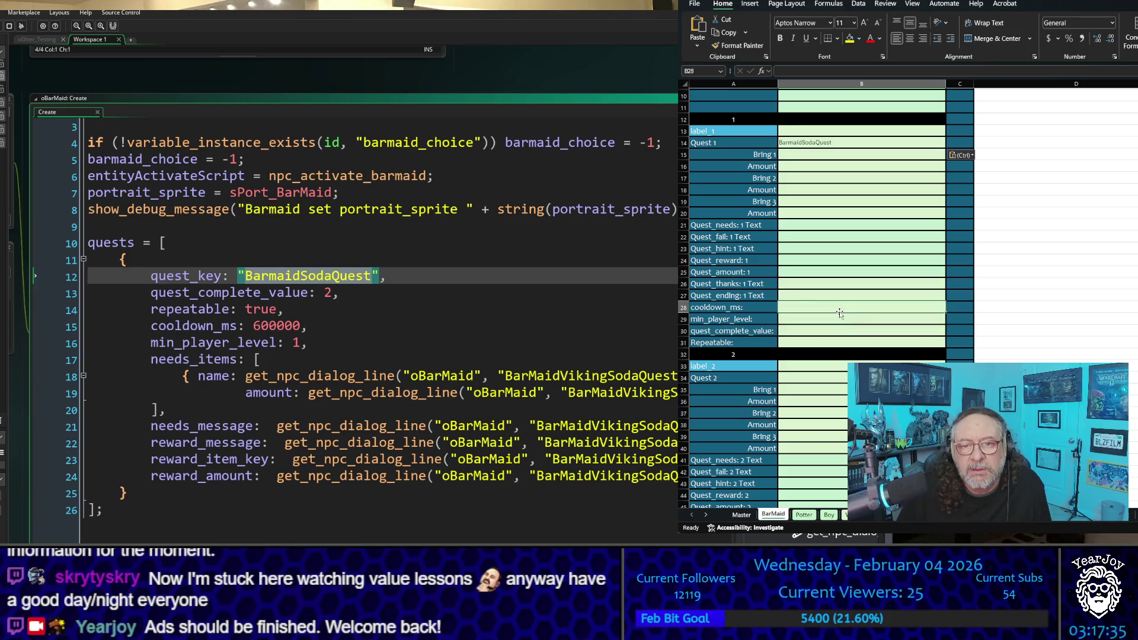
key("Down")
key("Down")
key("Down")
key("Up")
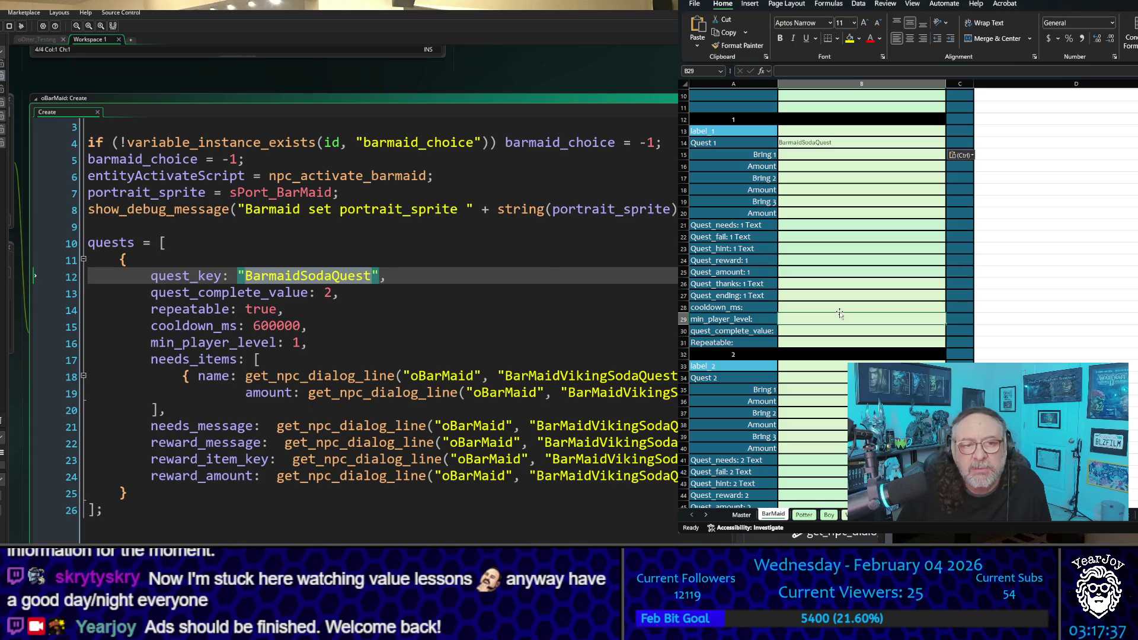
key("Down")
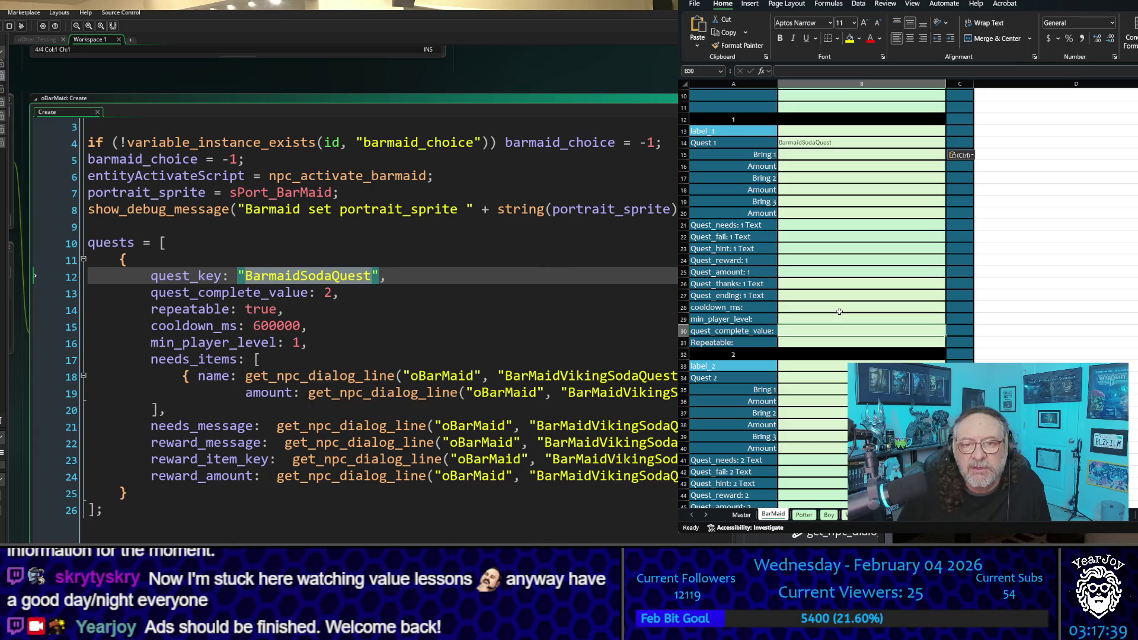
type("2")
key("Return")
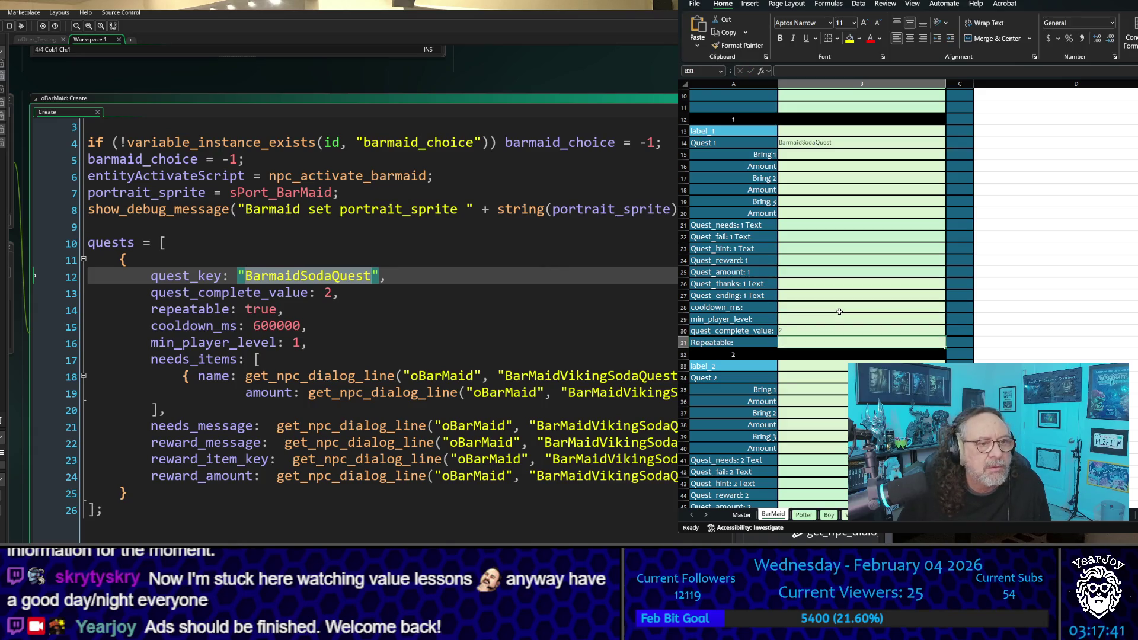
type("tru")
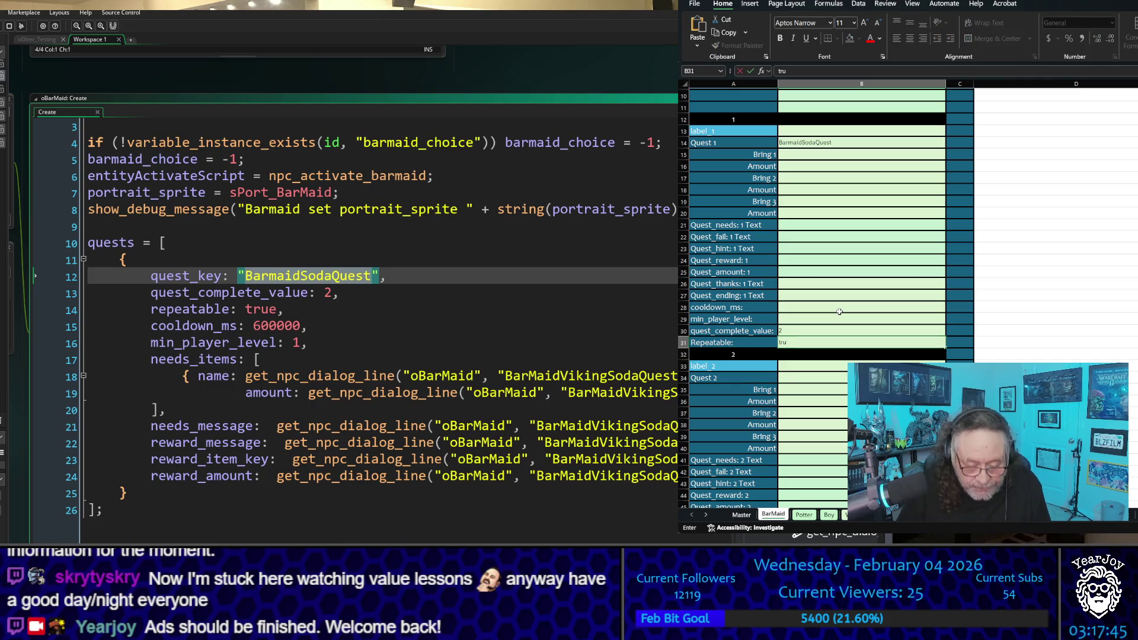
type("e")
left_click(840, 314)
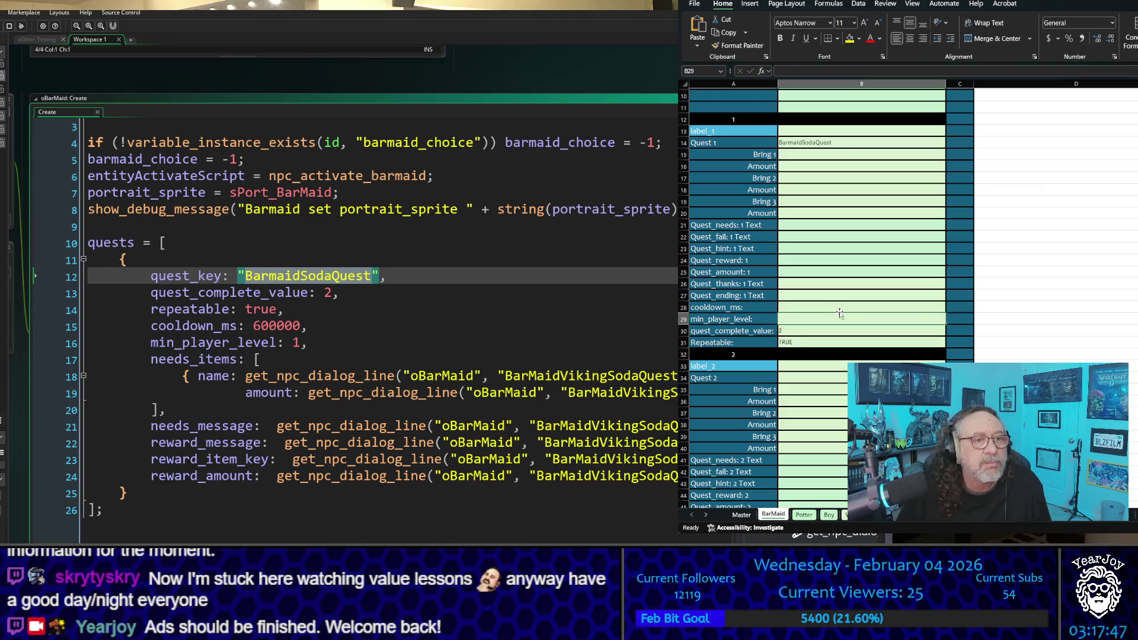
Enter min_player_level 1 and cooldown_ms 600000, then check them against the quest code
type("1")
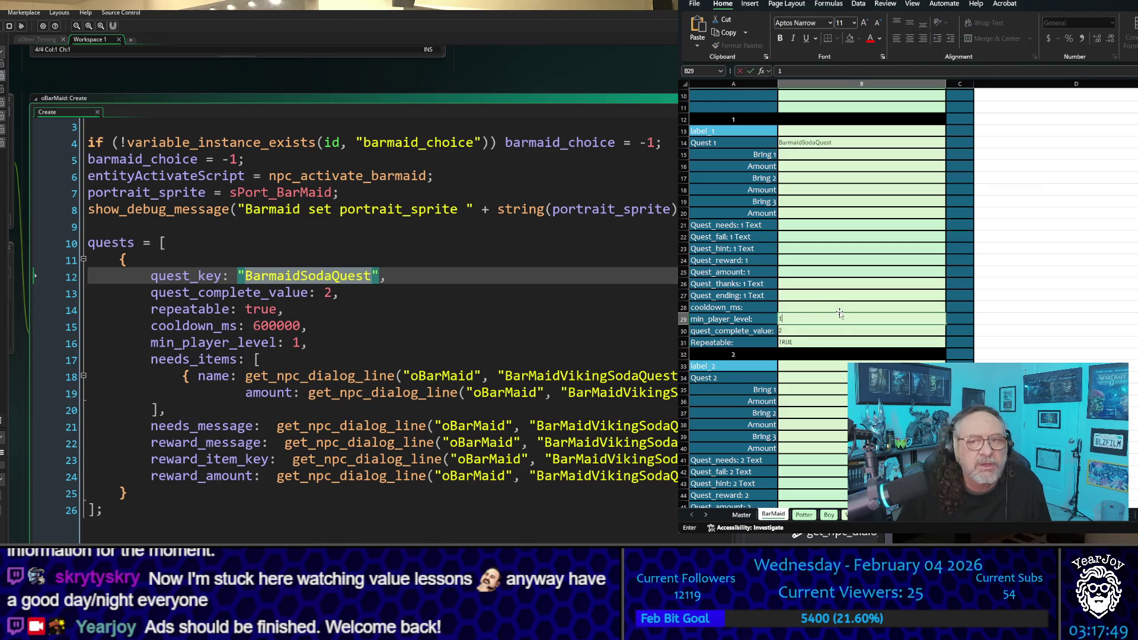
key("Up")
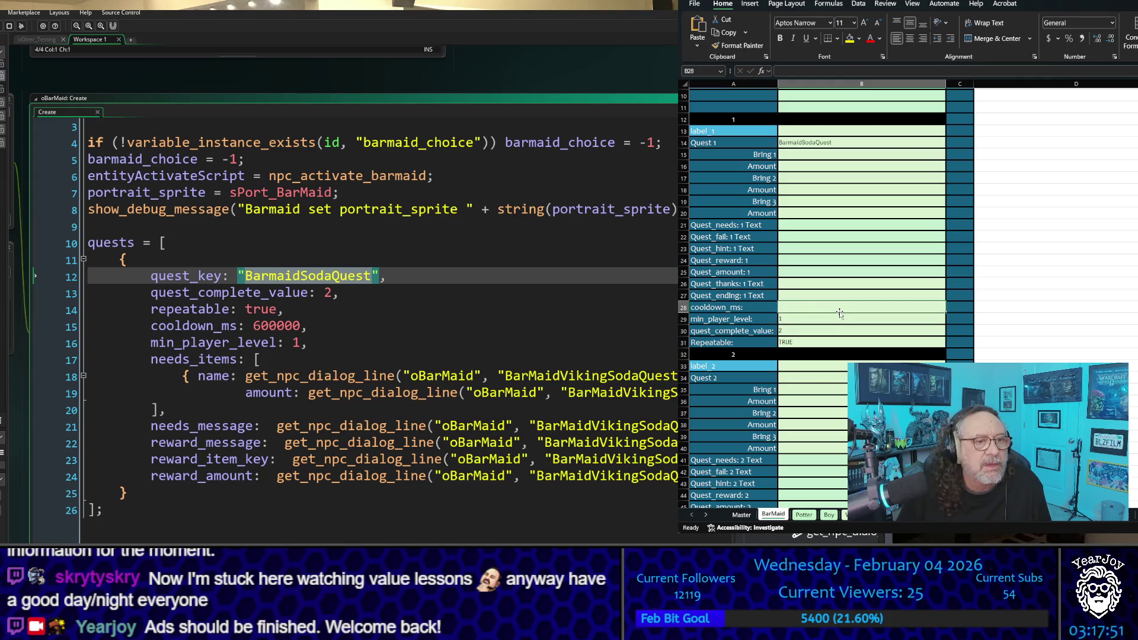
type("600000")
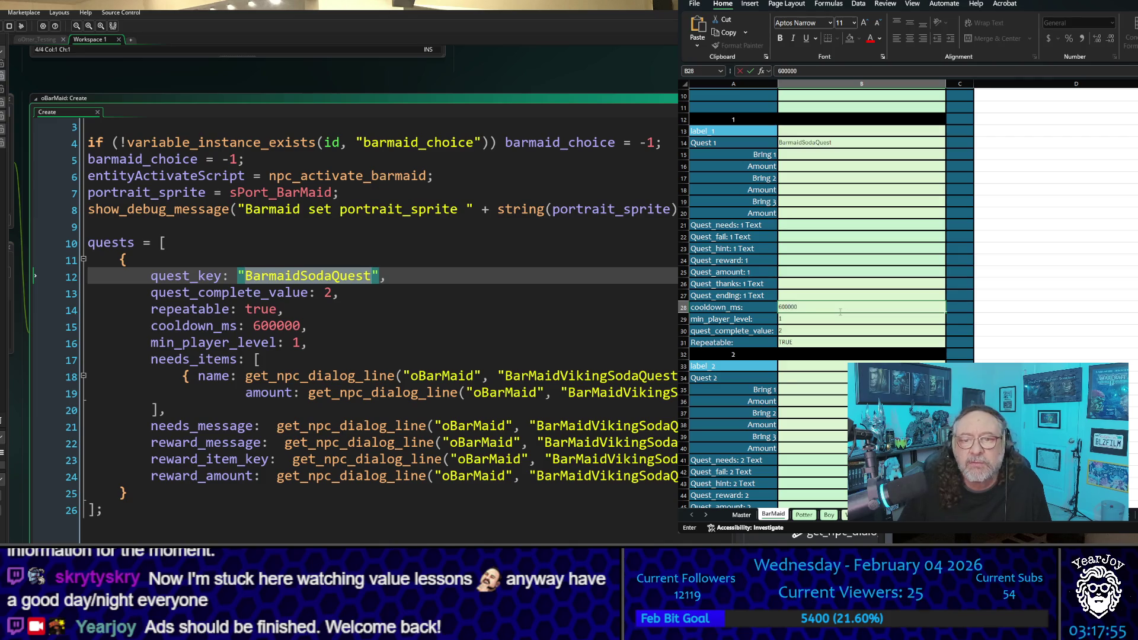
key("Return")
key("Up")
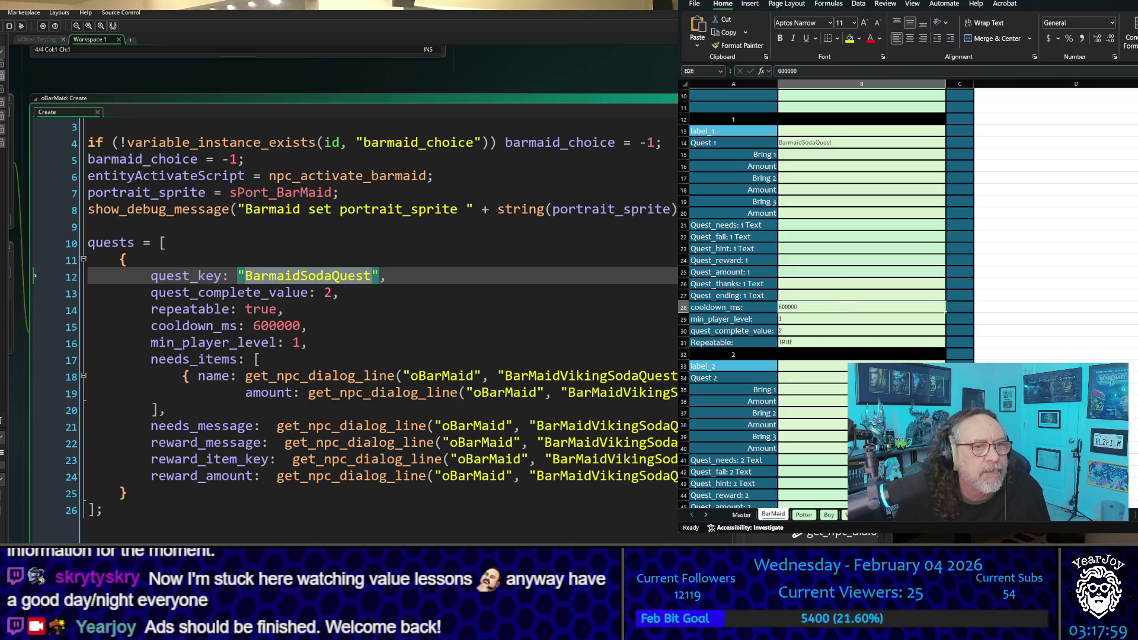
left_click(426, 306)
scroll(426, 306, "down", 1)
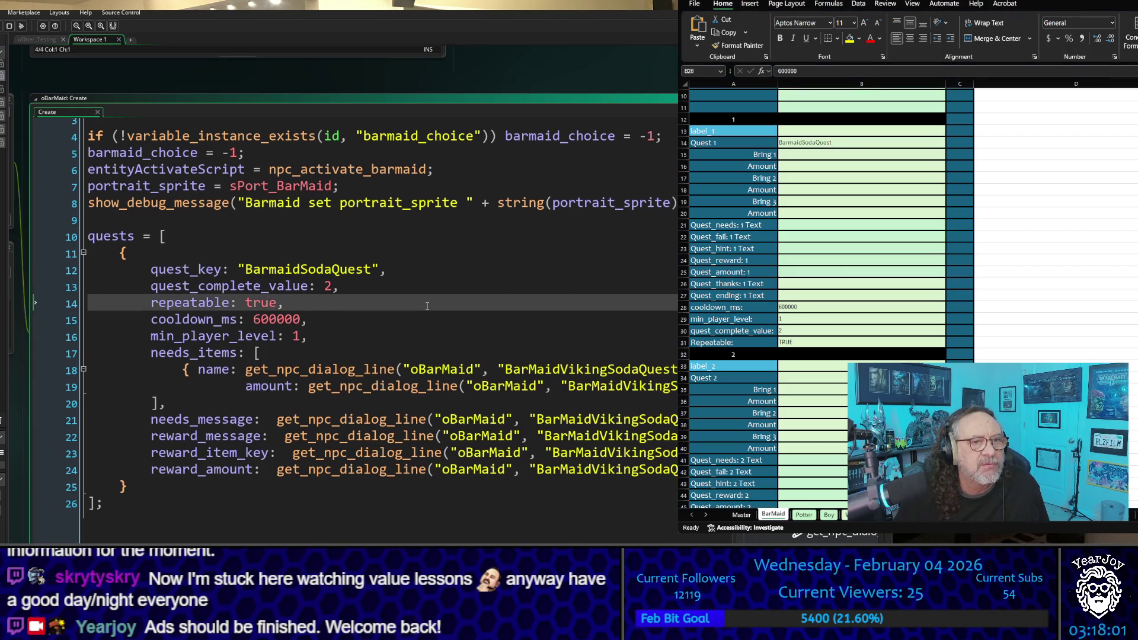
left_click(551, 514)
scroll(551, 514, "up", 1)
scroll(379, 326, "right", 3)
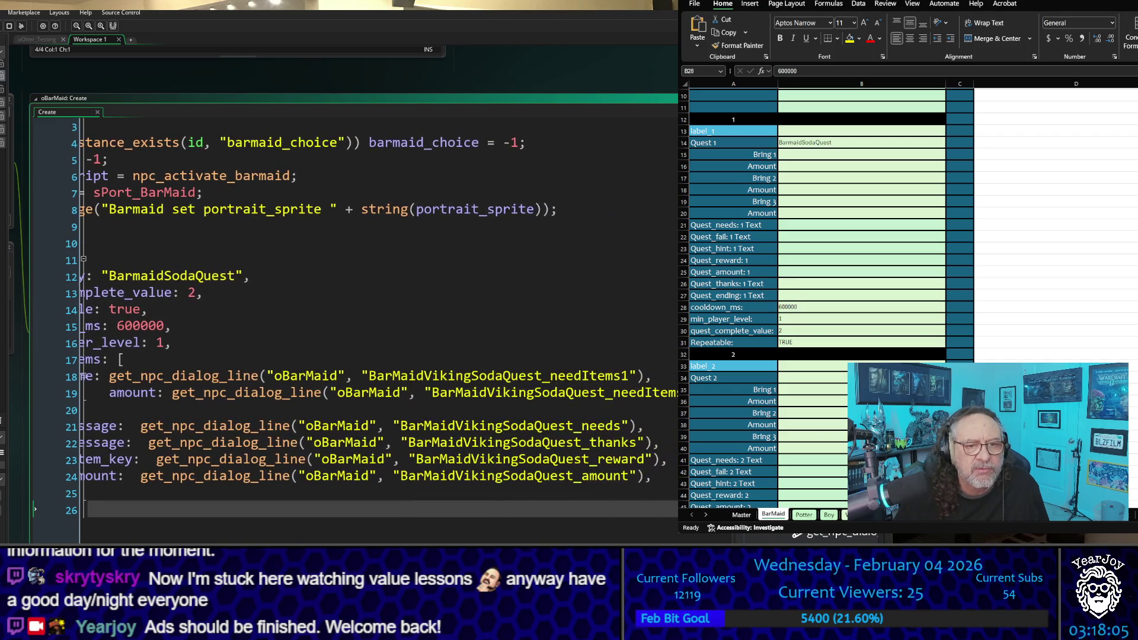
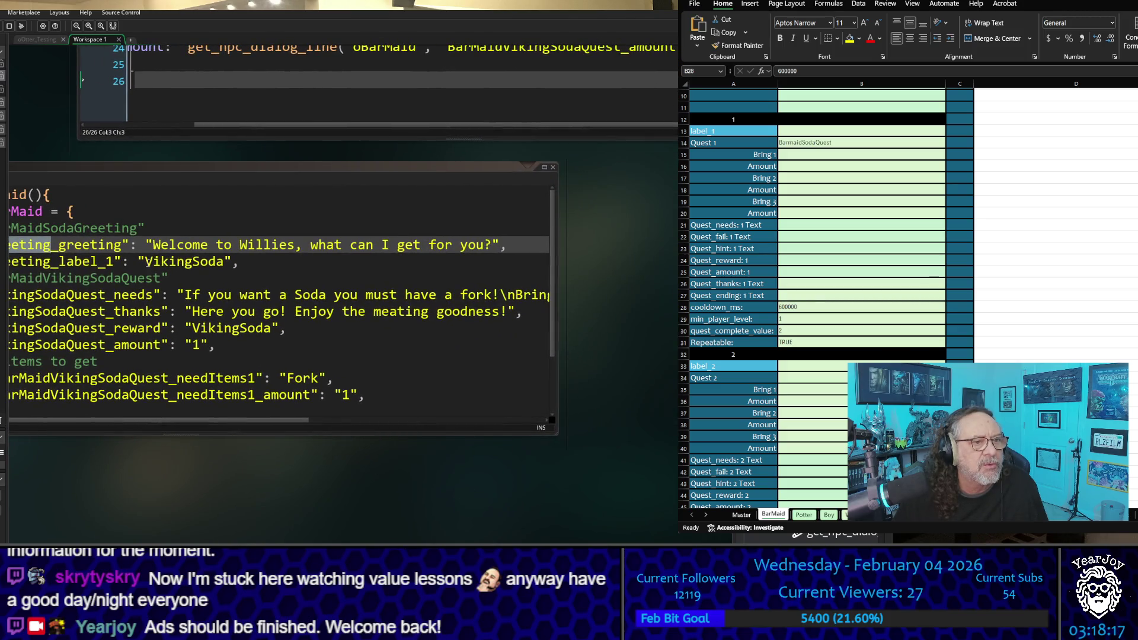
Copy VikingSoda from the code into the quest 1 label_1 cell B13
double_click(148, 261)
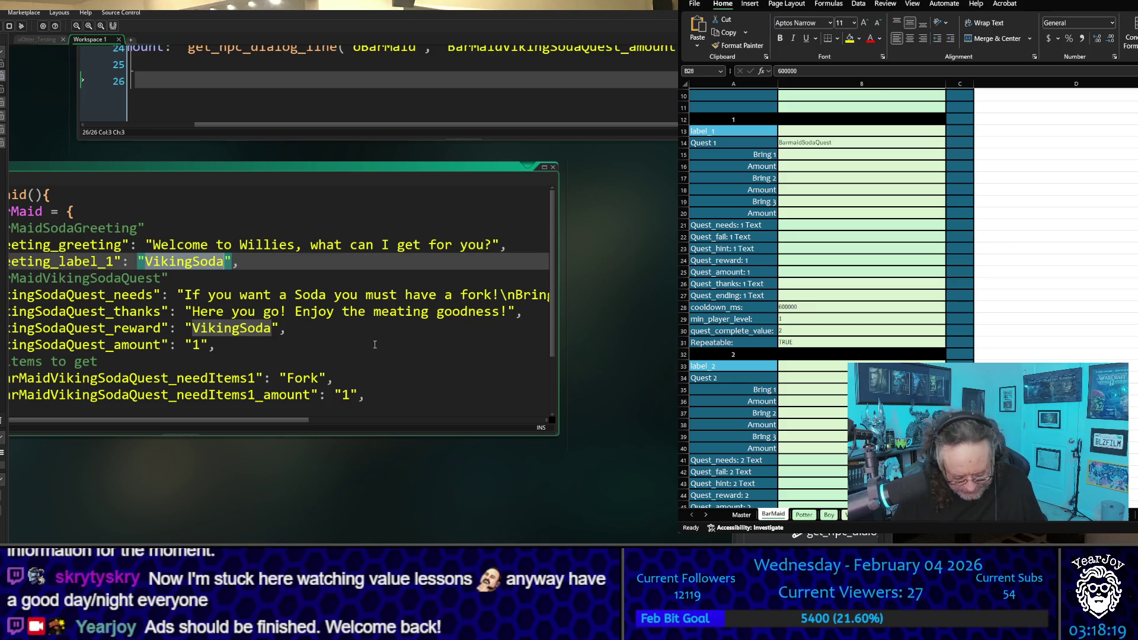
left_click(841, 130)
type("VikingSoda")
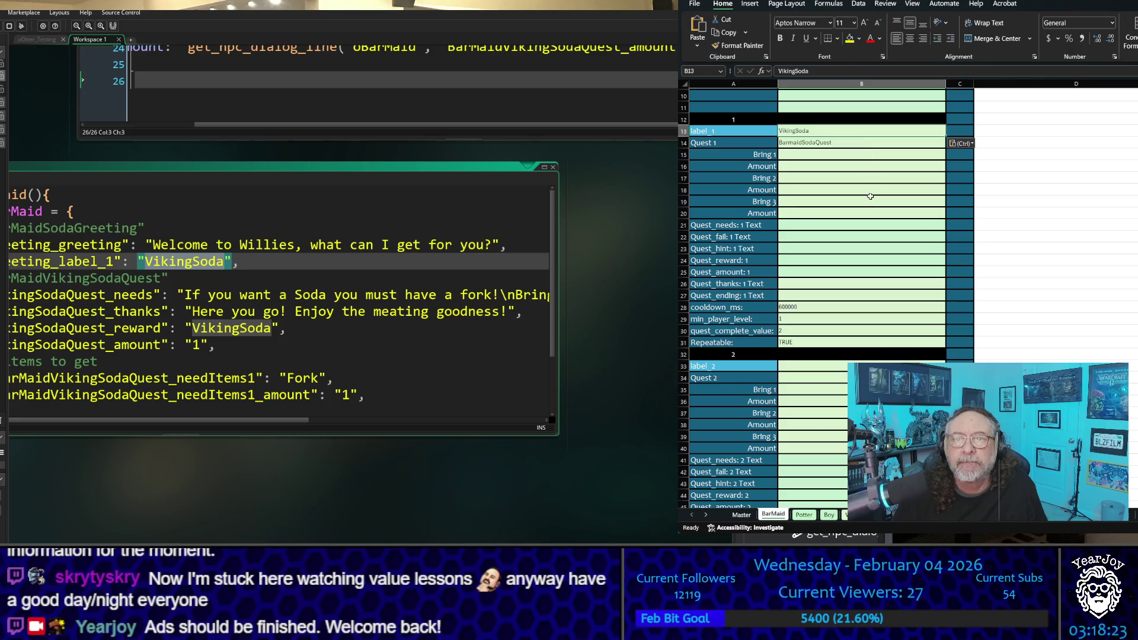
left_click(869, 200)
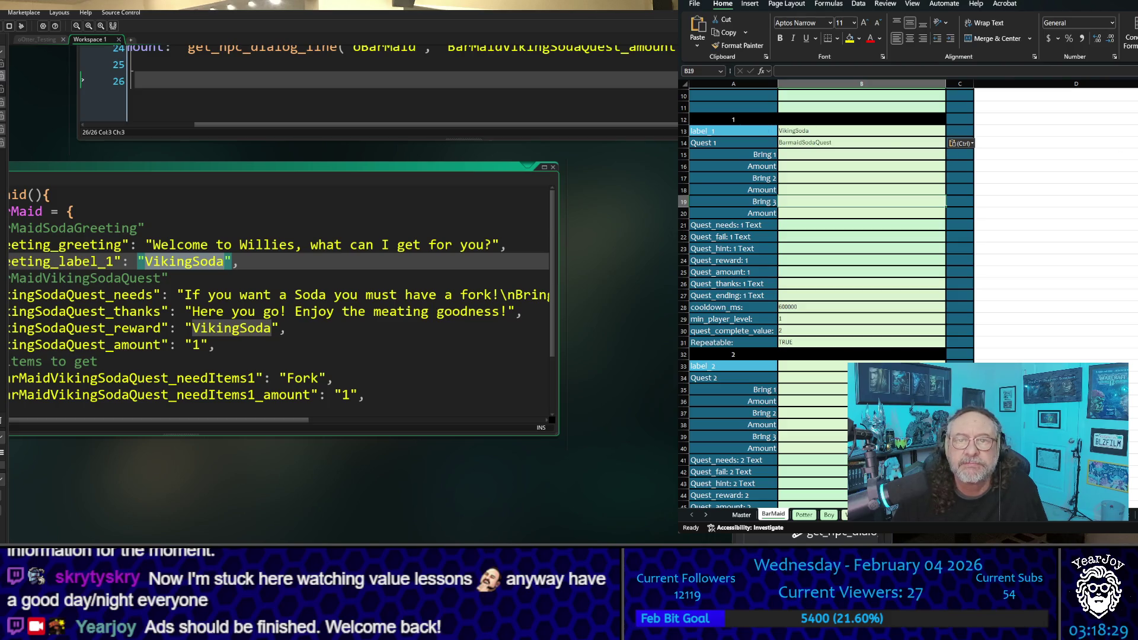
Copy the fork-for-soda quest needs text from the code into Quest_needs: 1 Text cell B21
scroll(830, 267, "up", 3)
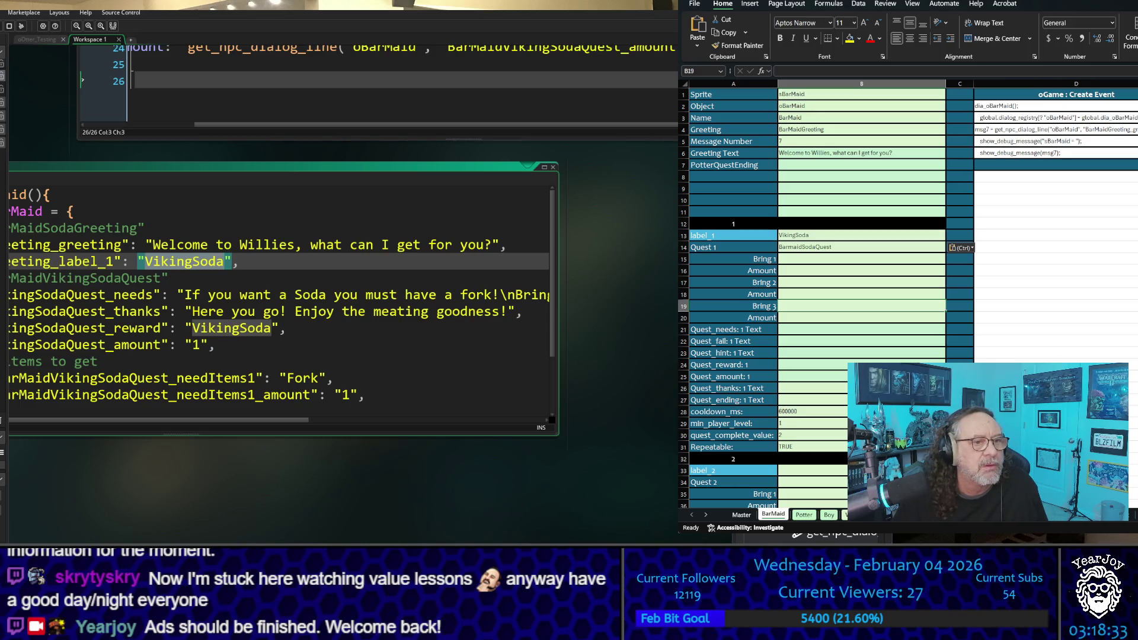
left_click(947, 307)
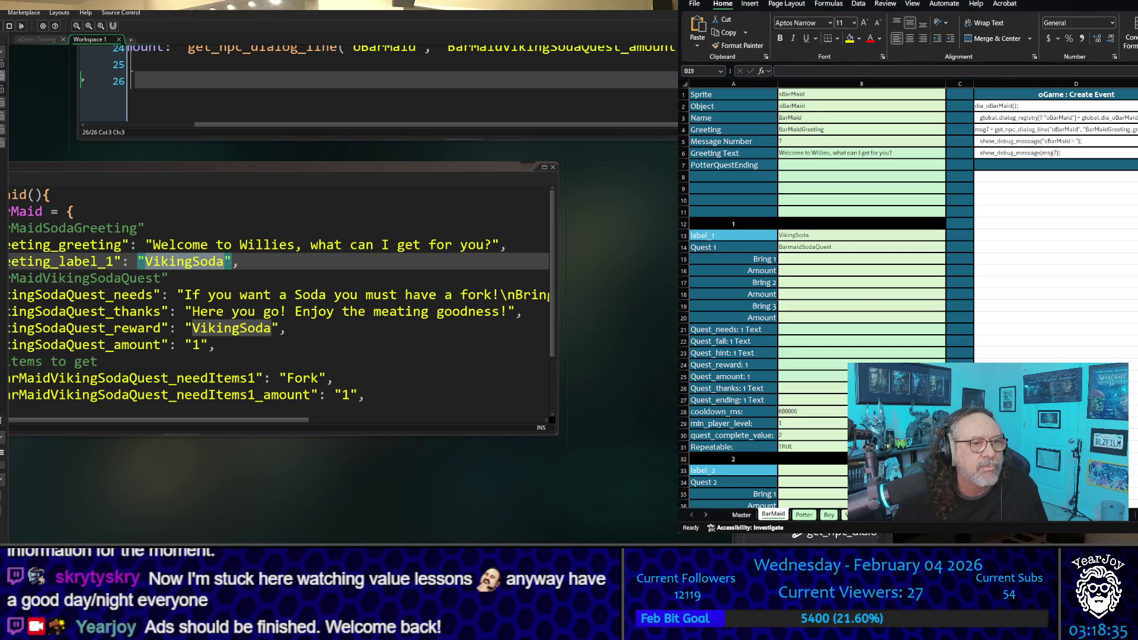
left_click(186, 295)
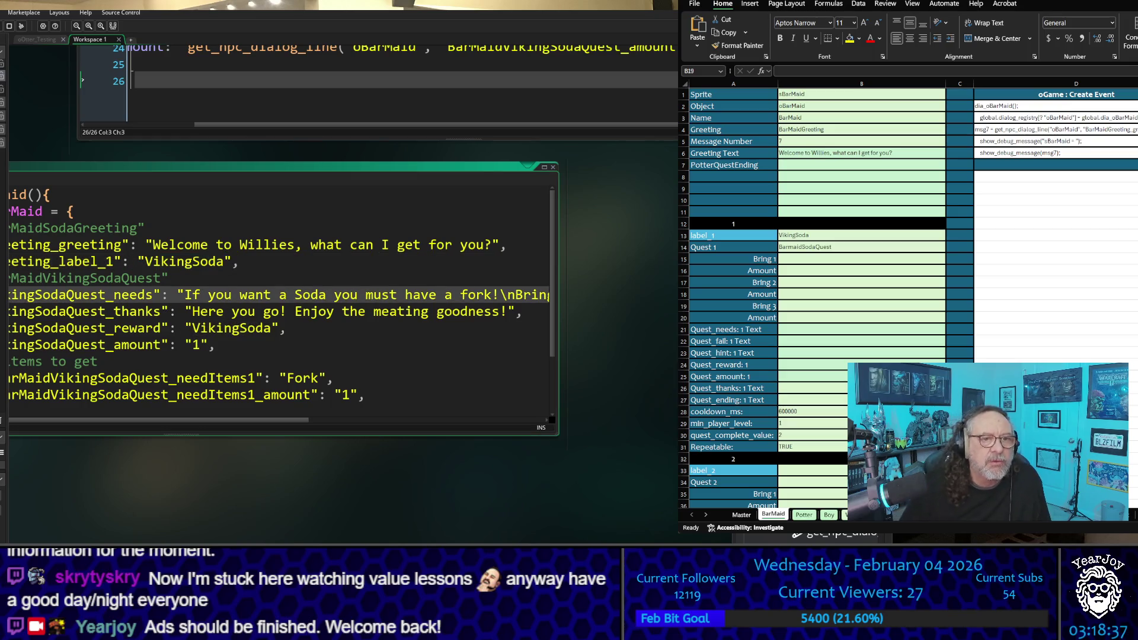
key("End")
key("Left")
key("Left")
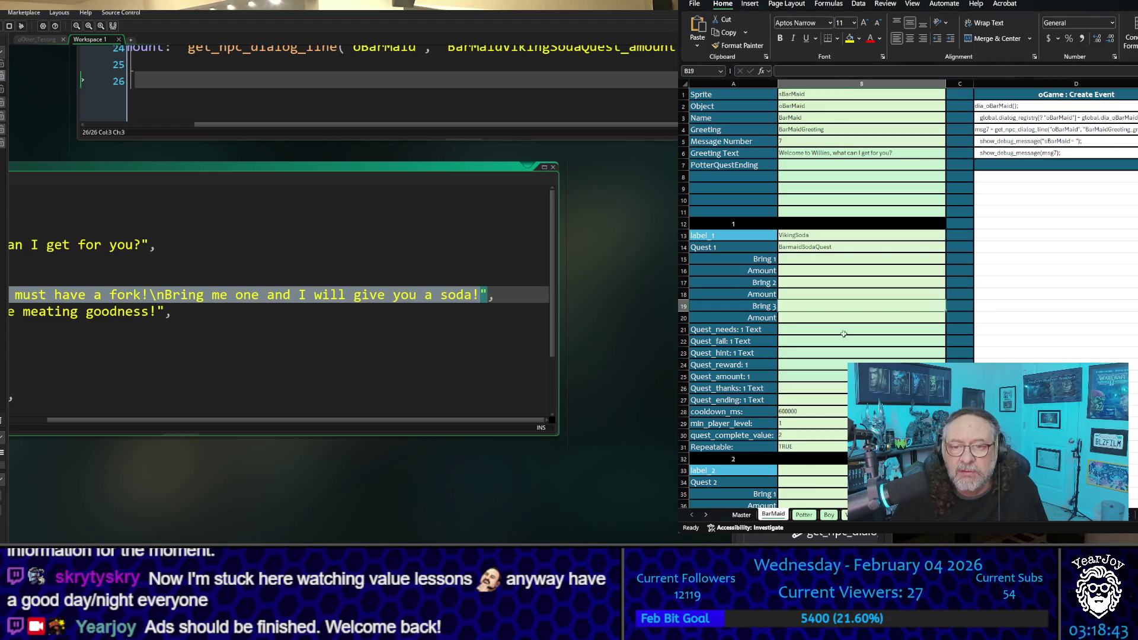
left_click(925, 329)
type("If you want a Soda you must have a fork!\\nBring me one and I will give you a soda!")
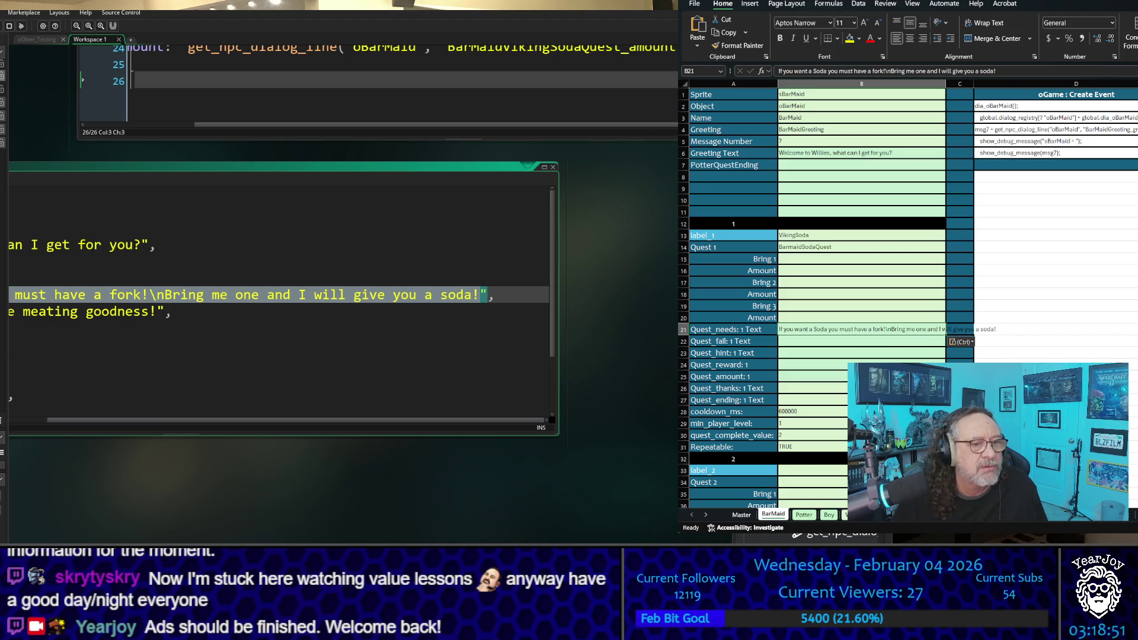
Paste the thanks line 'Here you go! Enjoy the meating goodness!' into Quest_thanks cell B26
left_click(280, 418)
mouse_move(142, 465)
left_mouse_down()
mouse_move(171, 482)
mouse_move(449, 466)
mouse_move(348, 477)
left_mouse_up()
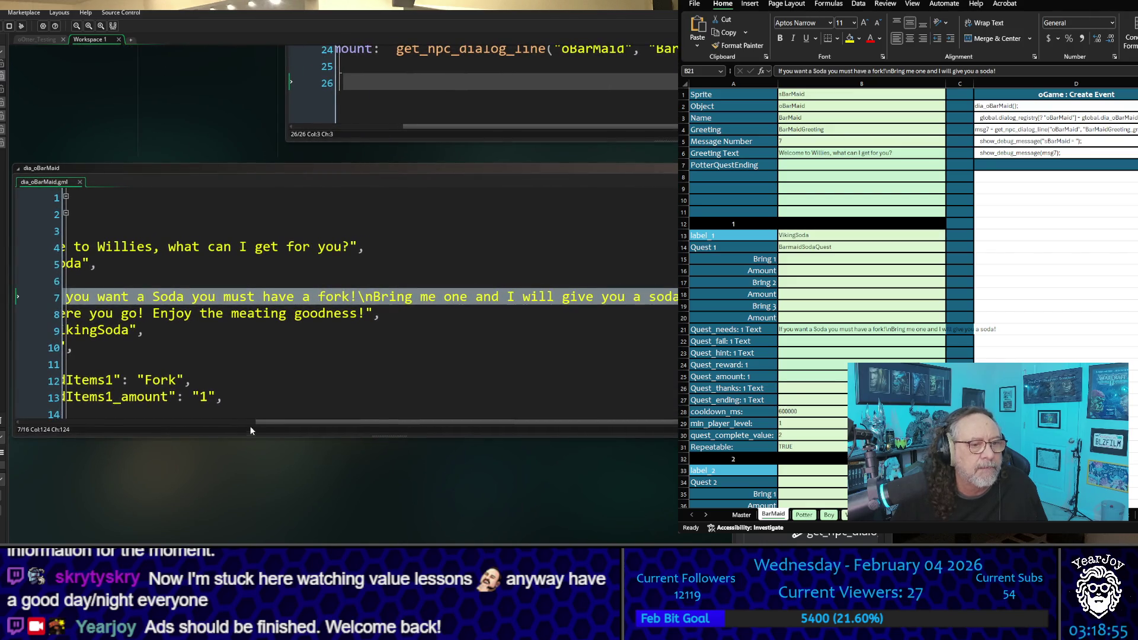
left_click(230, 421)
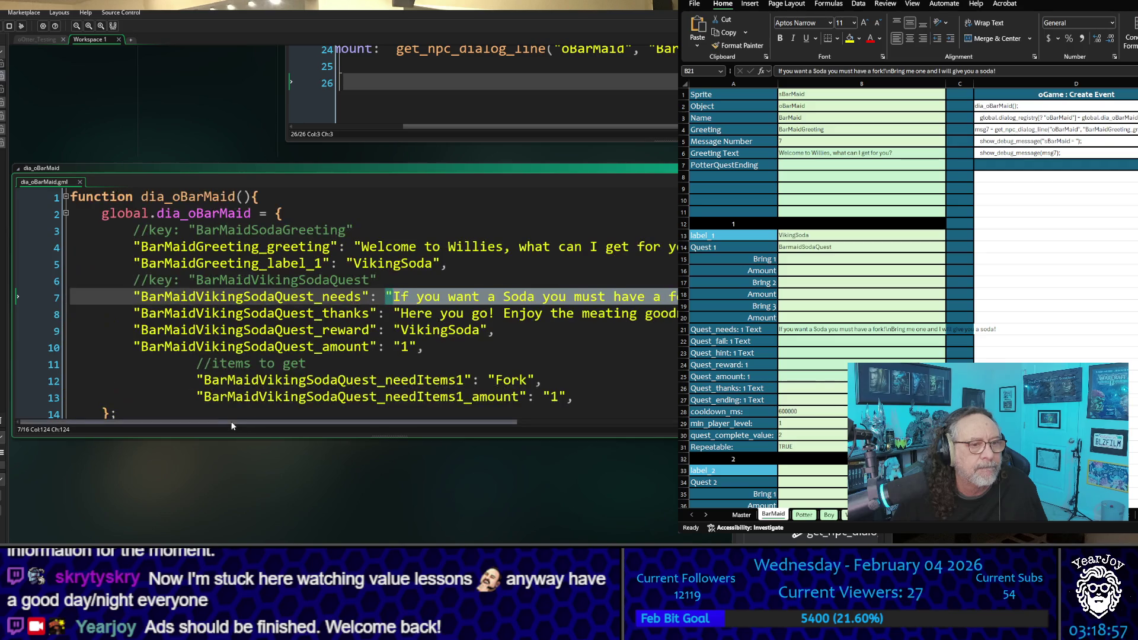
left_click(466, 329)
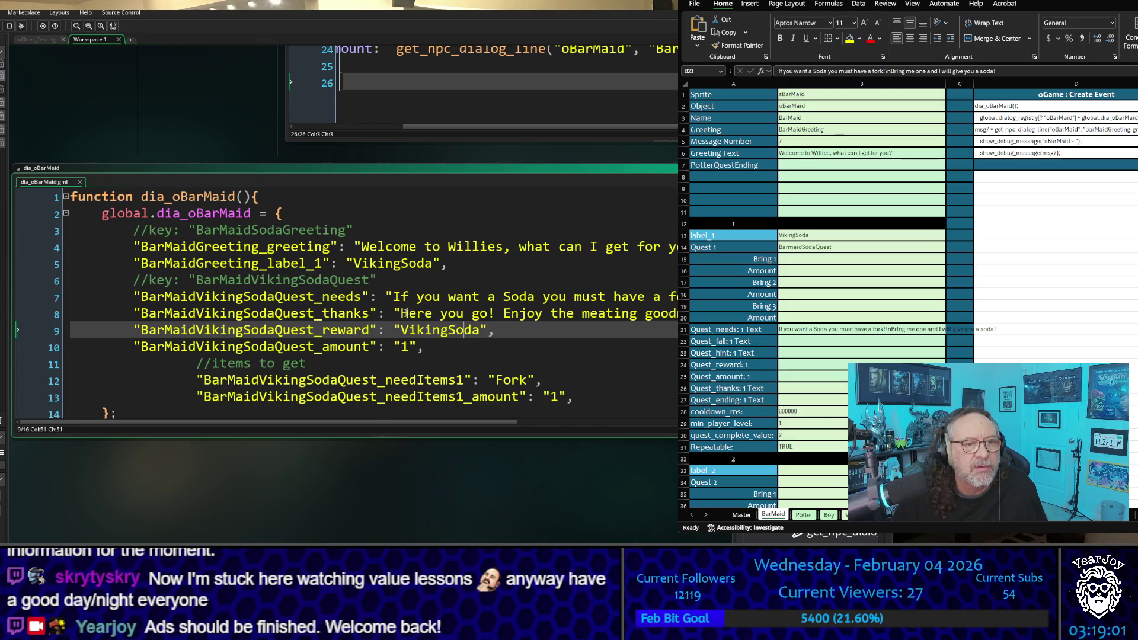
left_click_drag(401, 313, 680, 313)
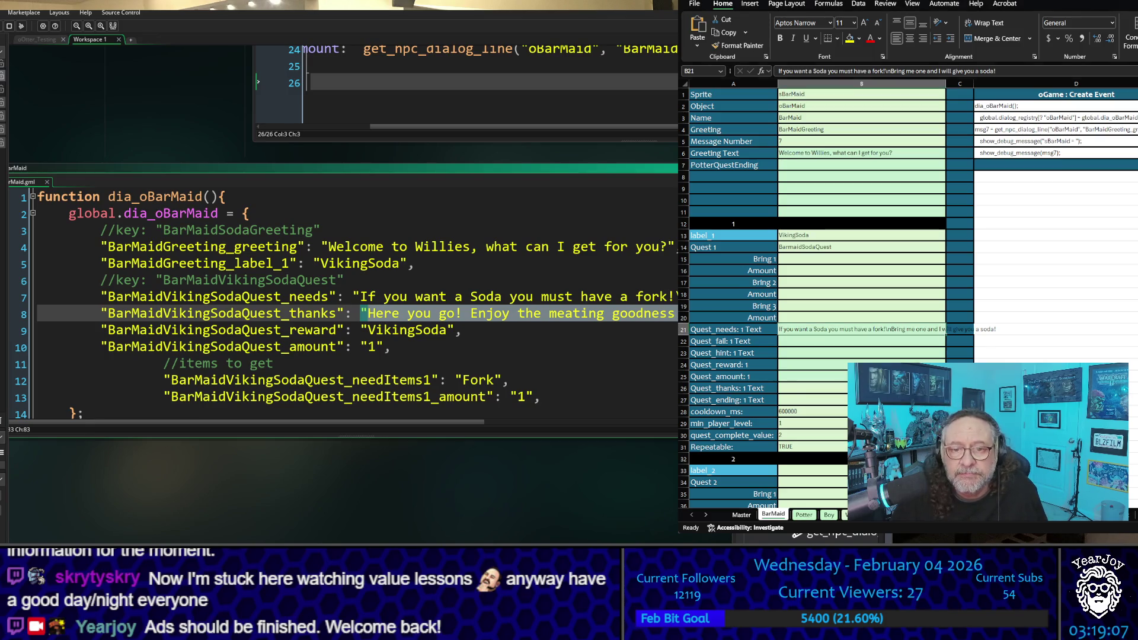
left_click(799, 386)
type("Here you go! Enjoy the meating goodness!")
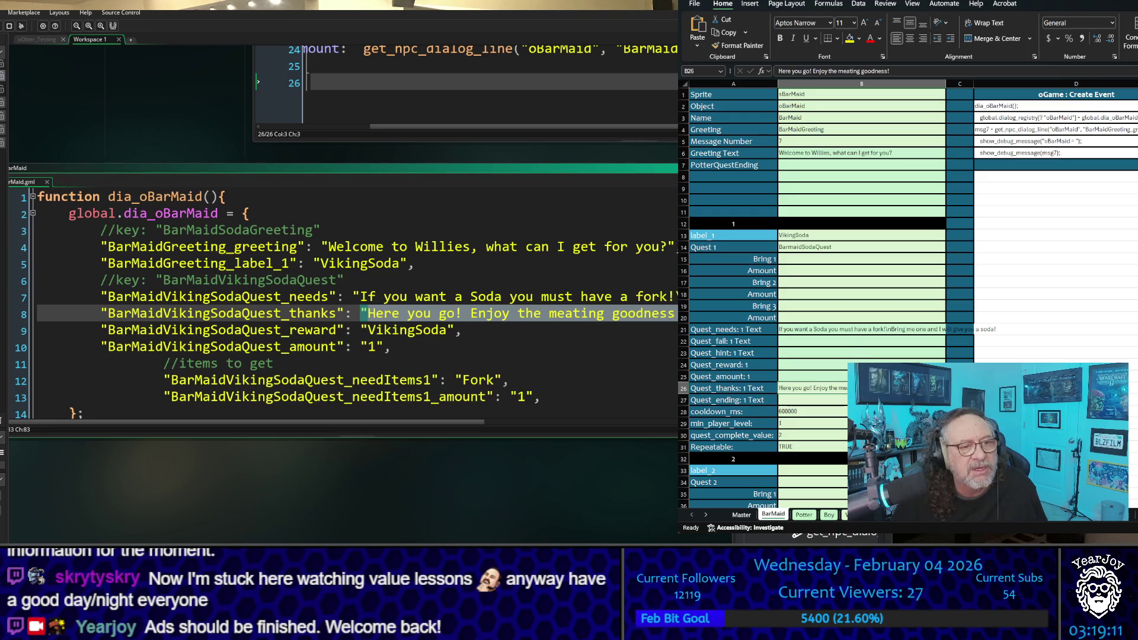
Set the quest reward to VikingSoda in B24 with amount 1 in B25
left_click_drag(361, 330, 454, 330)
key("ctrl+c")
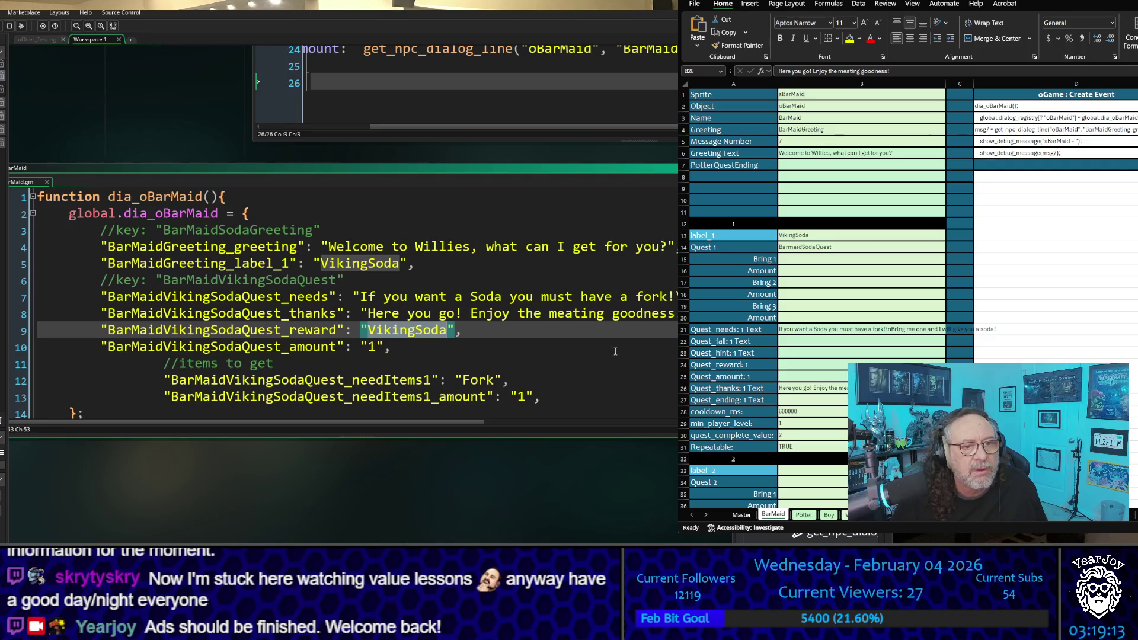
left_click(813, 358)
key("ctrl+v")
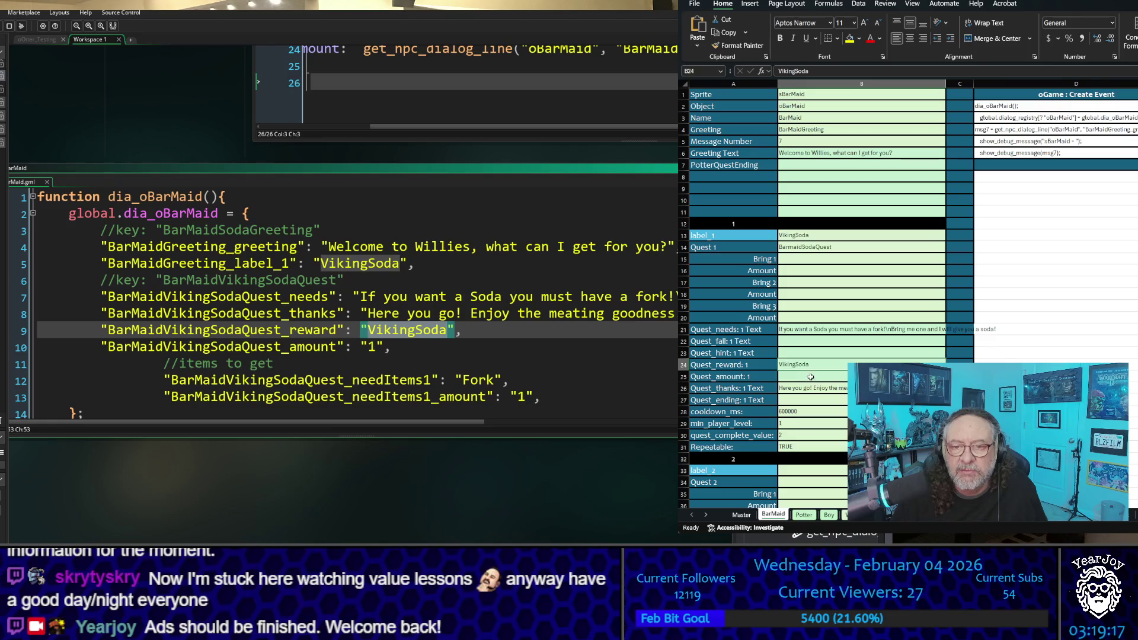
left_click(810, 377)
type("1")
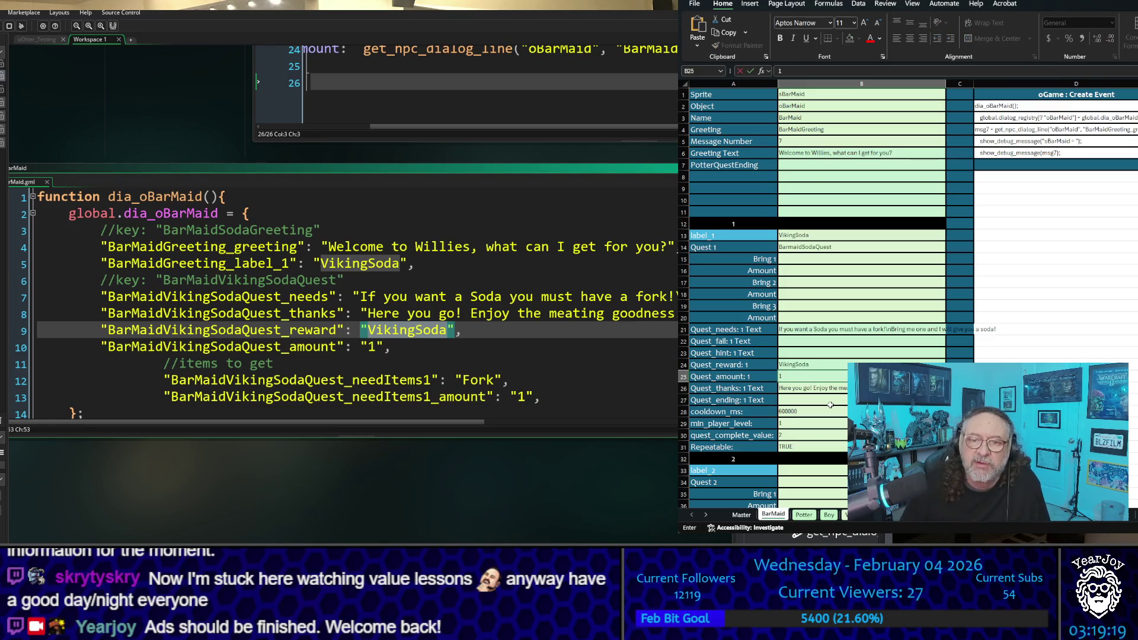
left_click(852, 350)
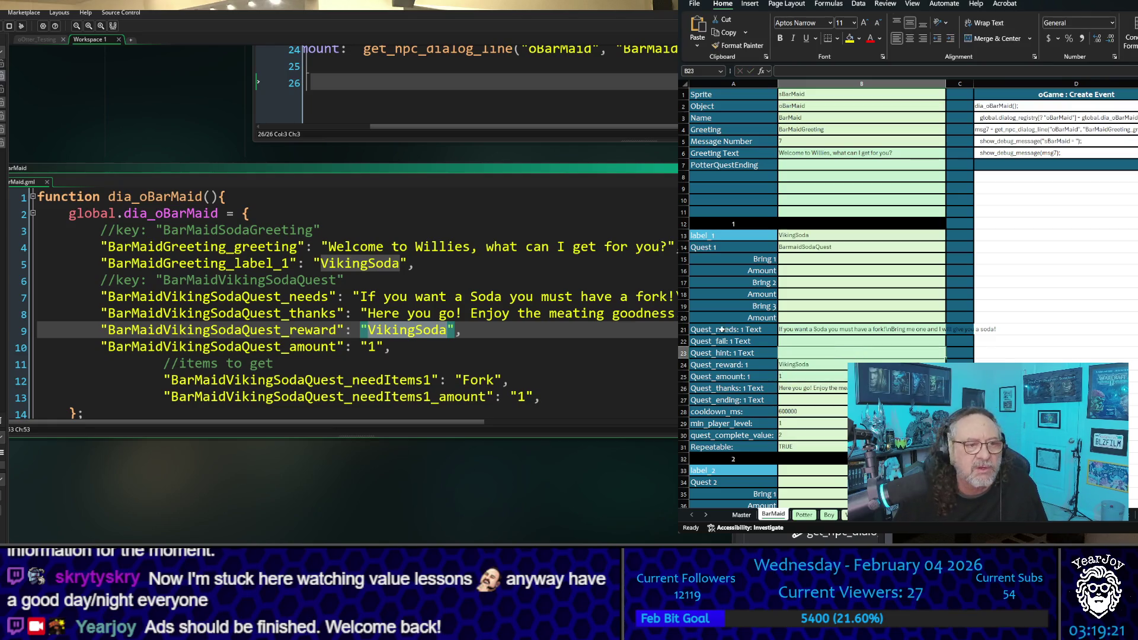
Set Bring 1 to Fork in B15 with an amount of 1
scroll(346, 304, "down", 1)
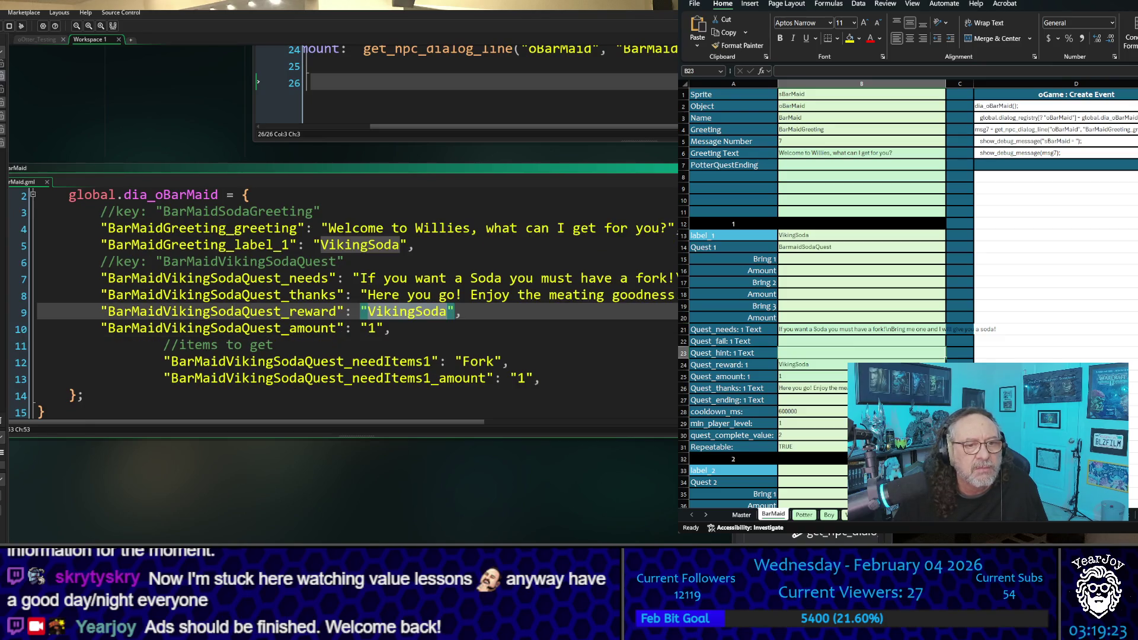
double_click(478, 362)
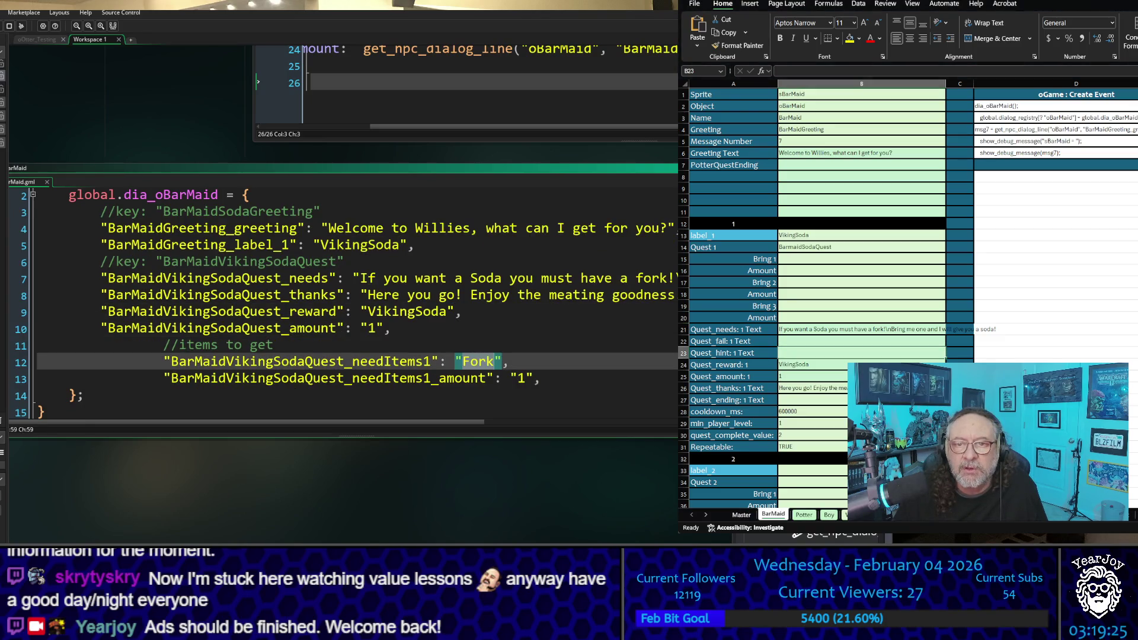
left_click(828, 259)
type("Fork")
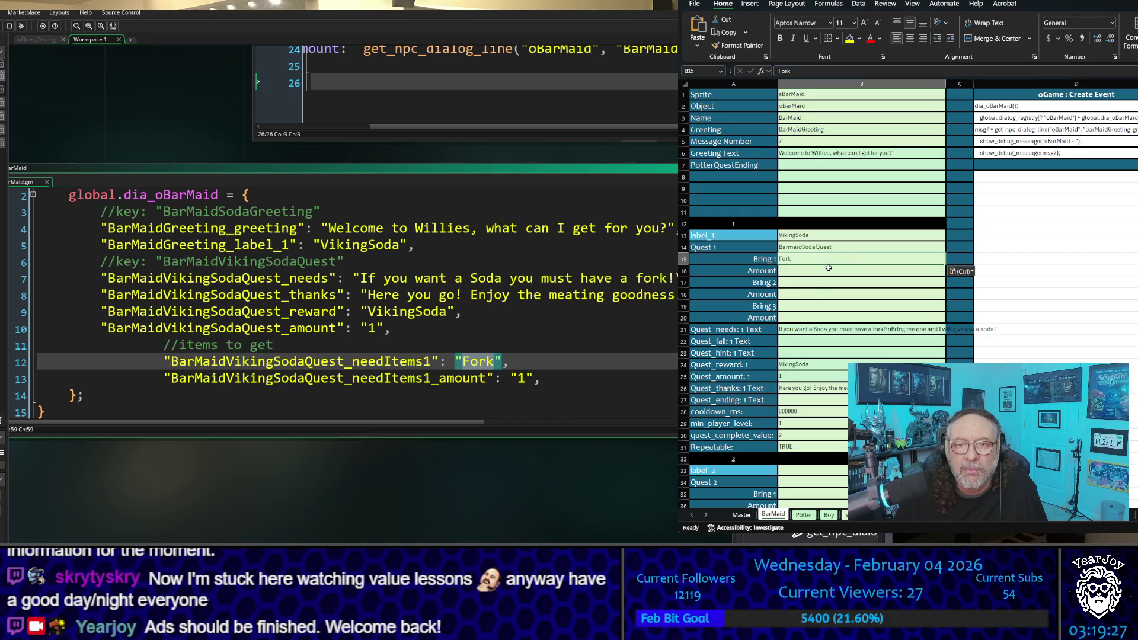
left_click(827, 270)
type("1")
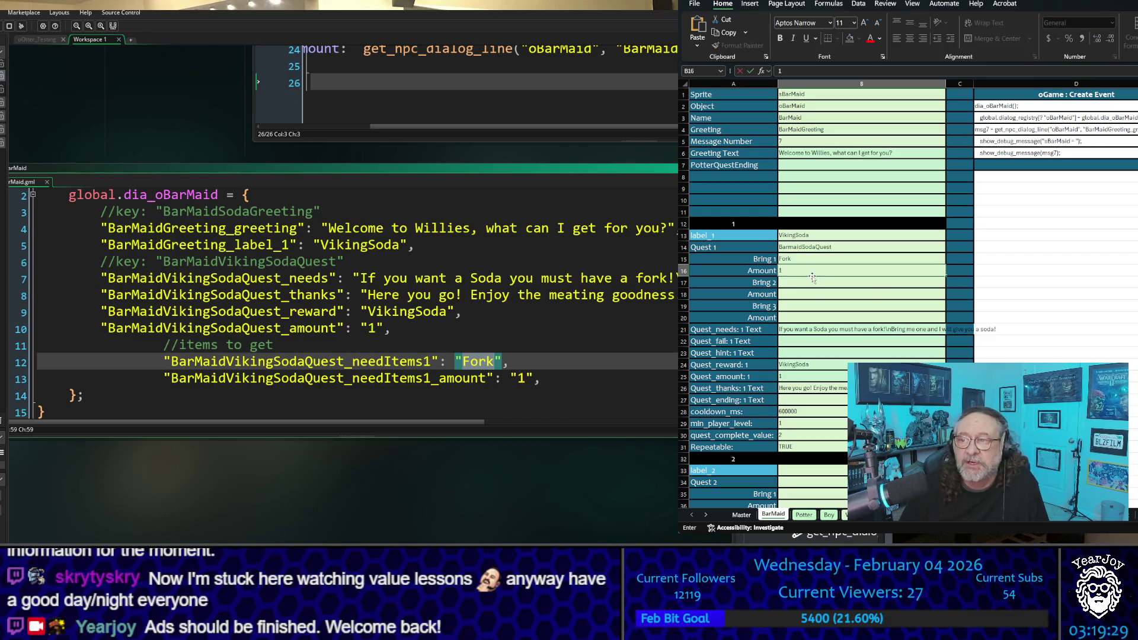
left_click(798, 314)
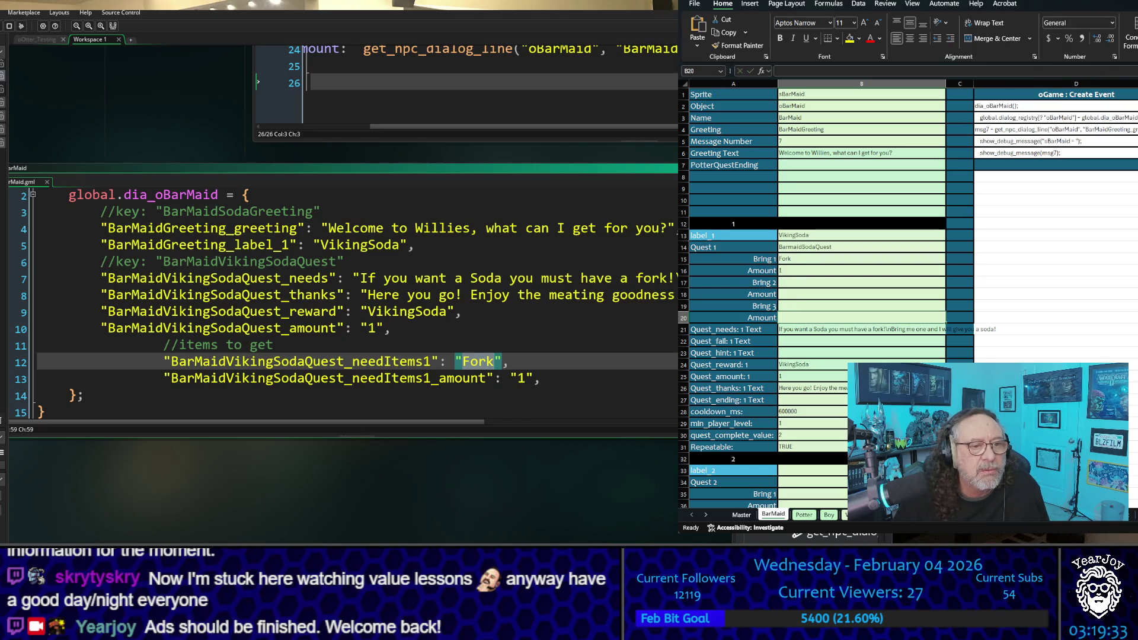
scroll(343, 303, "down", 1)
scroll(343, 303, "up", 2)
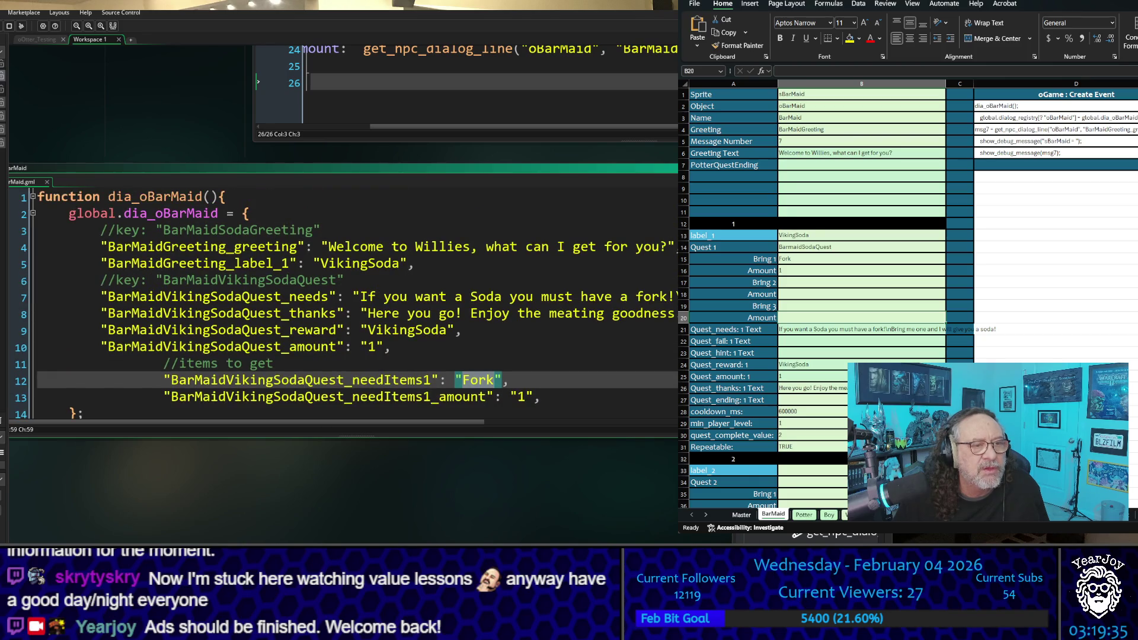
scroll(346, 304, "down", 1)
scroll(347, 304, "up", 1)
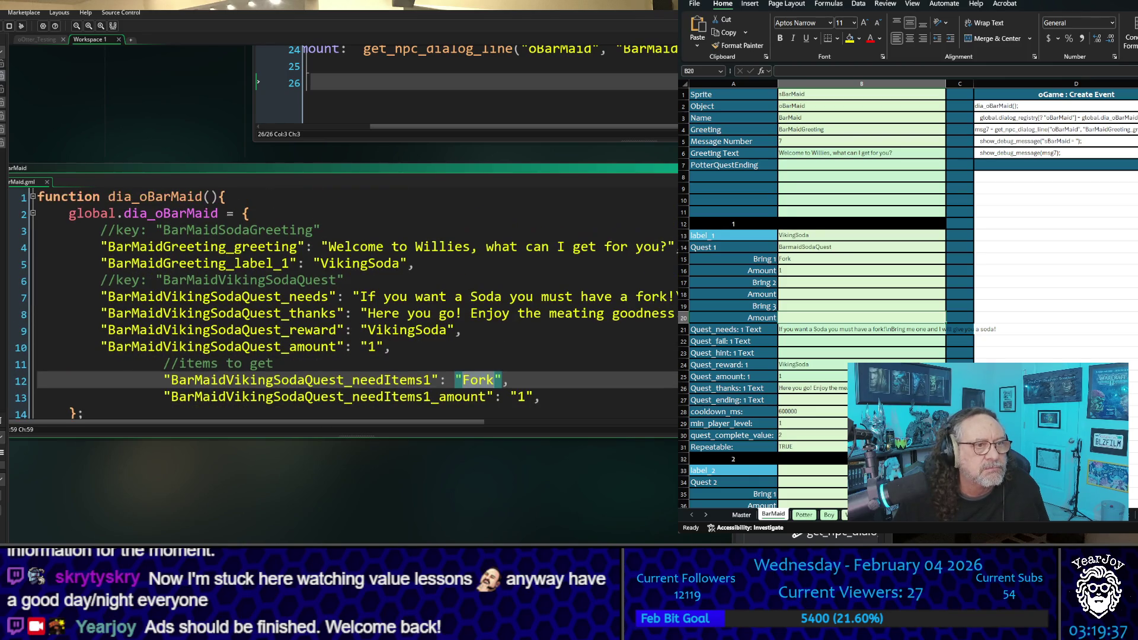
left_click(1078, 259)
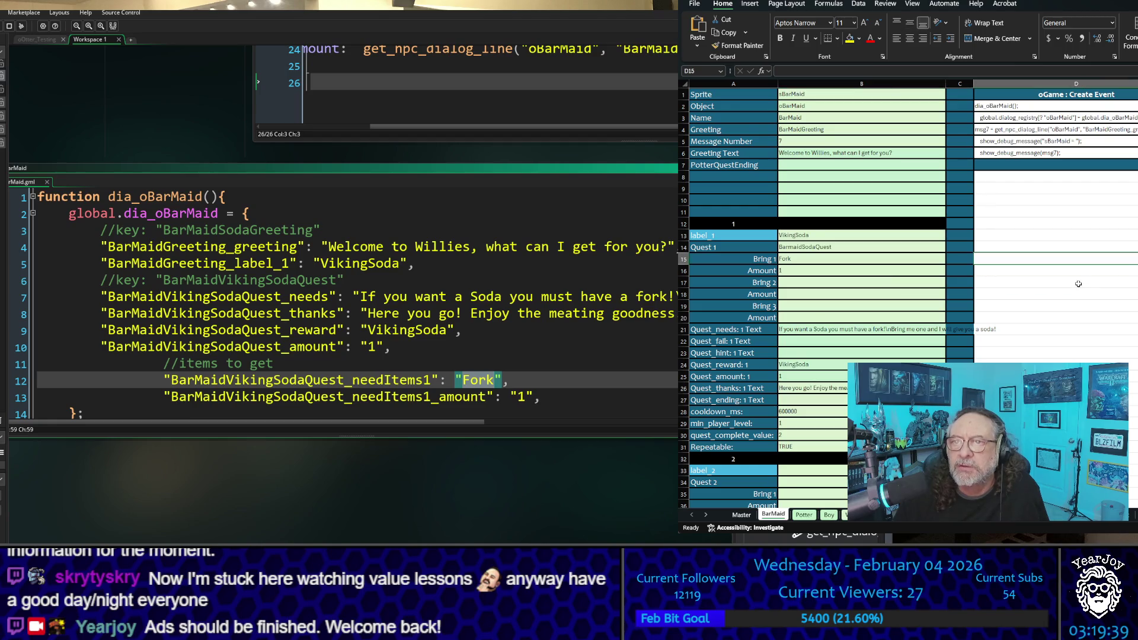
scroll(1106, 104, "up", 4, "ctrl")
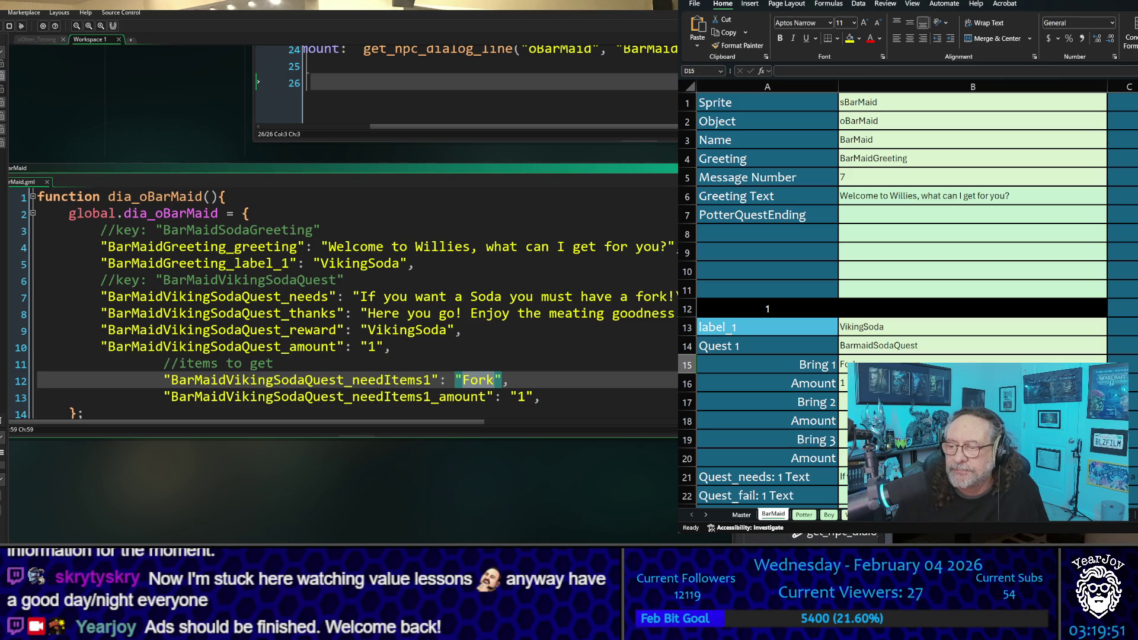
scroll(913, 297, "right", 10)
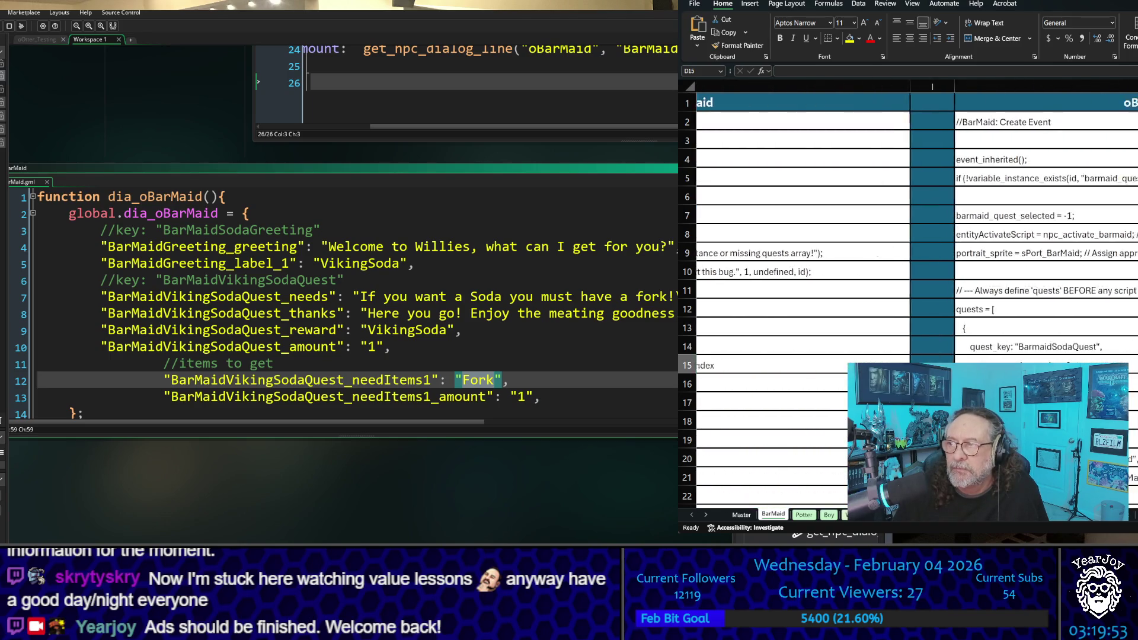
scroll(913, 296, "right", 2)
scroll(912, 296, "left", 2)
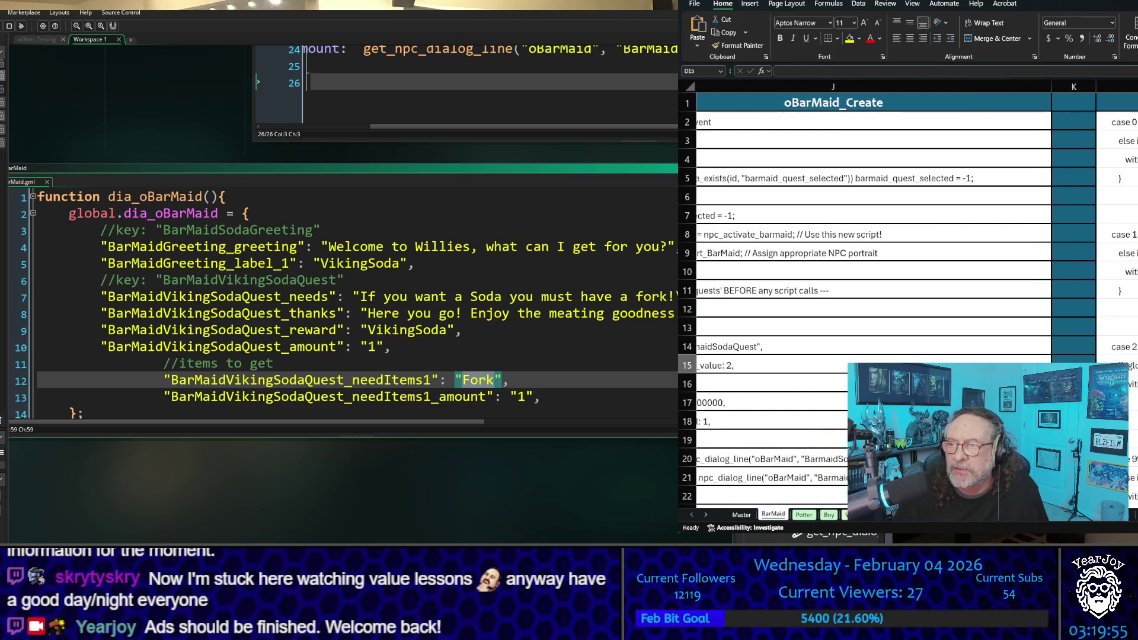
scroll(1075, 328, "down", 2)
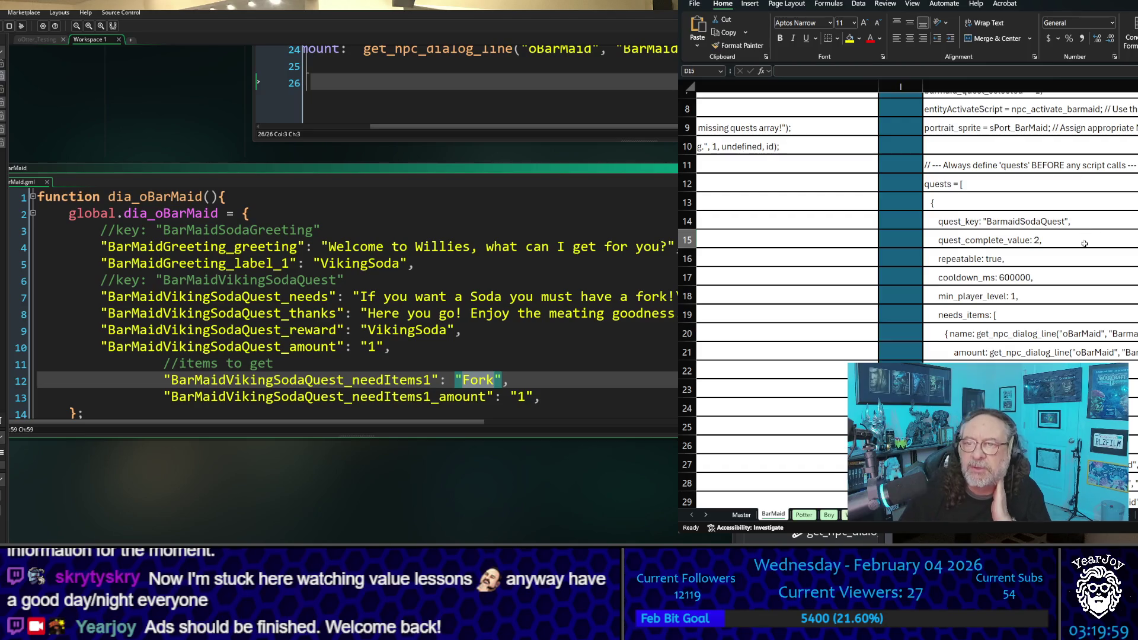
scroll(1083, 257, "down", 2)
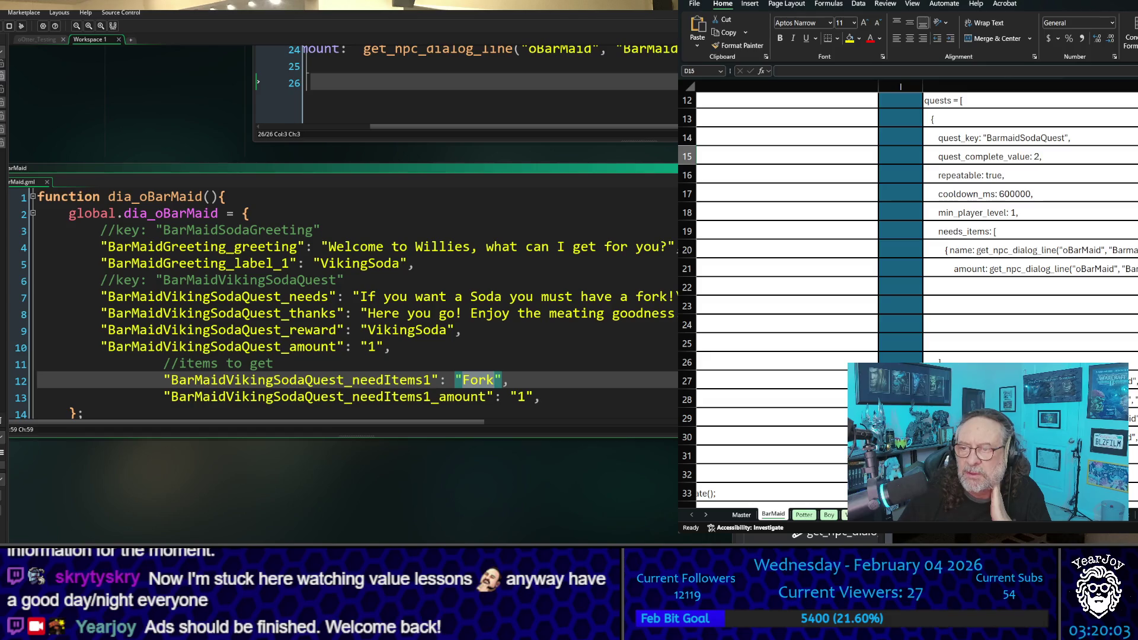
scroll(1058, 358, "down", 2)
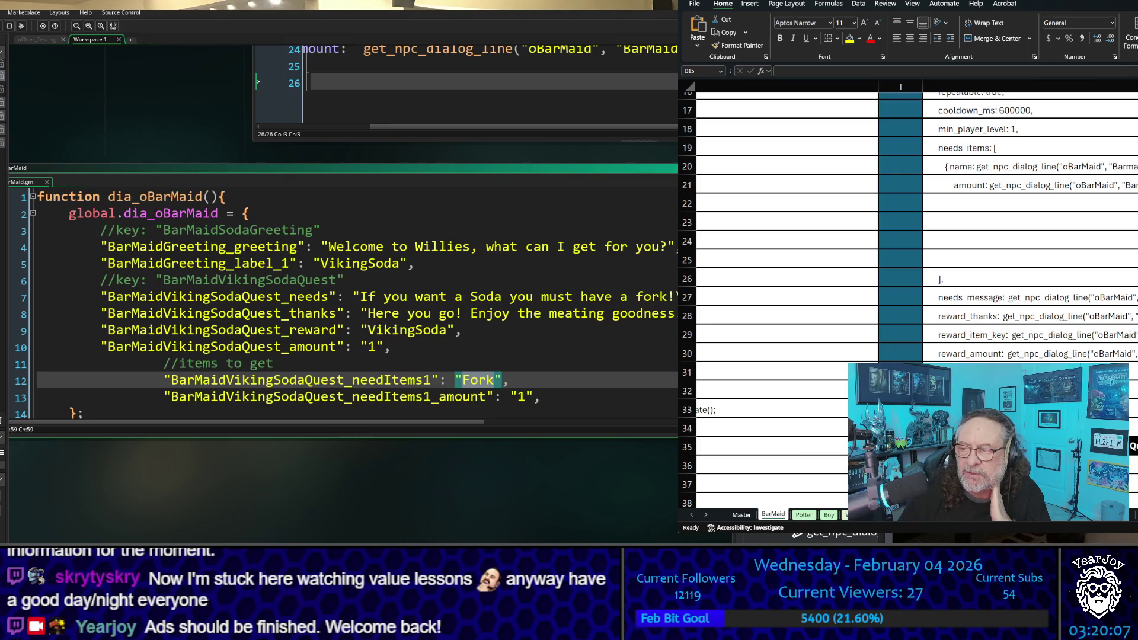
scroll(912, 296, "left", 5)
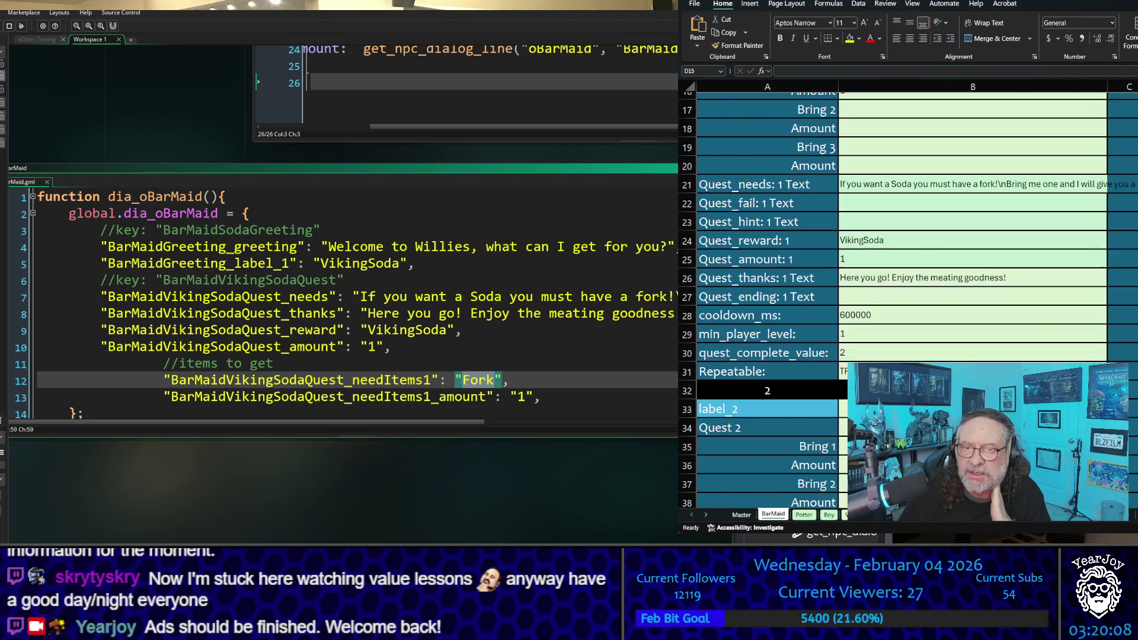
scroll(898, 277, "up", 2)
left_click(904, 280)
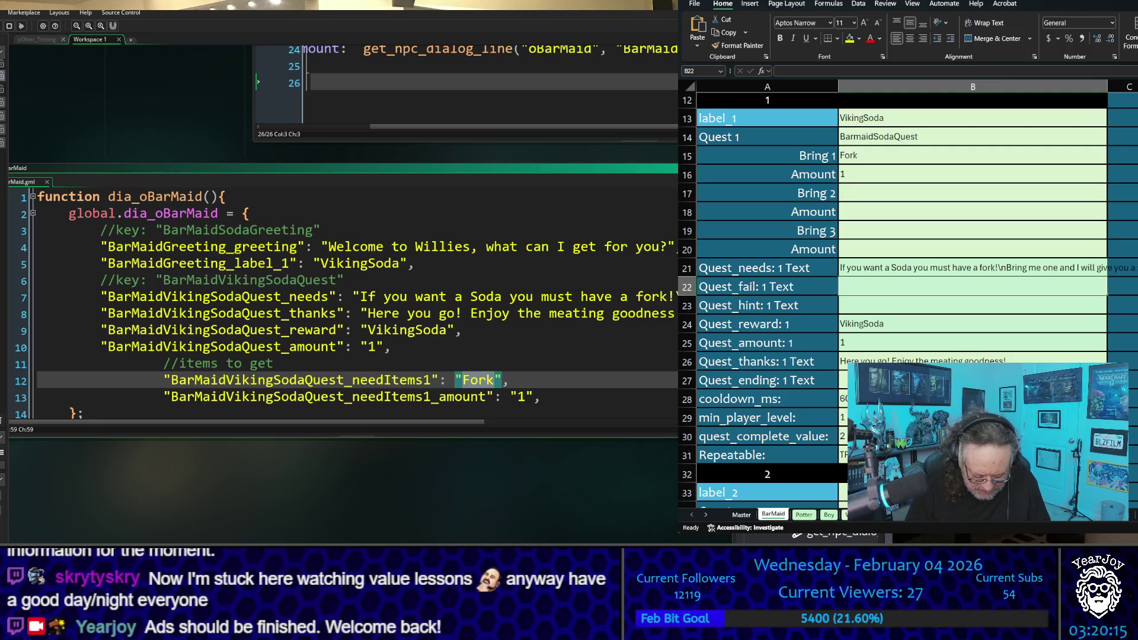
Write the Quest_fail text 'Hey Hun did you get the fork? \n Come back when you have one.' in B22
type("Hey Hu")
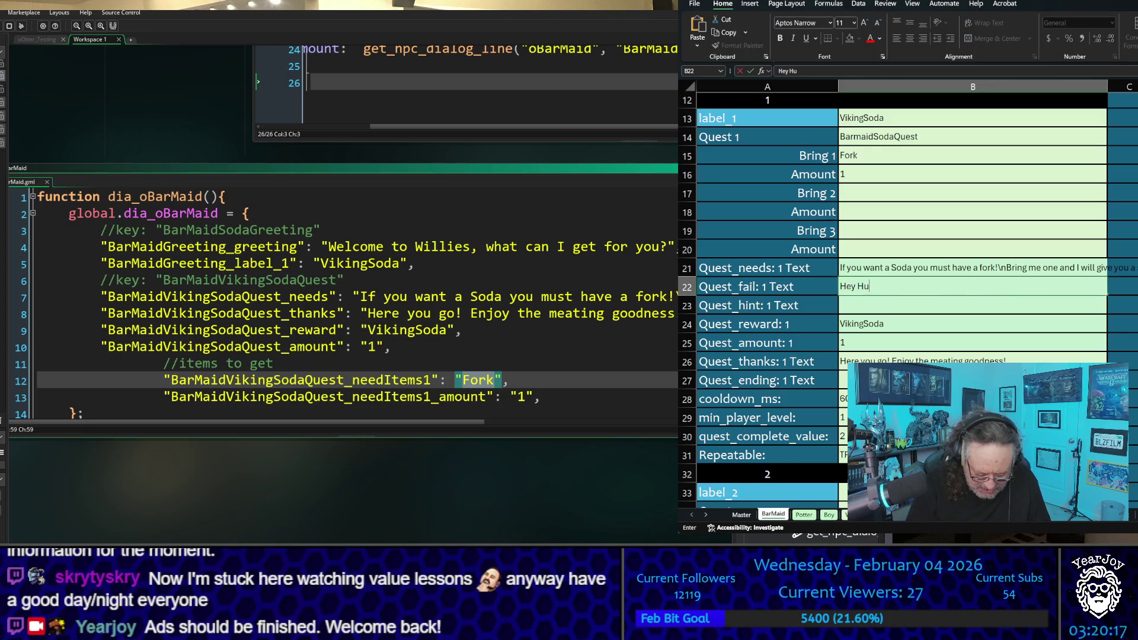
type("n")
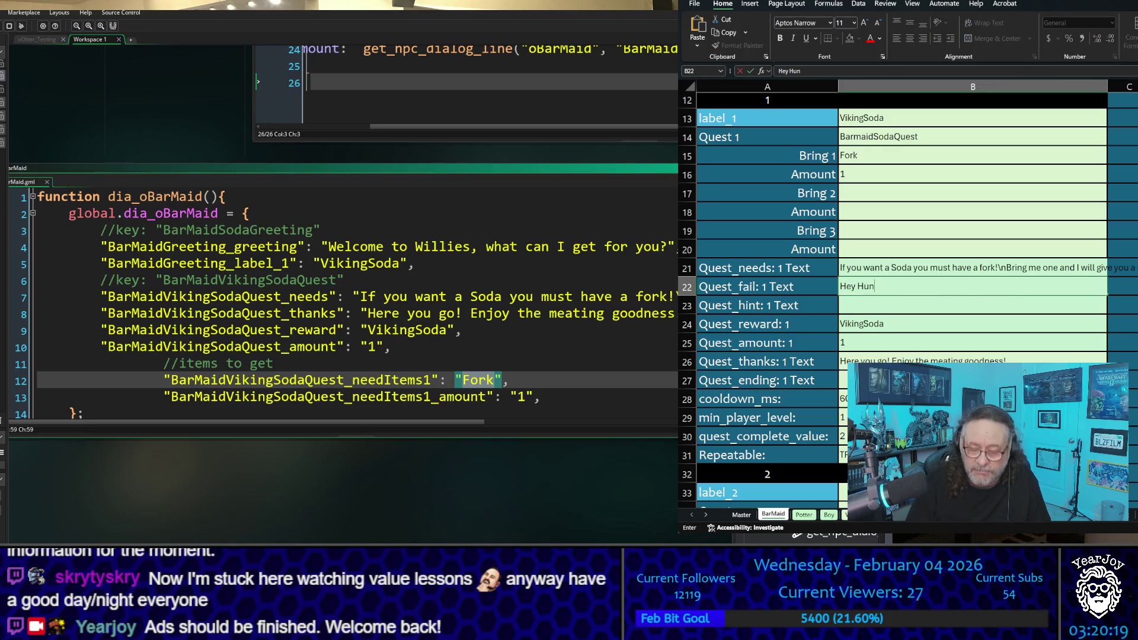
type(" did you ge")
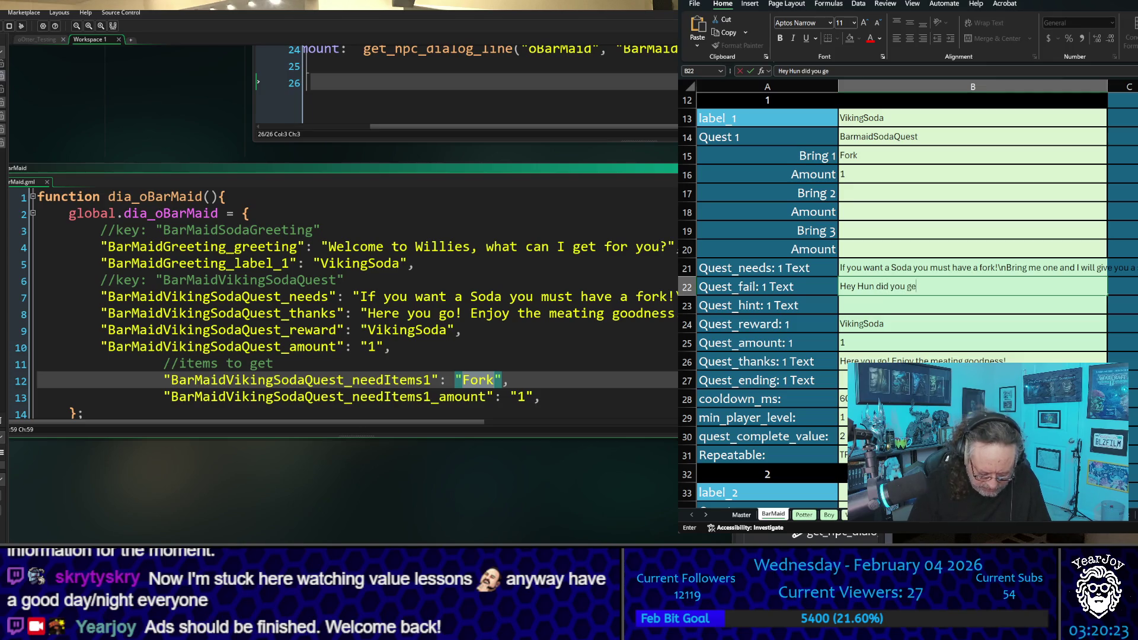
type("t the fo")
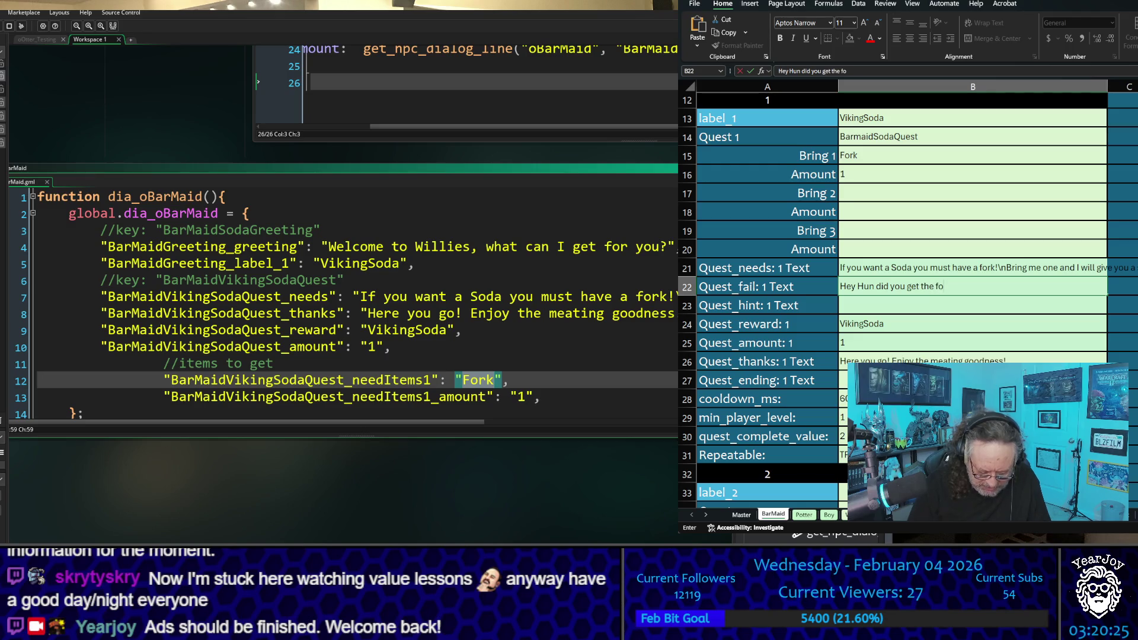
type("rk?")
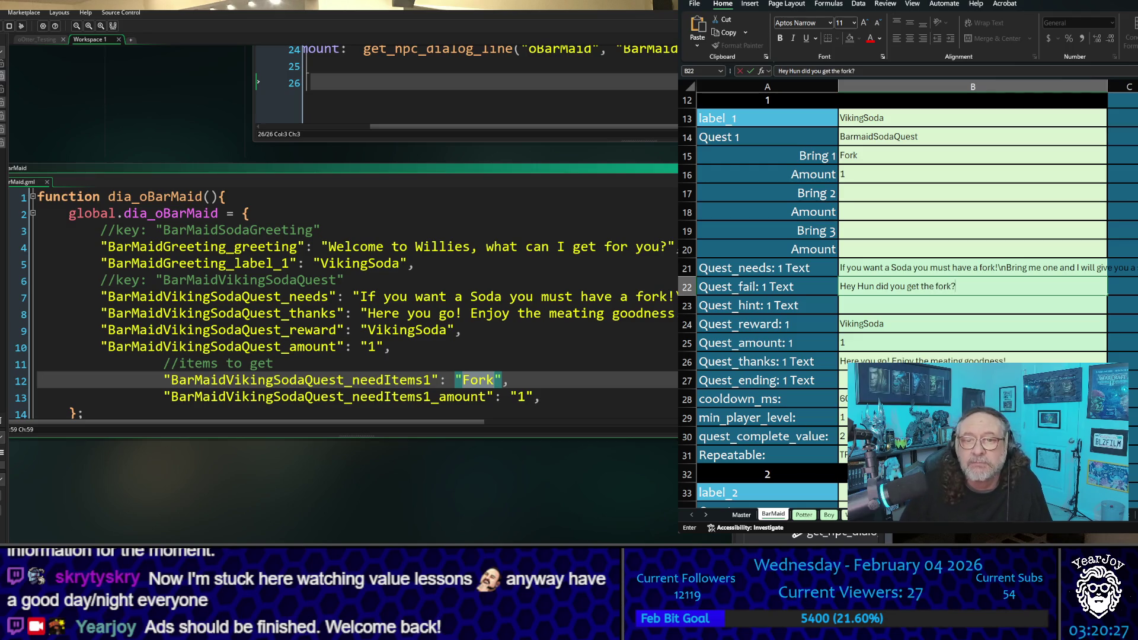
key("Return")
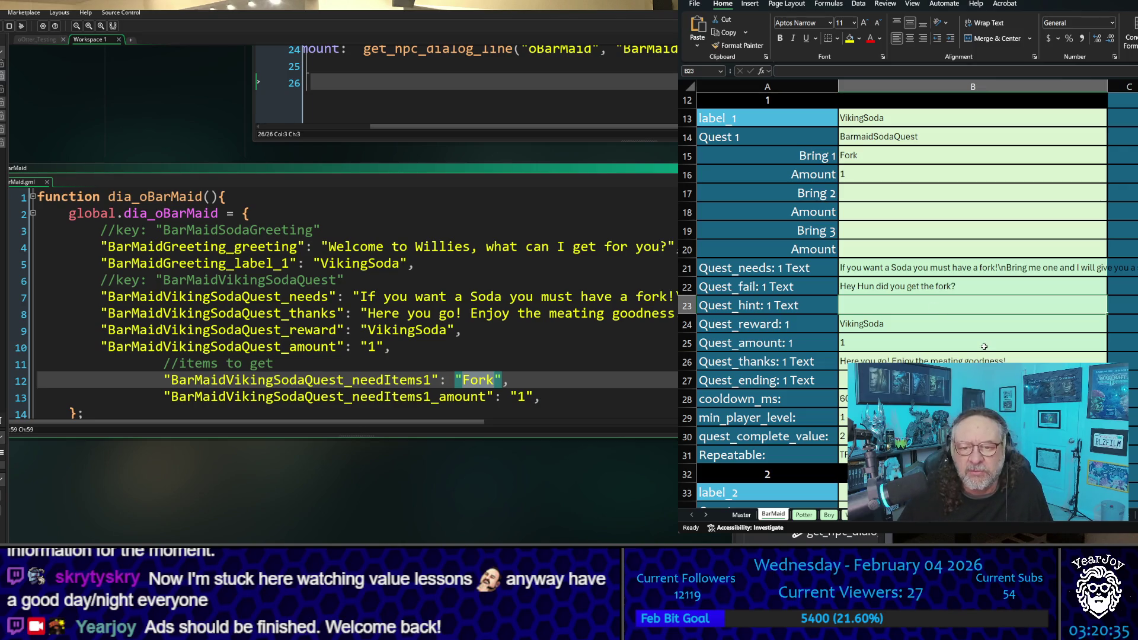
scroll(984, 346, "down", 2)
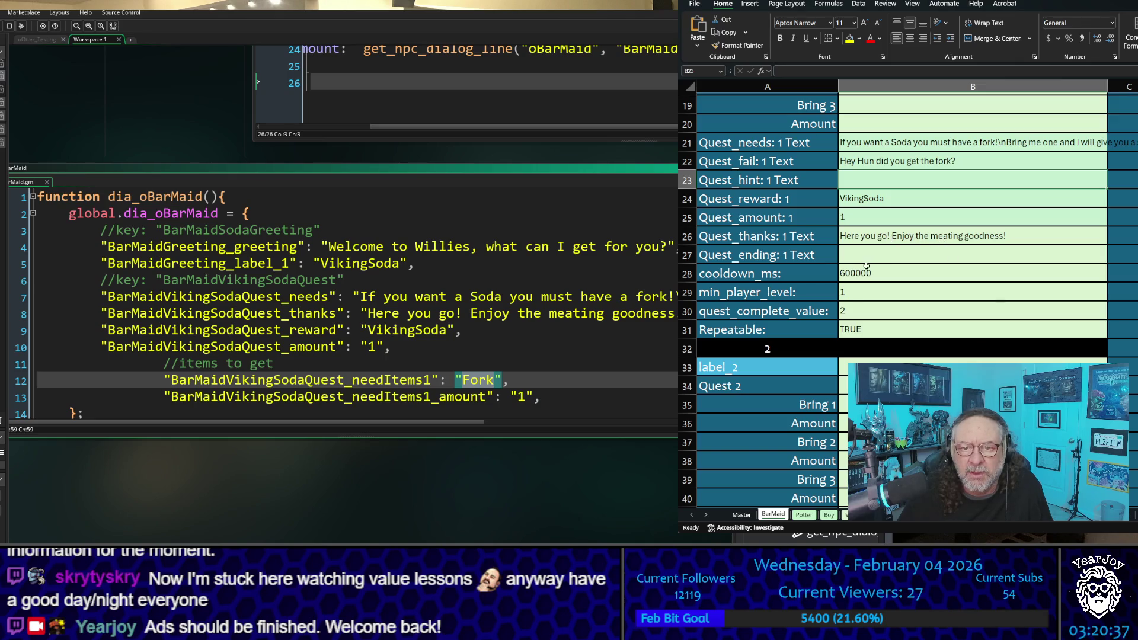
left_click(867, 243)
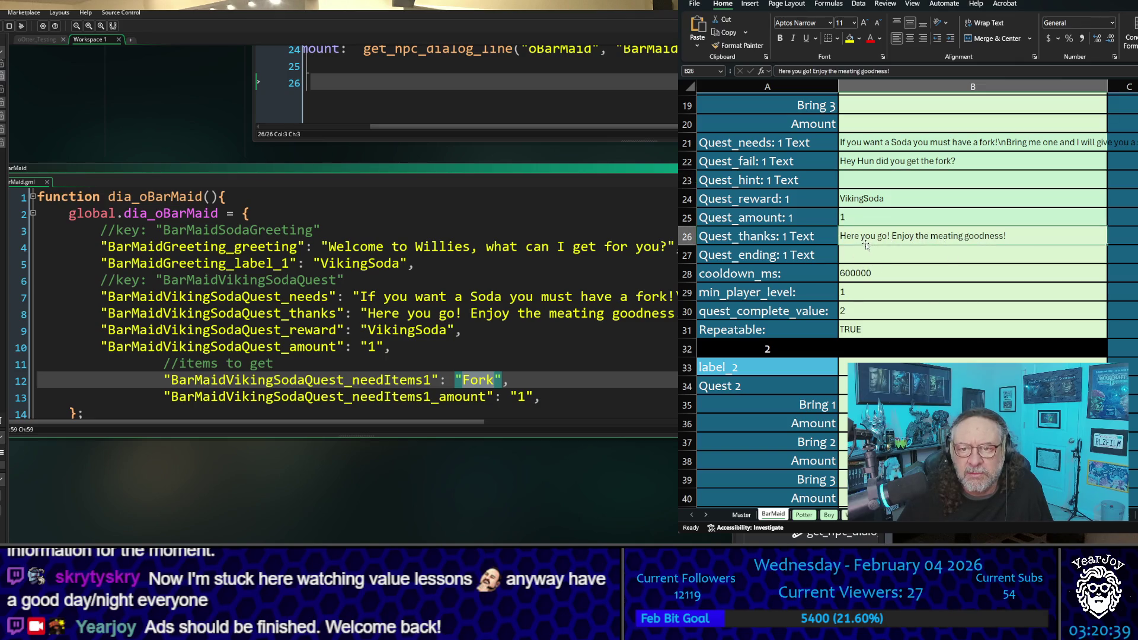
left_click(864, 254)
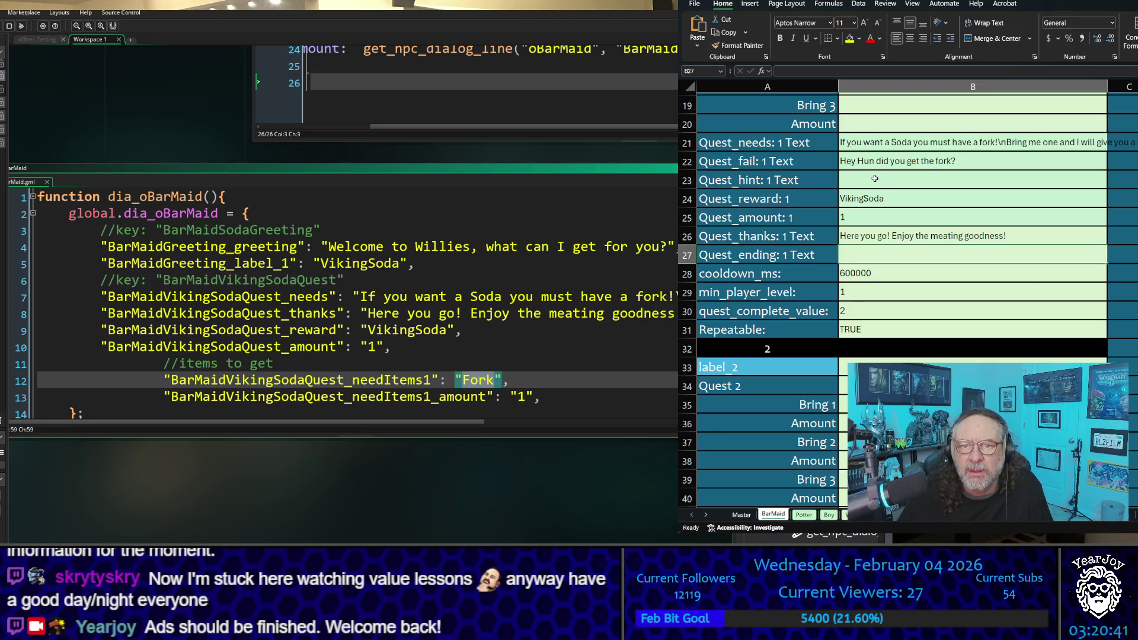
left_click(923, 160)
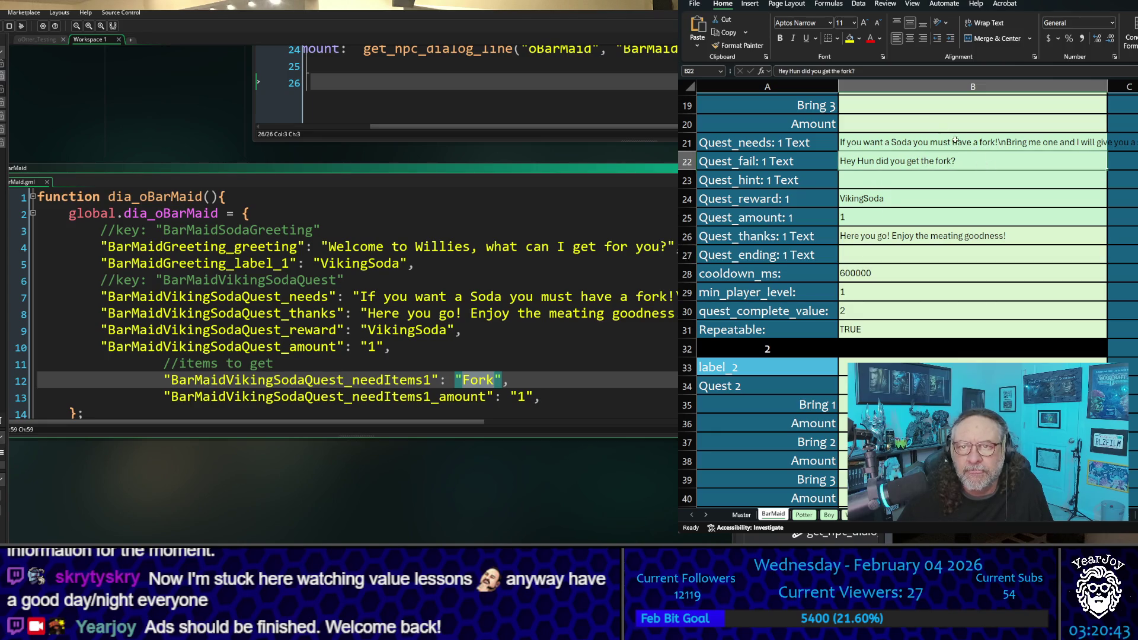
left_click(865, 73)
type("\\n")
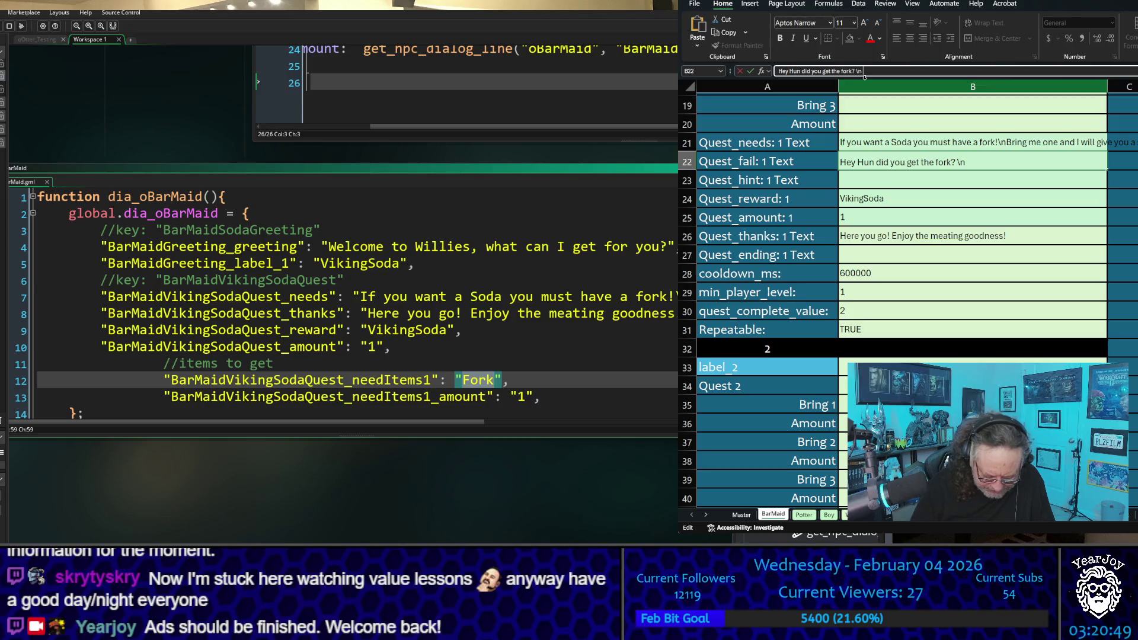
type(" Come ba")
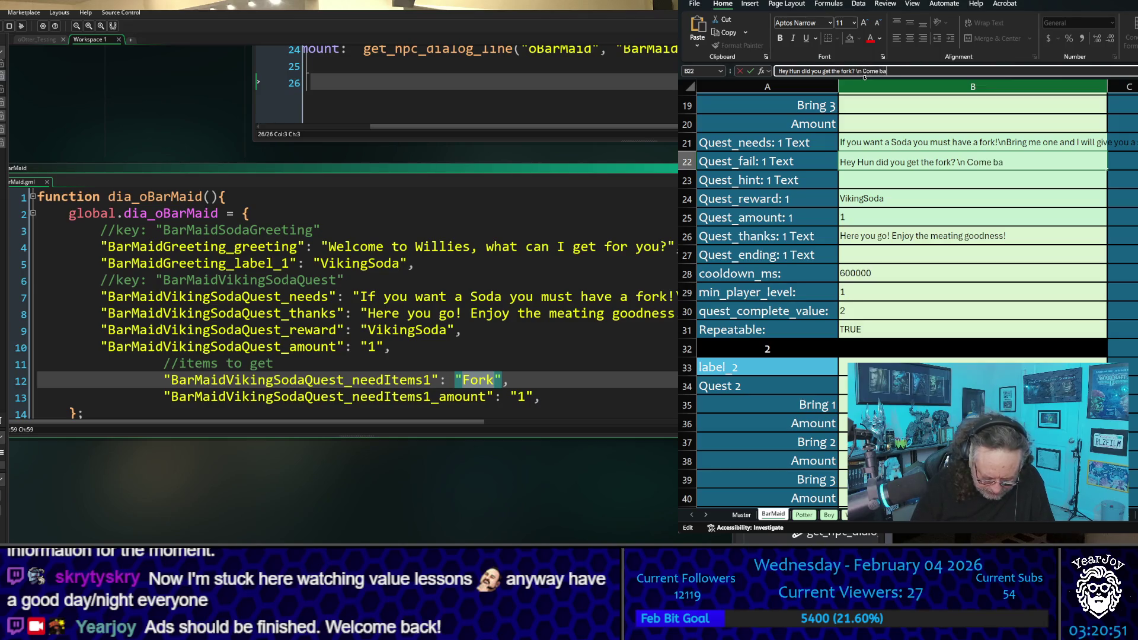
type("ck when y")
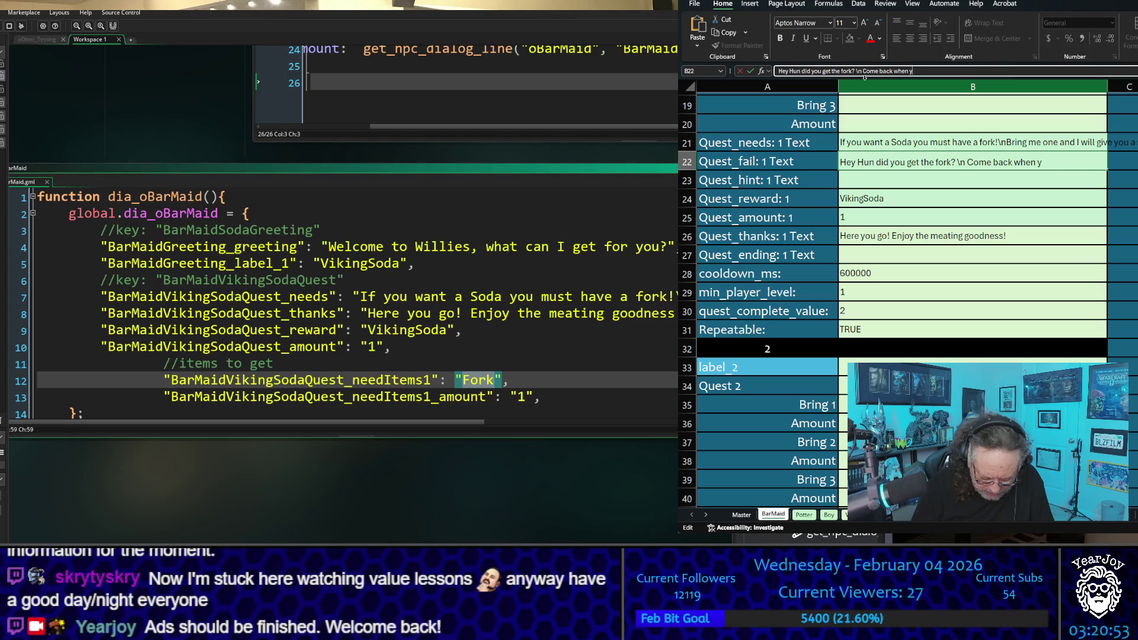
type("ou have")
type(" one.")
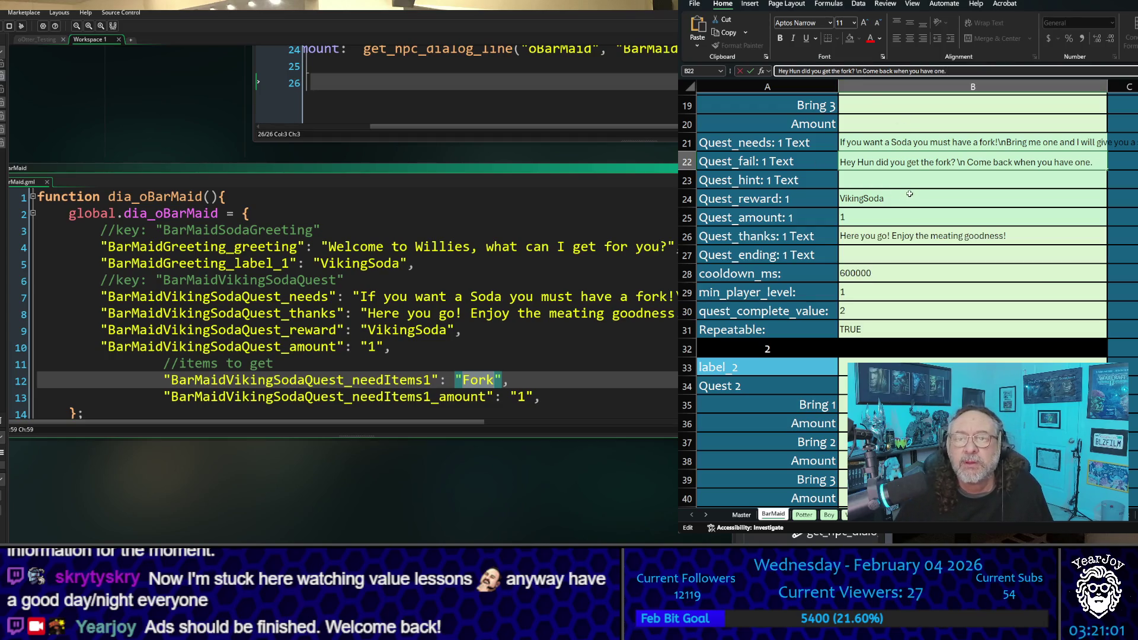
left_click(900, 178)
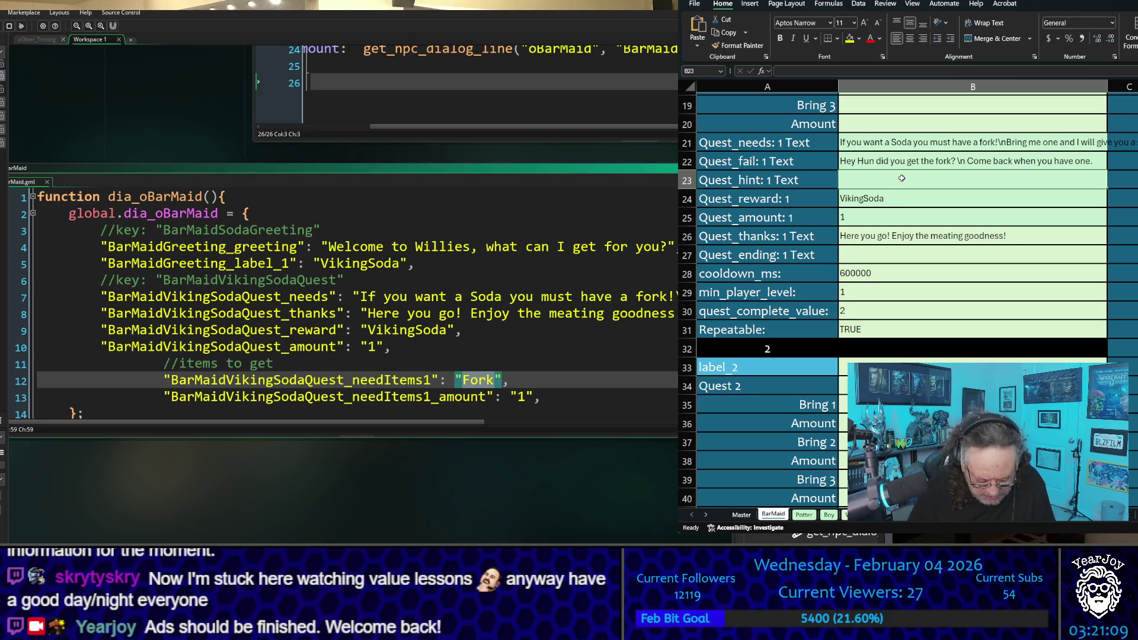
Enter the hint 'Talk to the Waitress!' in B23 and the ending 'I am busy' in B27
type("Tal")
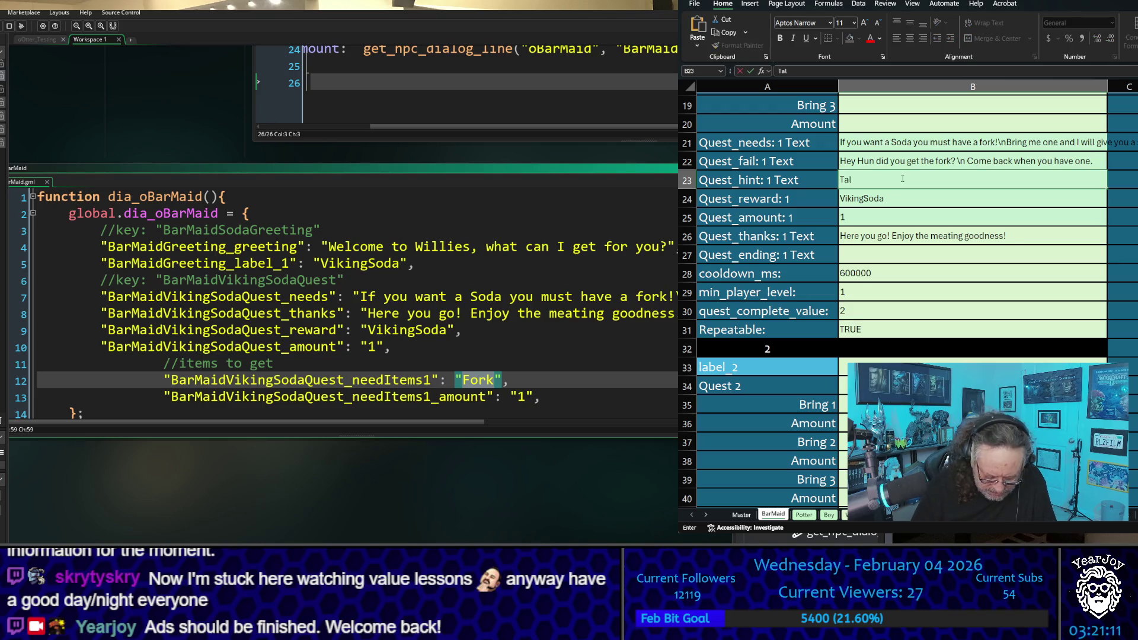
type("k to the ")
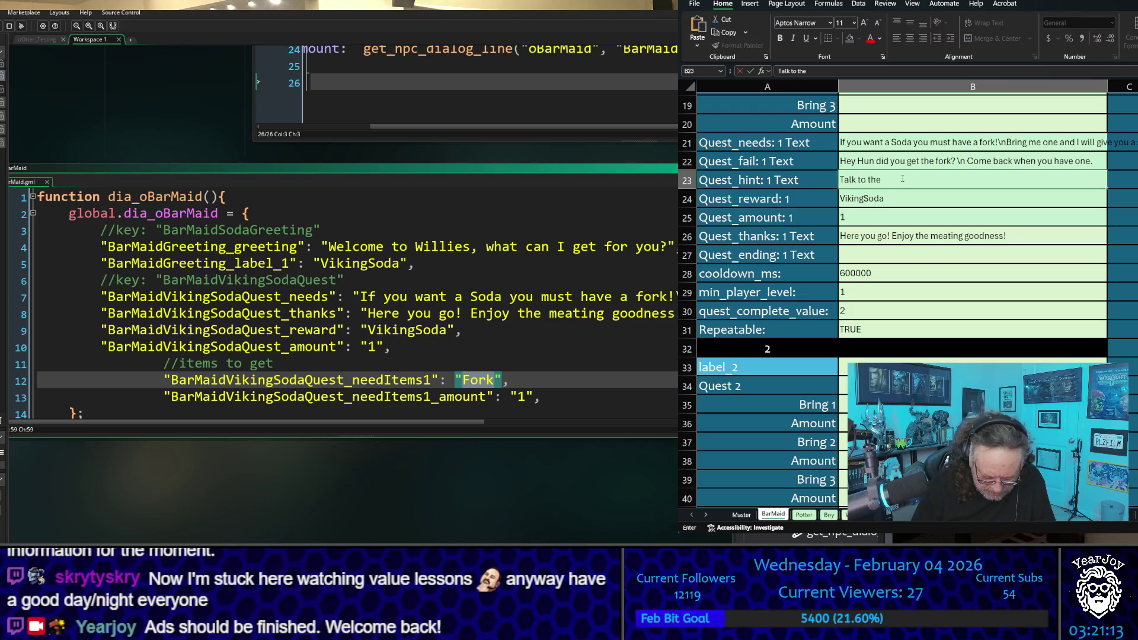
type("Waitre")
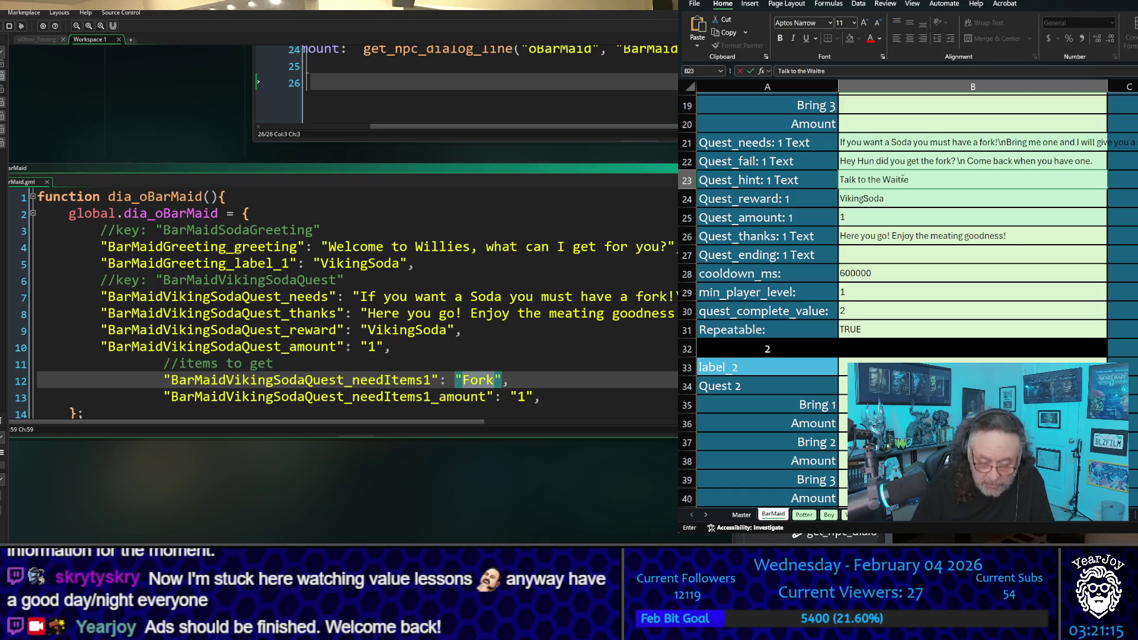
type("ss!")
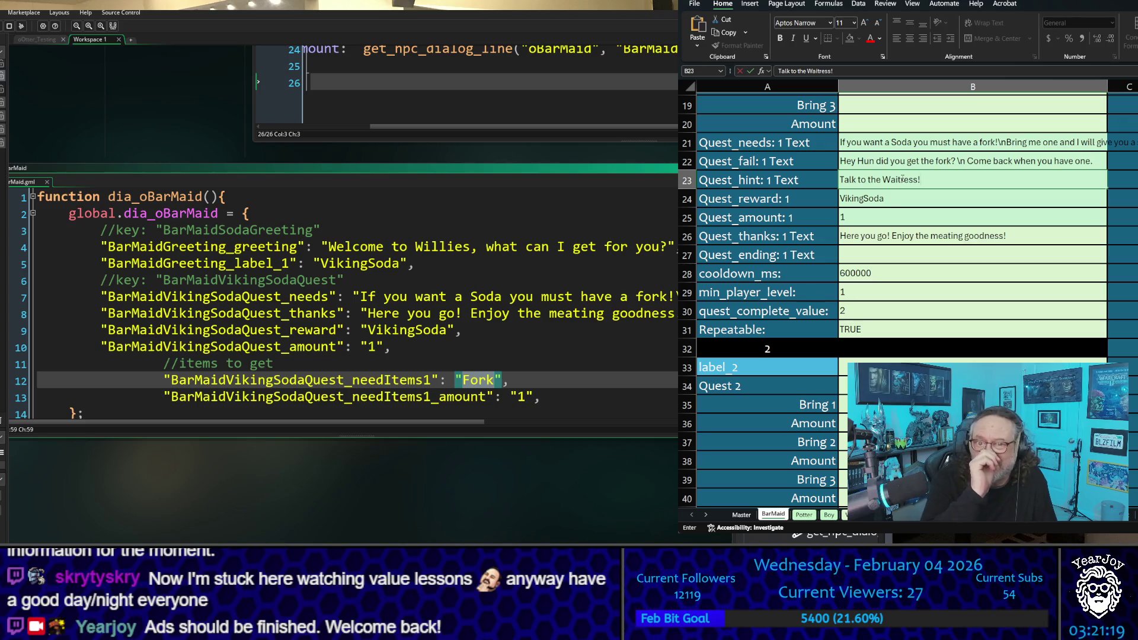
key("Return")
key("Down")
key("Down")
key("Down")
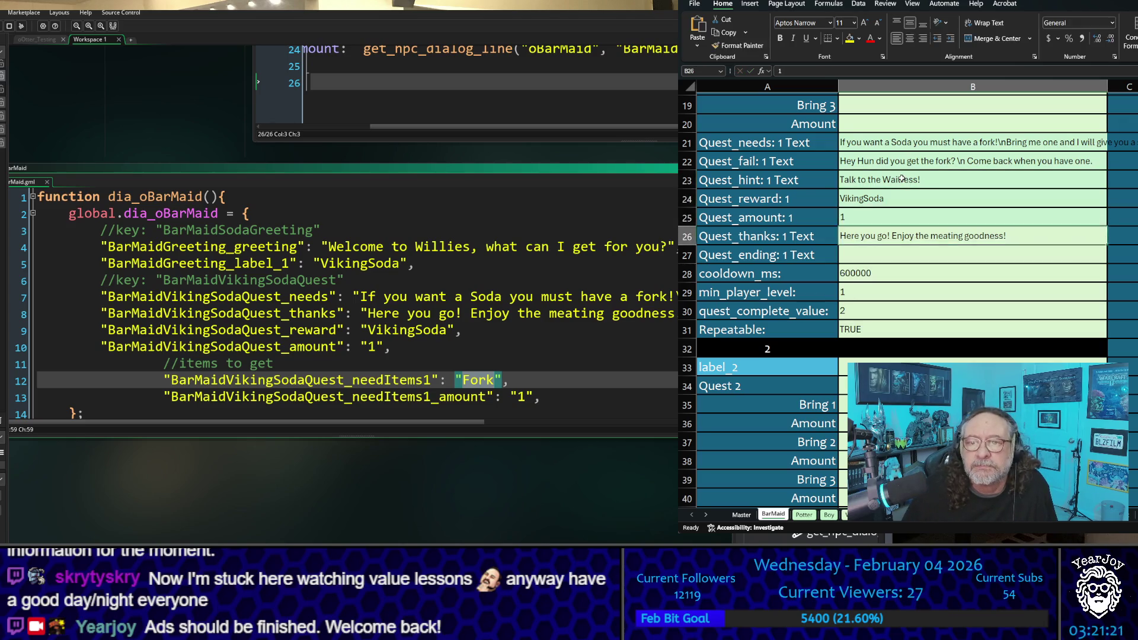
type("I am busy")
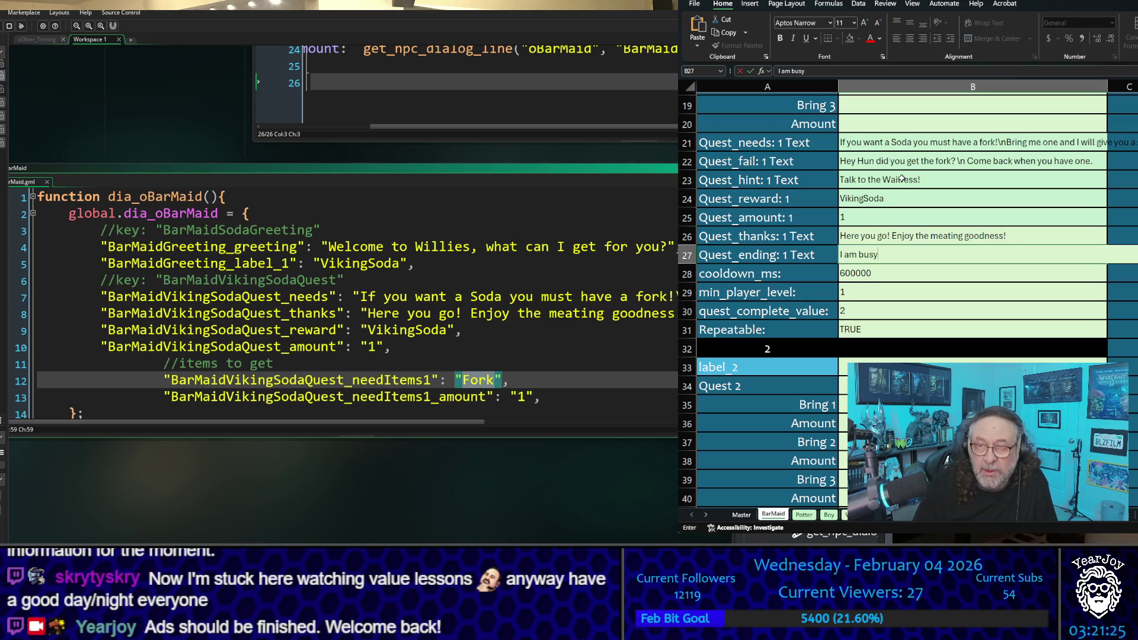
left_click(1070, 309)
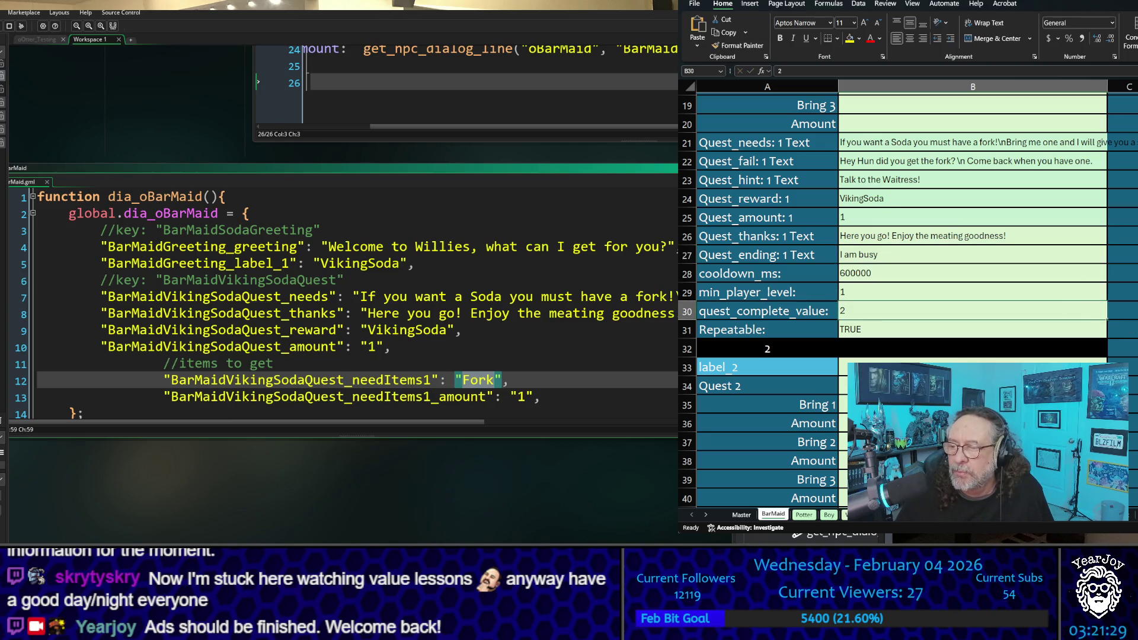
scroll(913, 296, "right", 5)
scroll(913, 297, "up", 4)
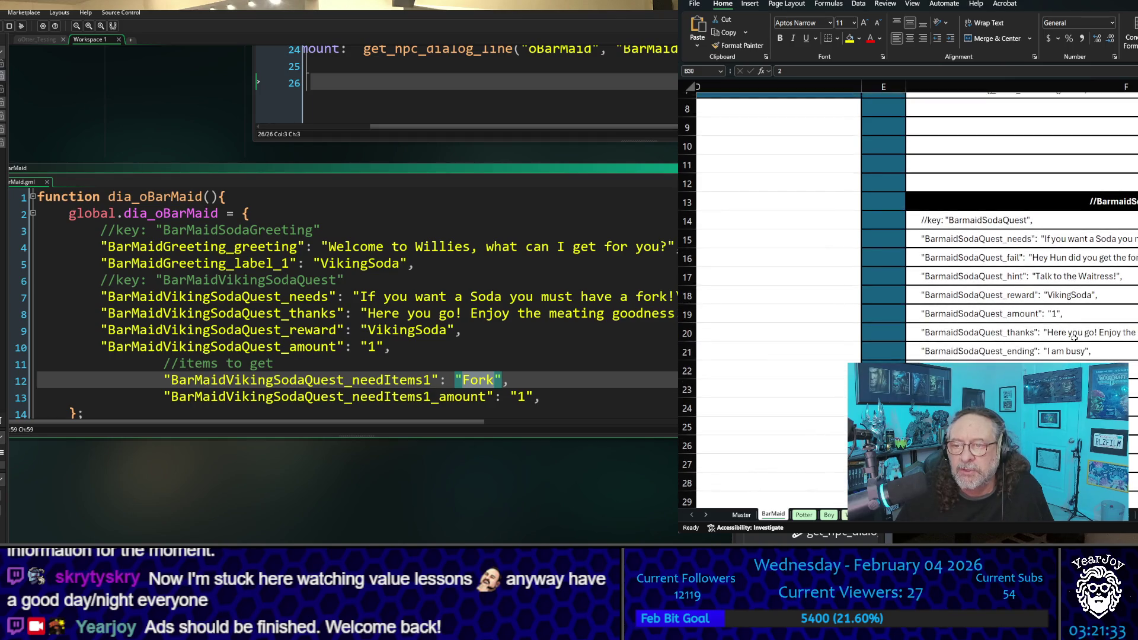
scroll(1088, 263, "up", 3)
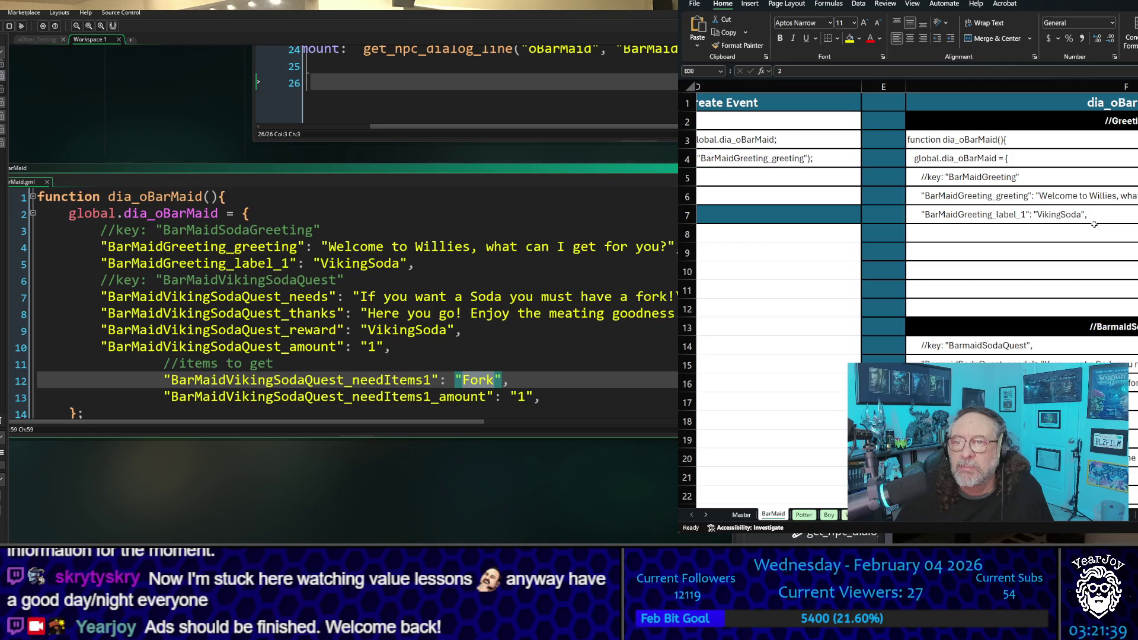
scroll(1094, 224, "down", 6)
scroll(1097, 227, "up", 6)
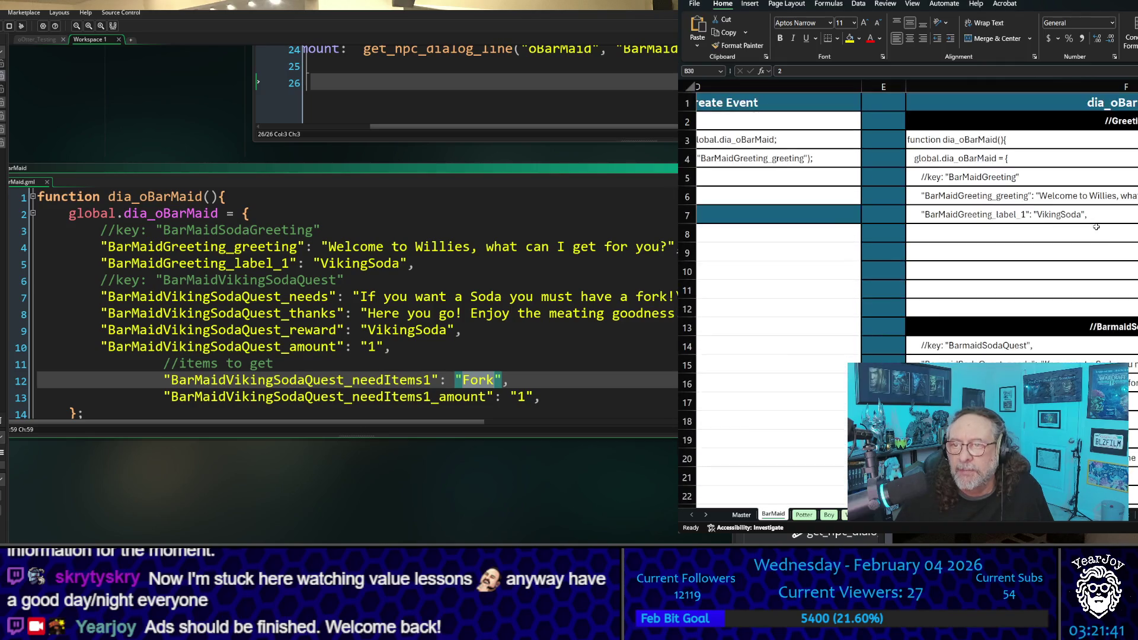
scroll(859, 296, "right", 3)
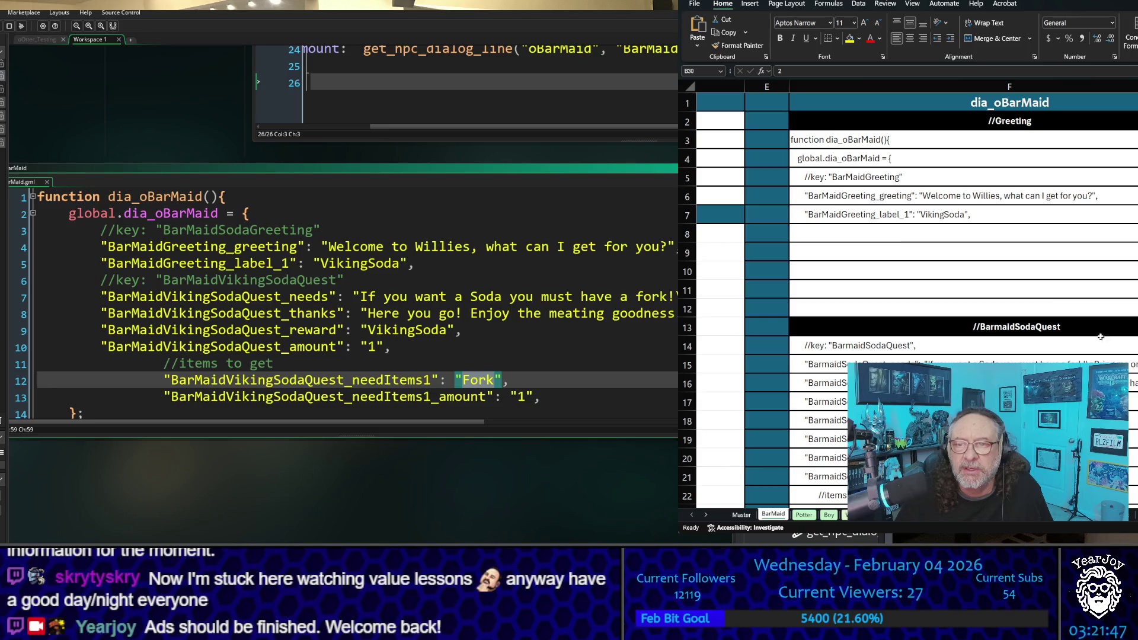
scroll(968, 87, "right", 5)
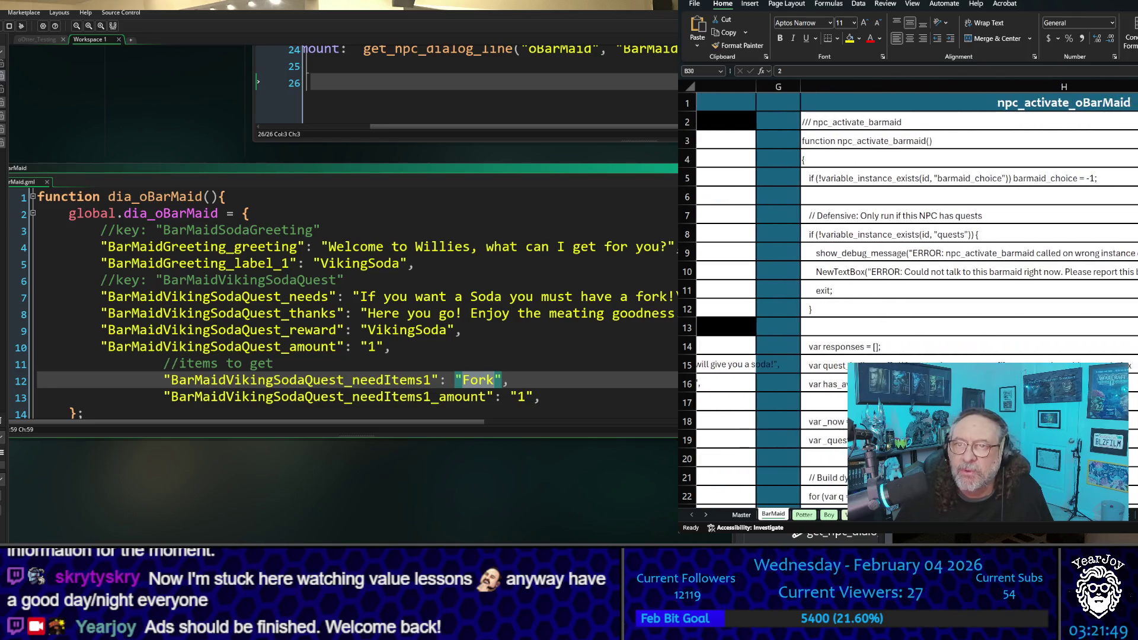
scroll(916, 294, "right", 3)
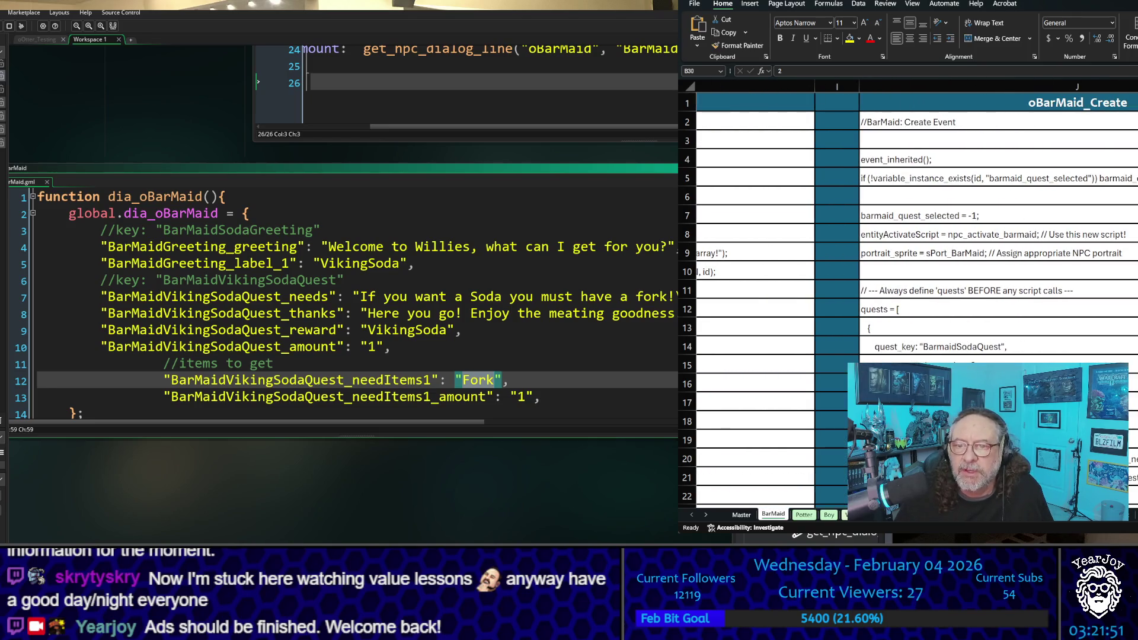
scroll(1018, 297, "down", 2)
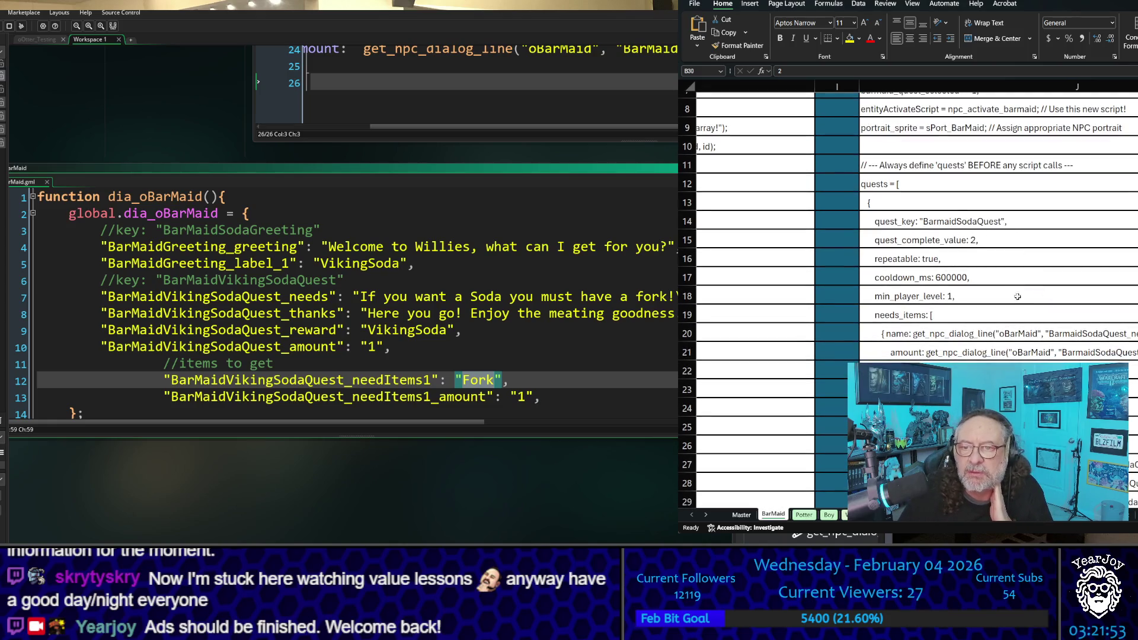
scroll(1013, 328, "down", 3)
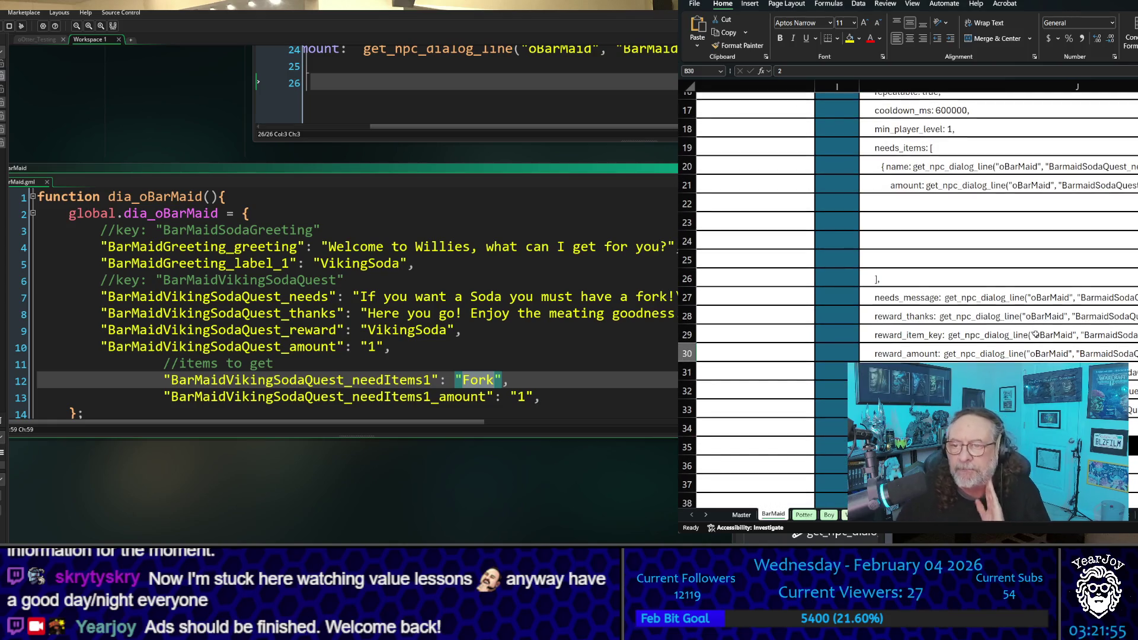
scroll(1036, 341, "up", 5)
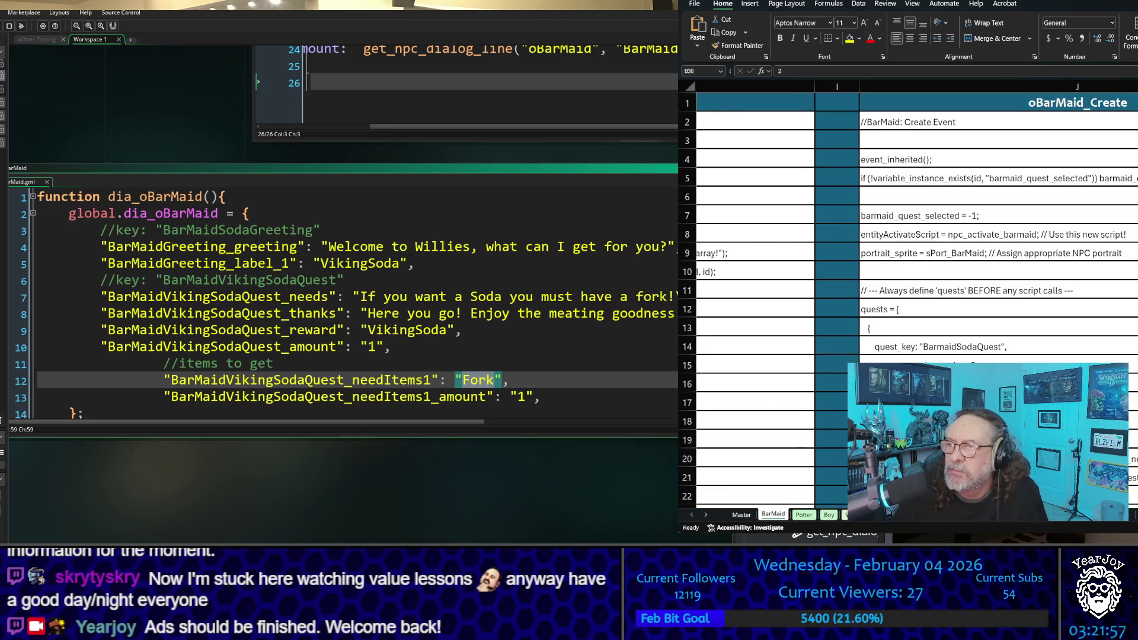
scroll(917, 294, "right", 3)
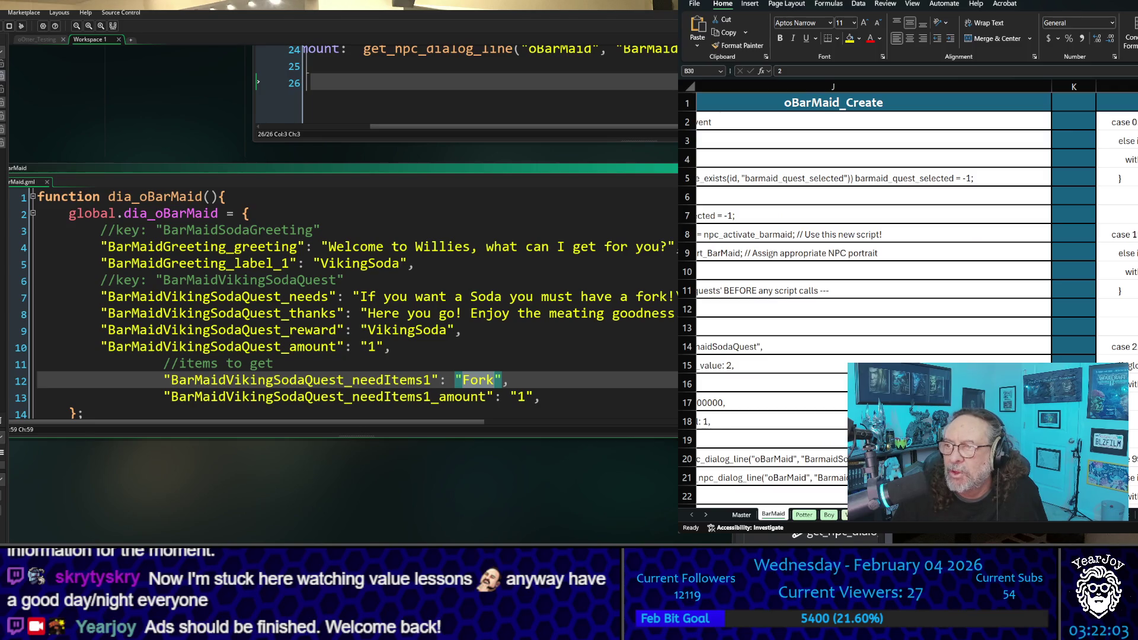
scroll(916, 294, "down", 3)
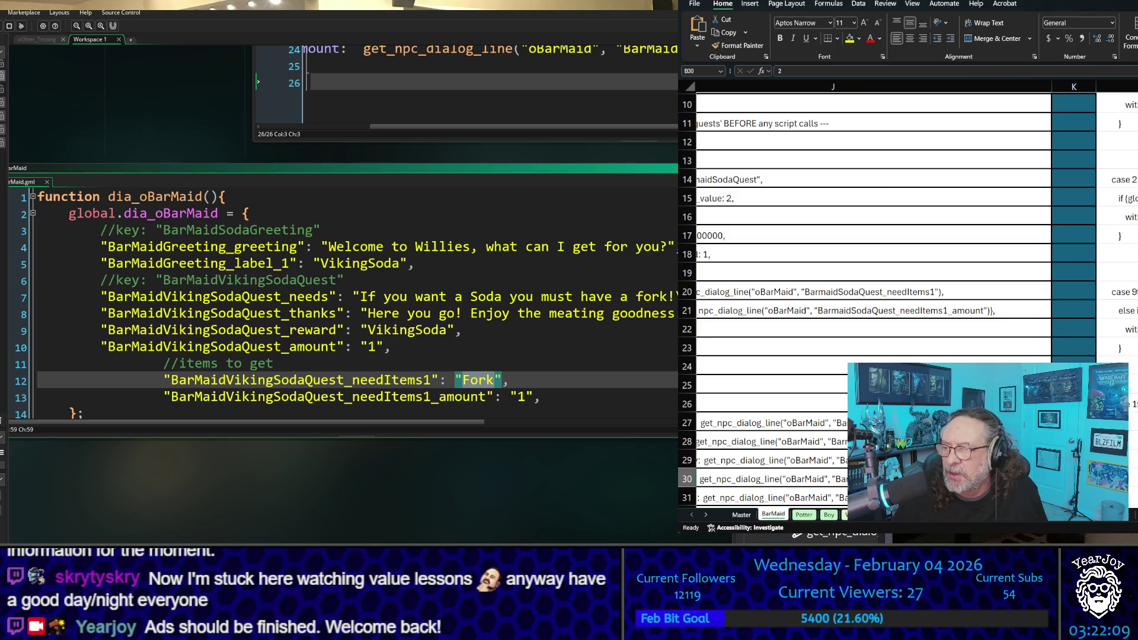
scroll(779, 498, "left", 5)
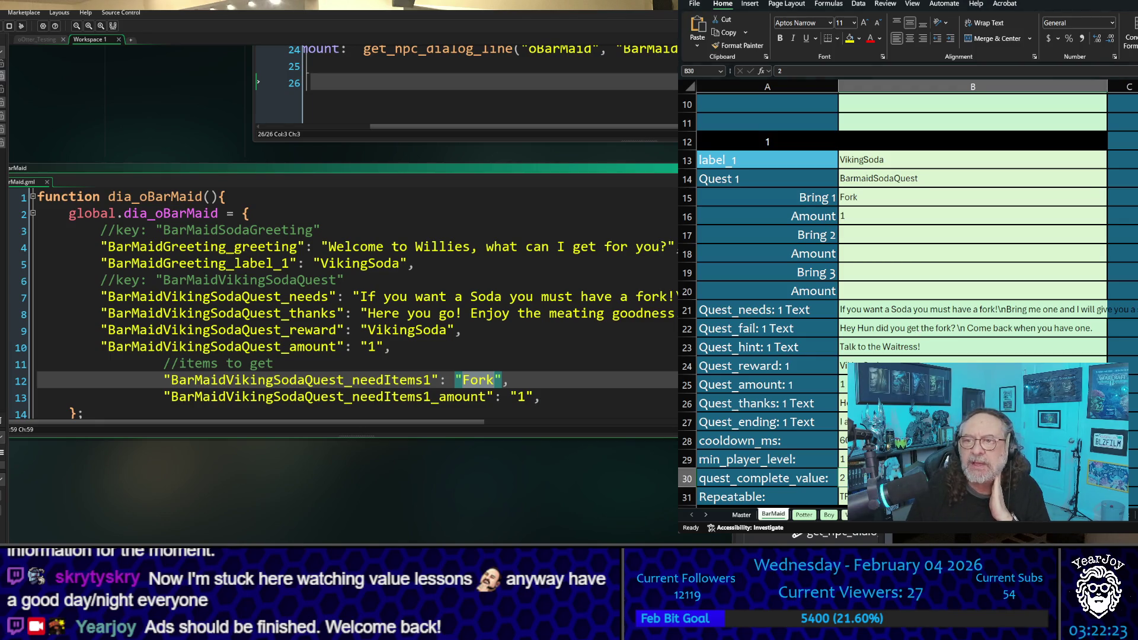
scroll(1016, 266, "down", 7)
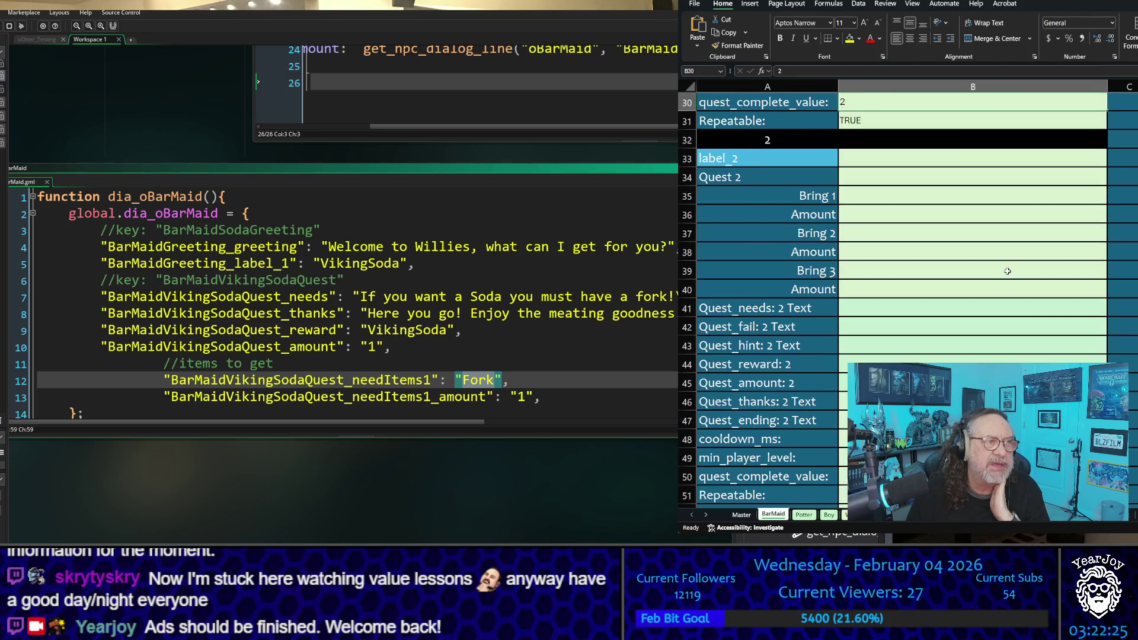
scroll(951, 237, "down", 2)
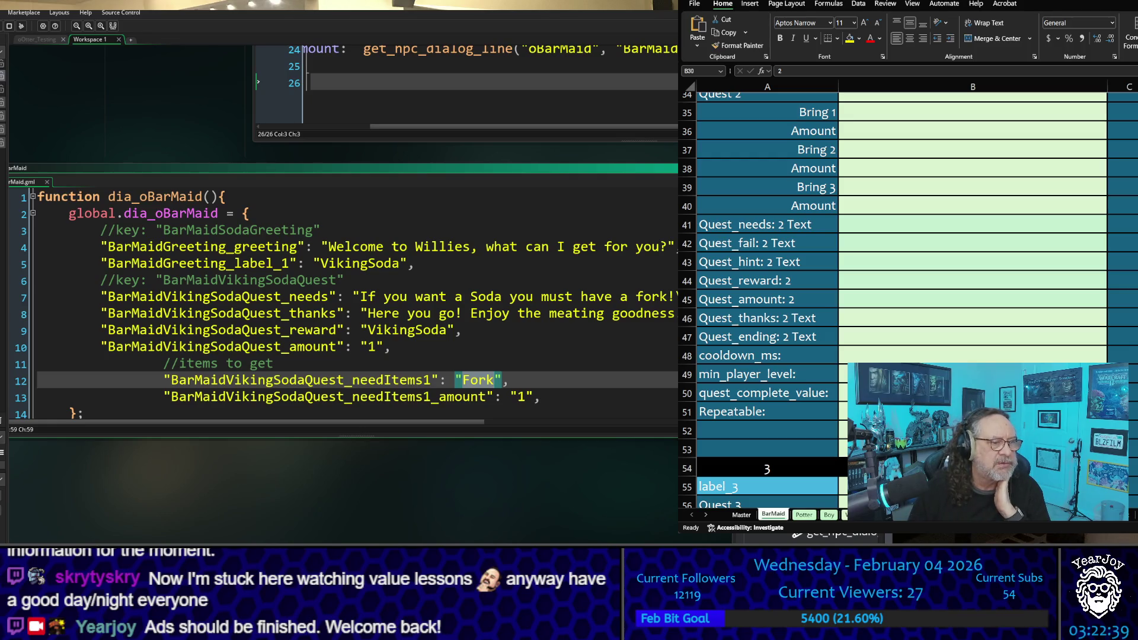
key("alt+Tab")
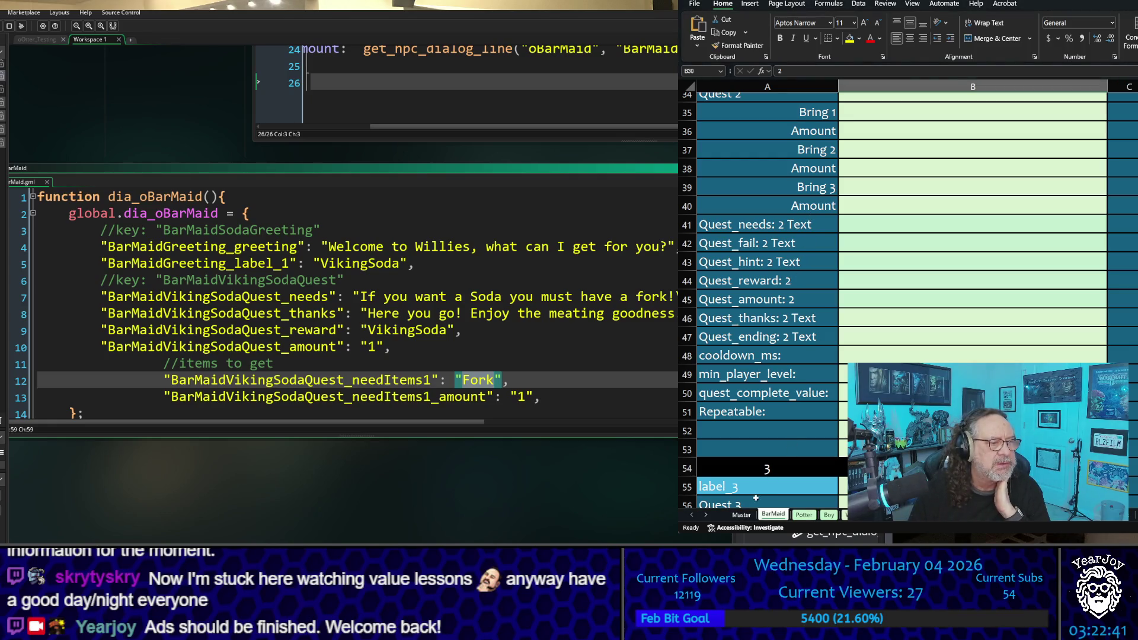
On the Master sheet, copy oApoth's green fill onto the oBarMaid entry with Format Painter
left_click(742, 514)
scroll(781, 206, "up", 1)
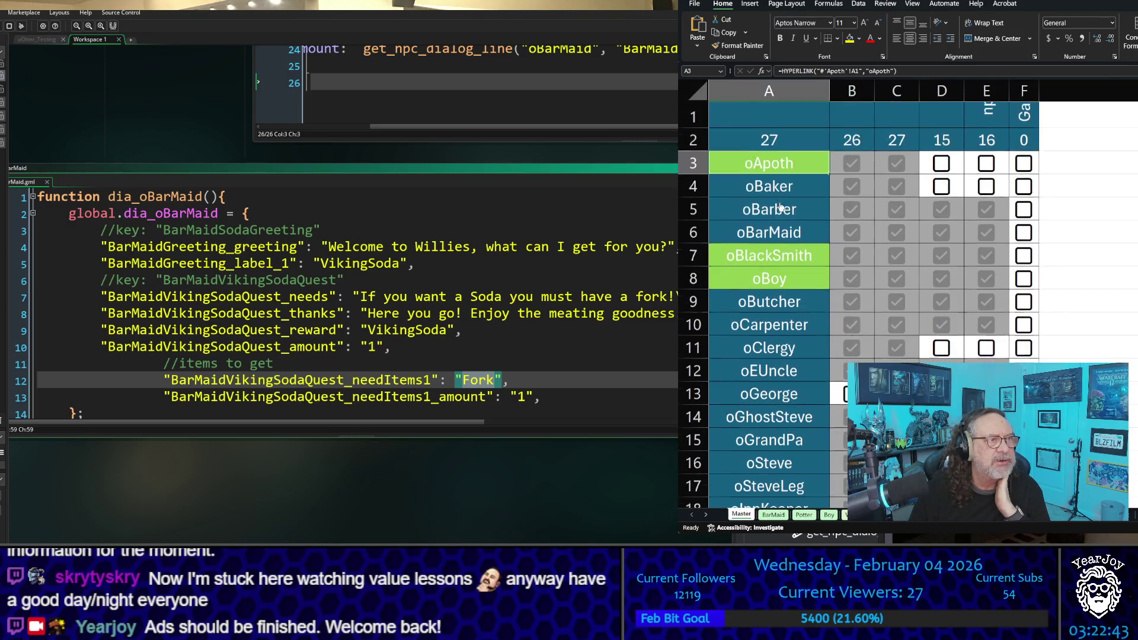
left_click(780, 238)
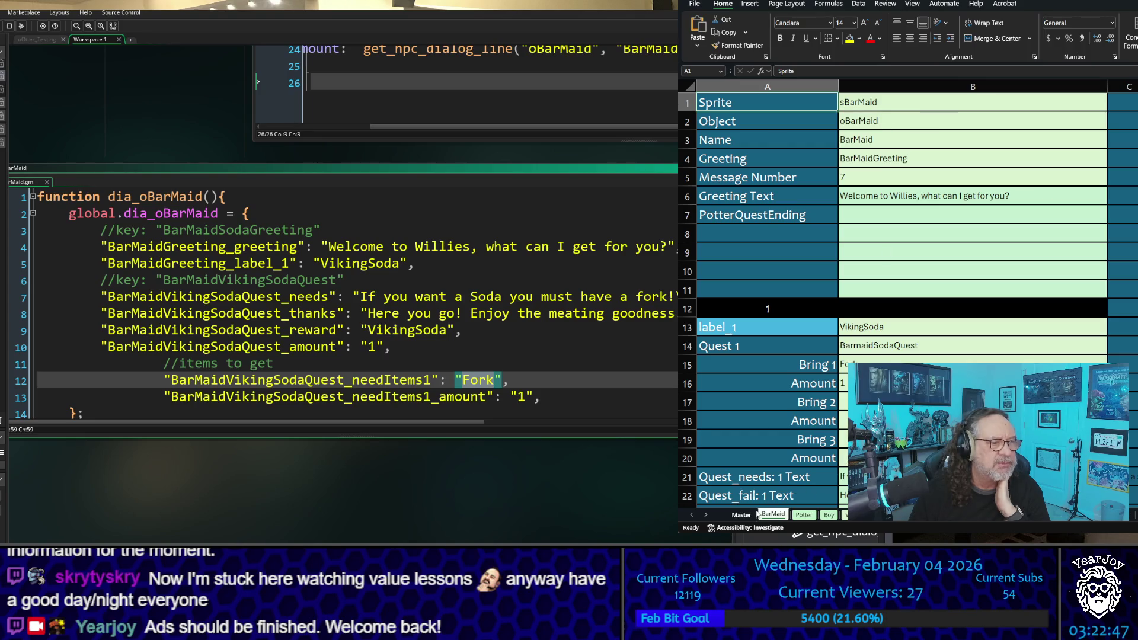
left_click(741, 515)
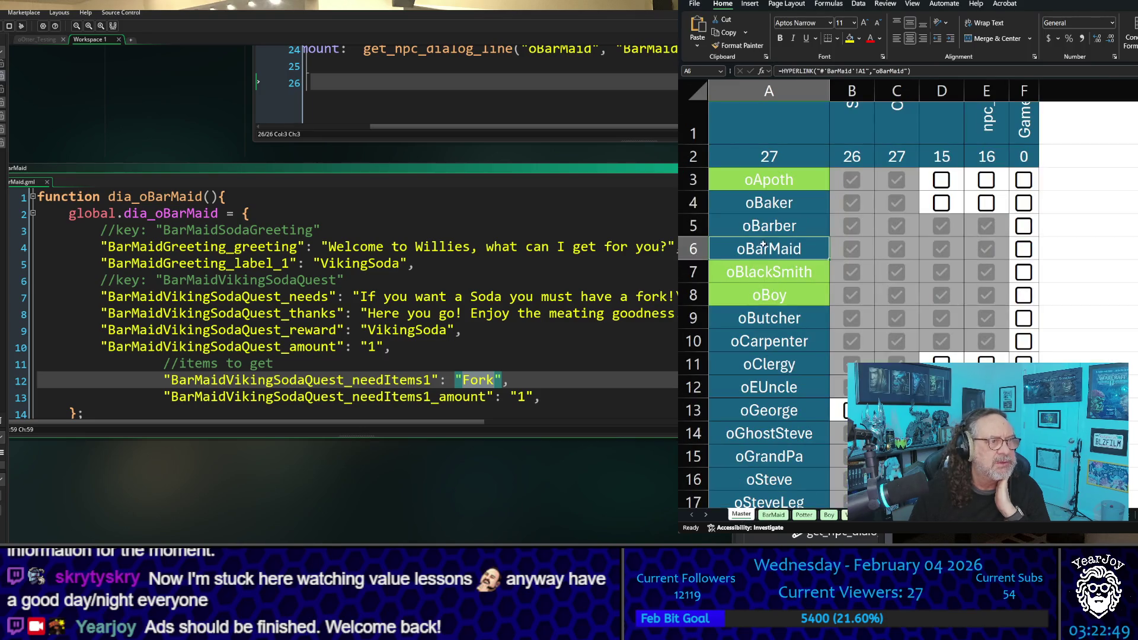
left_click(806, 183)
left_click(741, 46)
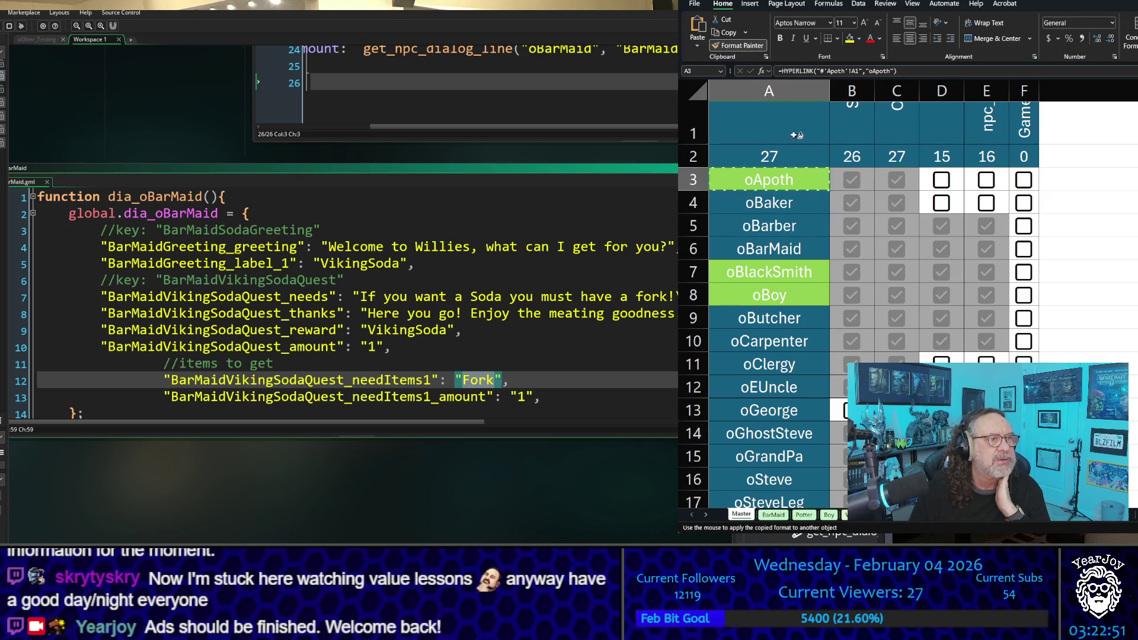
left_click(815, 242)
scroll(814, 243, "down", 2)
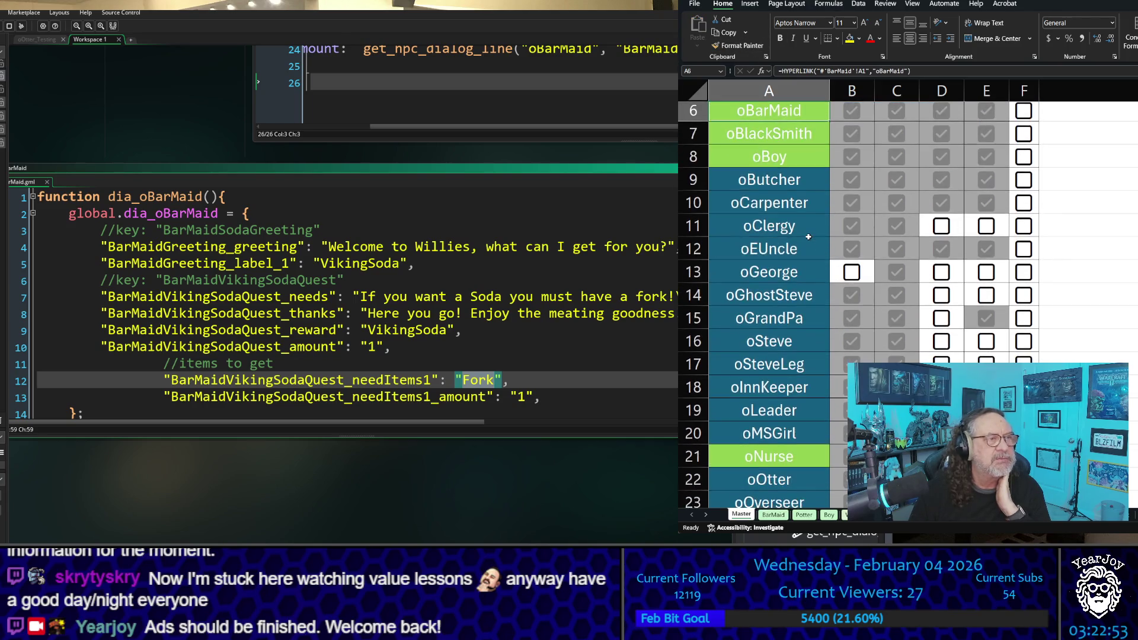
scroll(809, 238, "up", 2)
scroll(807, 237, "down", 1)
scroll(807, 237, "down", 2)
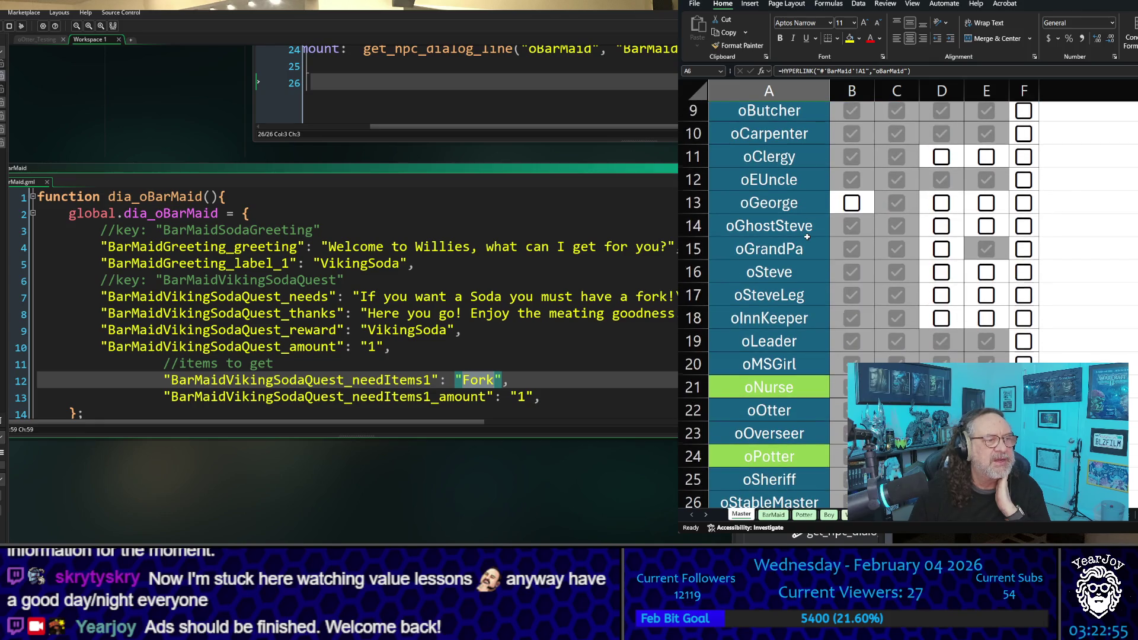
scroll(807, 237, "down", 5)
scroll(804, 234, "up", 8)
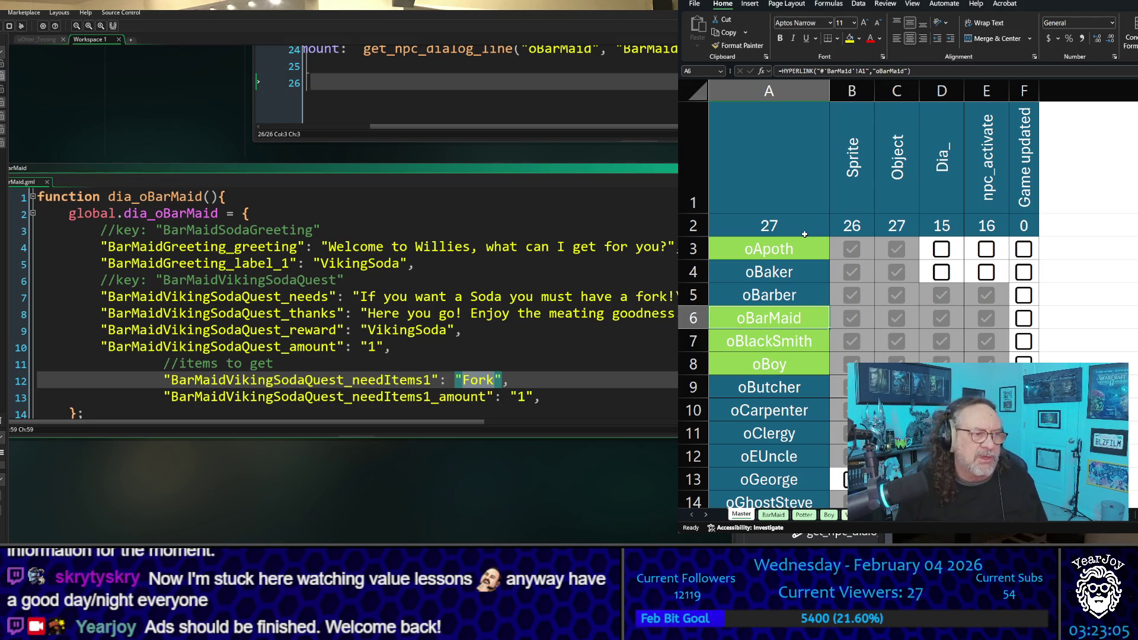
scroll(805, 234, "down", 4)
scroll(804, 234, "up", 4)
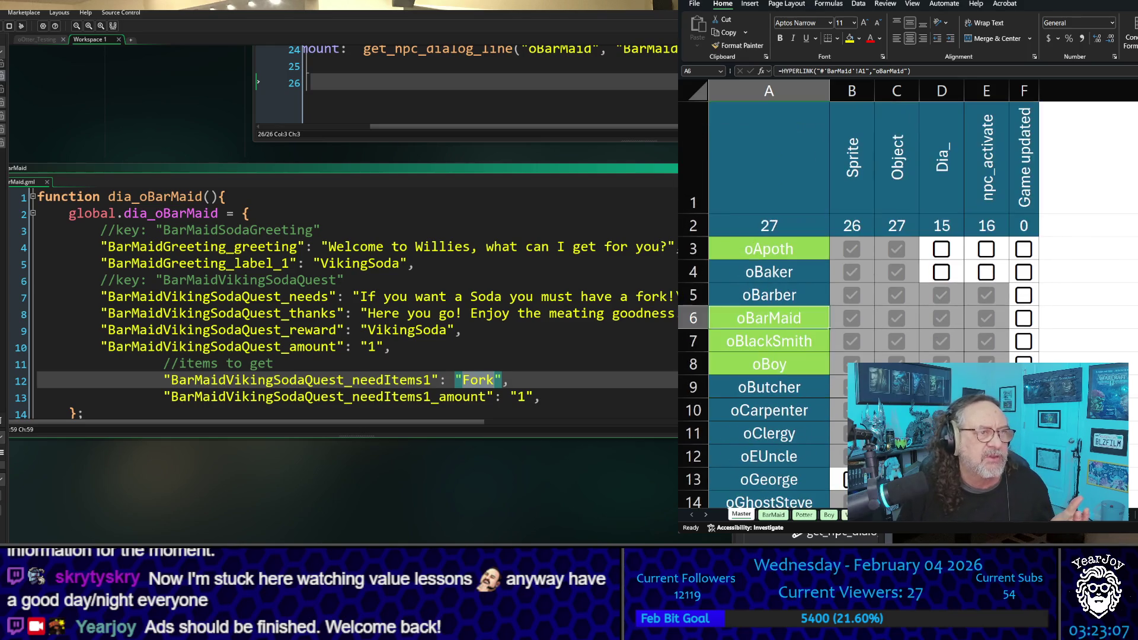
Check oApoth's Dia_ and npc_activate boxes, bringing the totals to 16 and 17
left_click(944, 254)
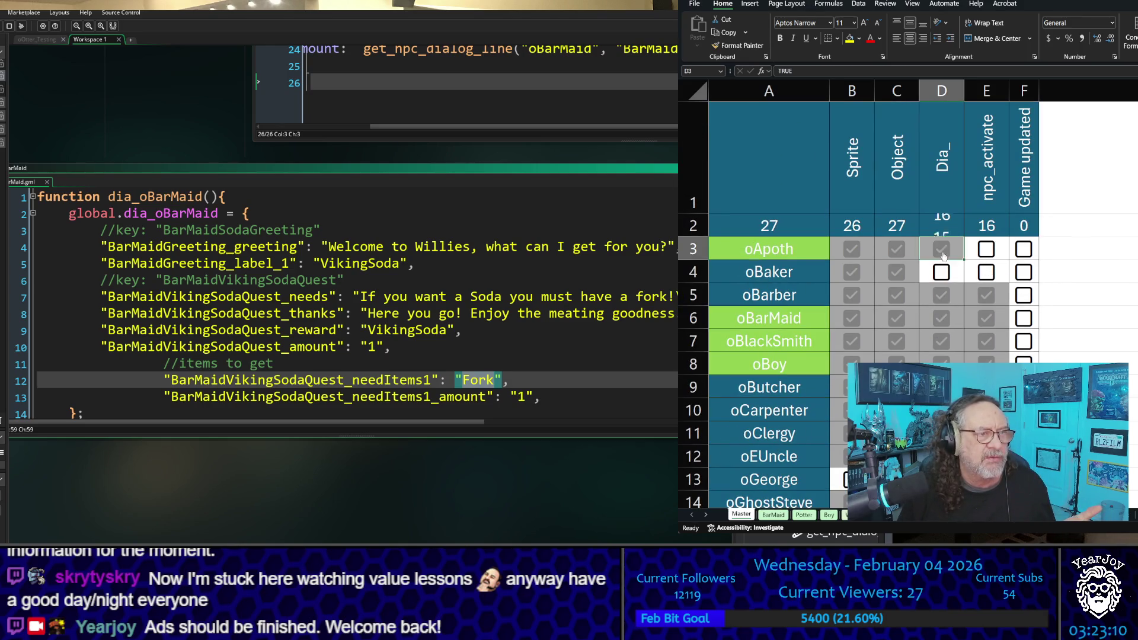
left_click(982, 258)
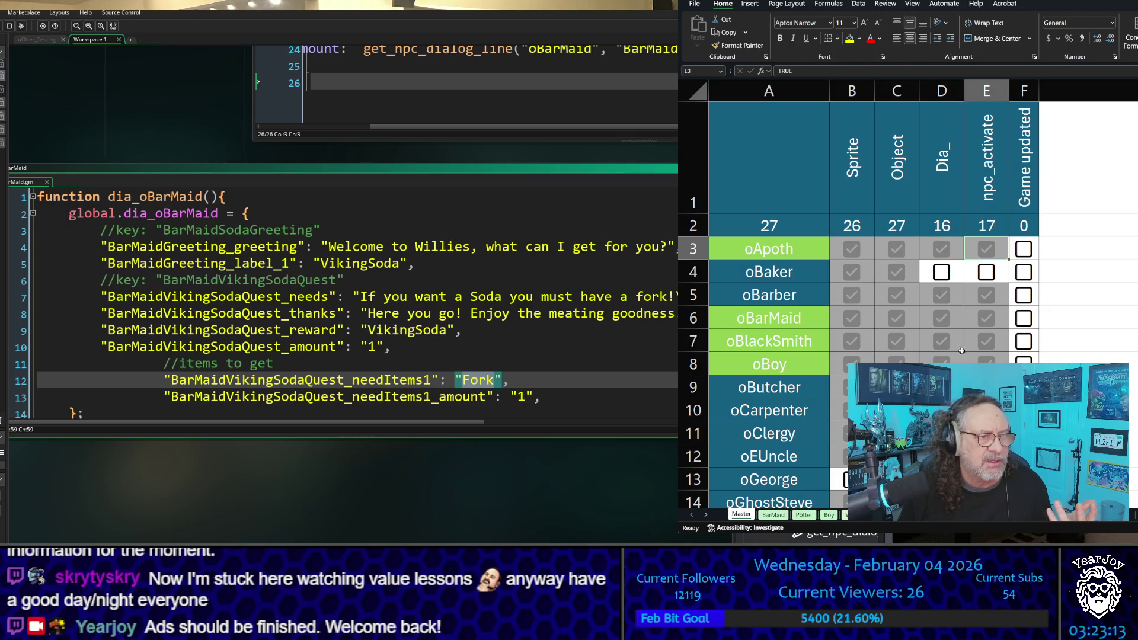
scroll(937, 341, "down", 2)
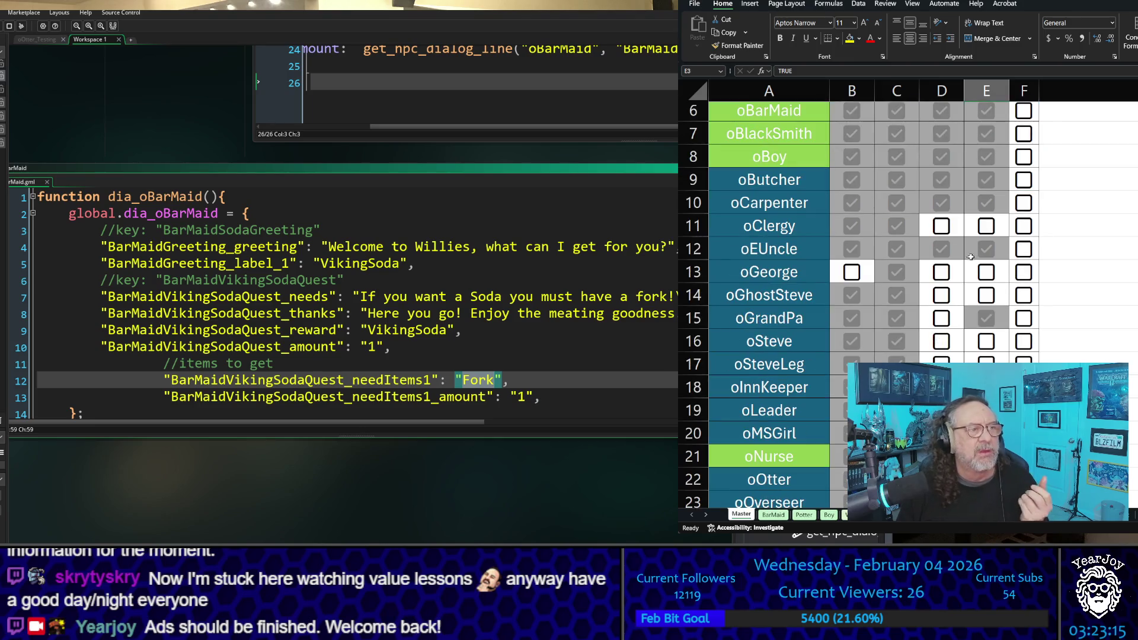
scroll(971, 257, "up", 2)
scroll(962, 248, "down", 1)
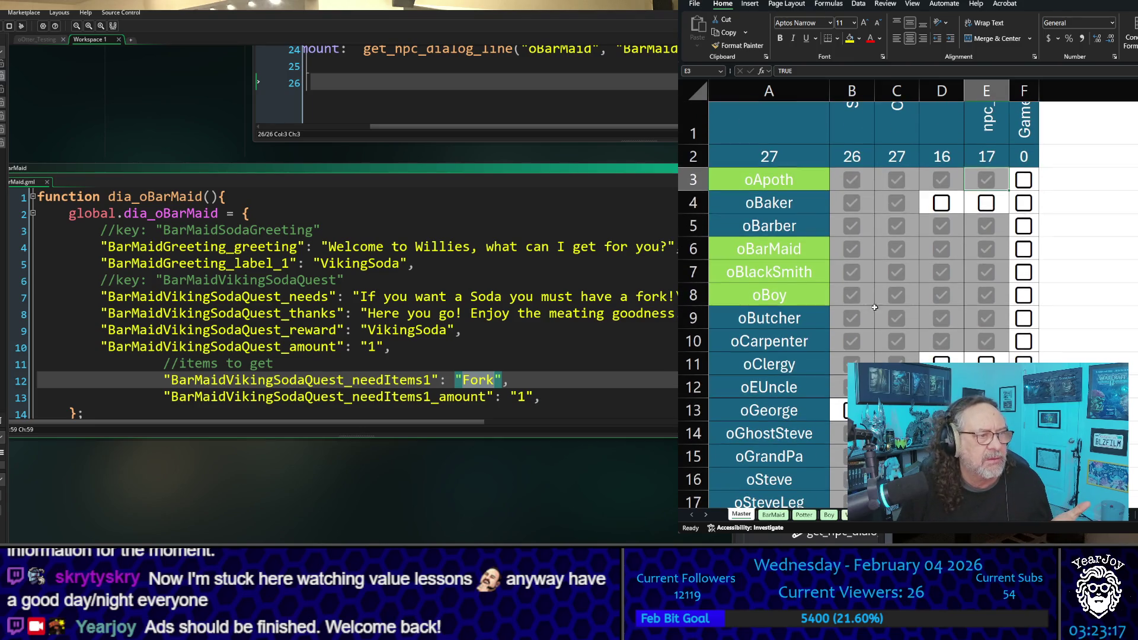
left_click(772, 322)
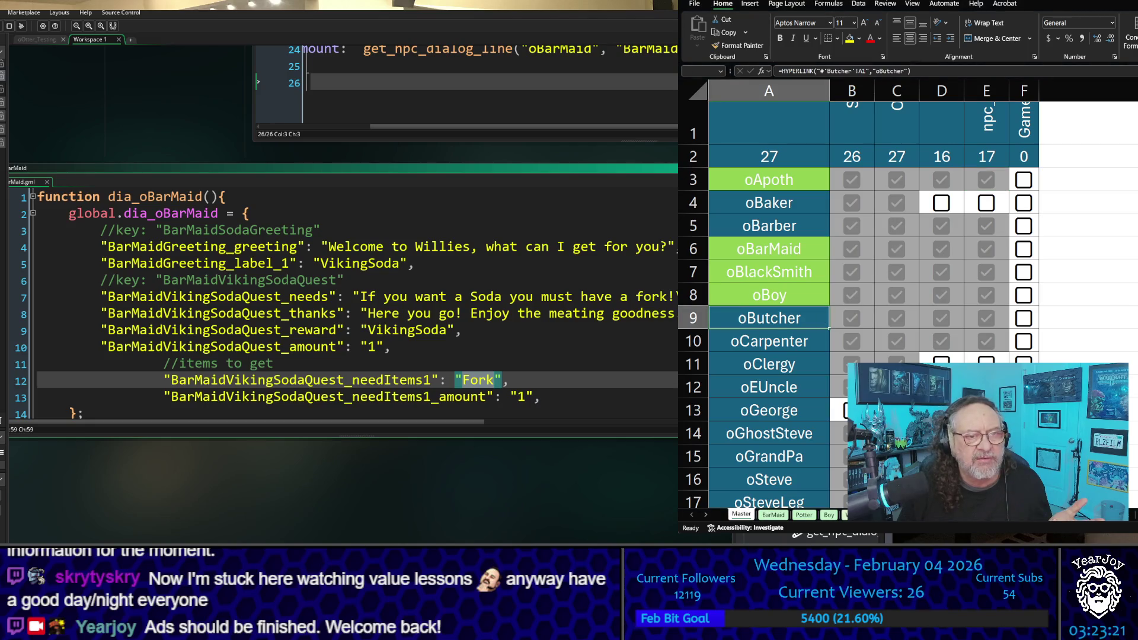
scroll(770, 320, "down", 3)
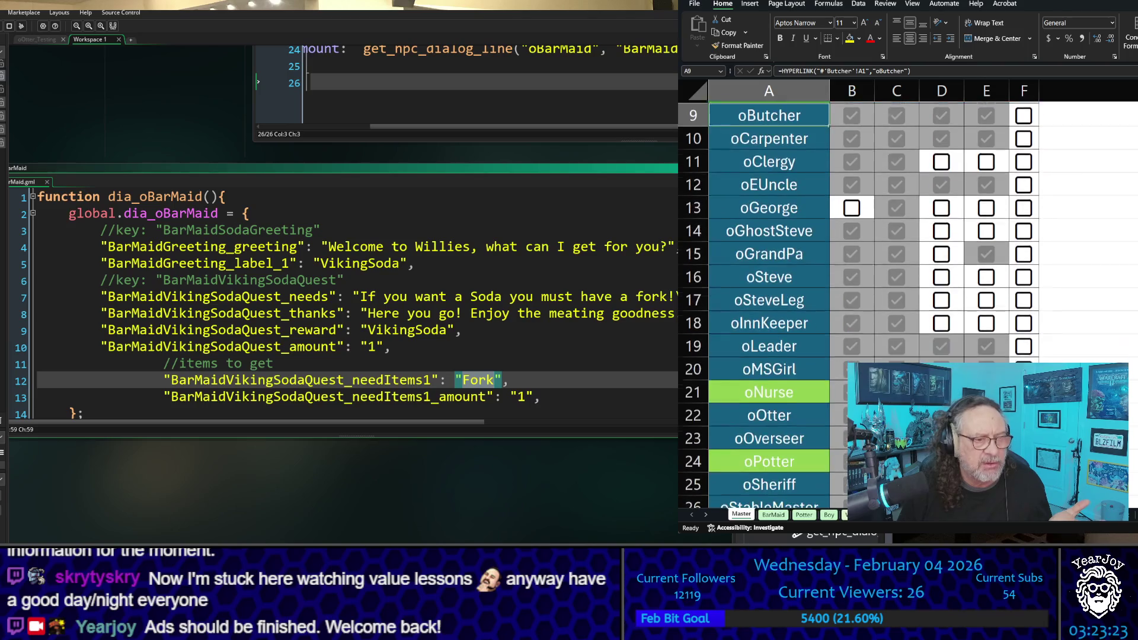
scroll(771, 320, "up", 3)
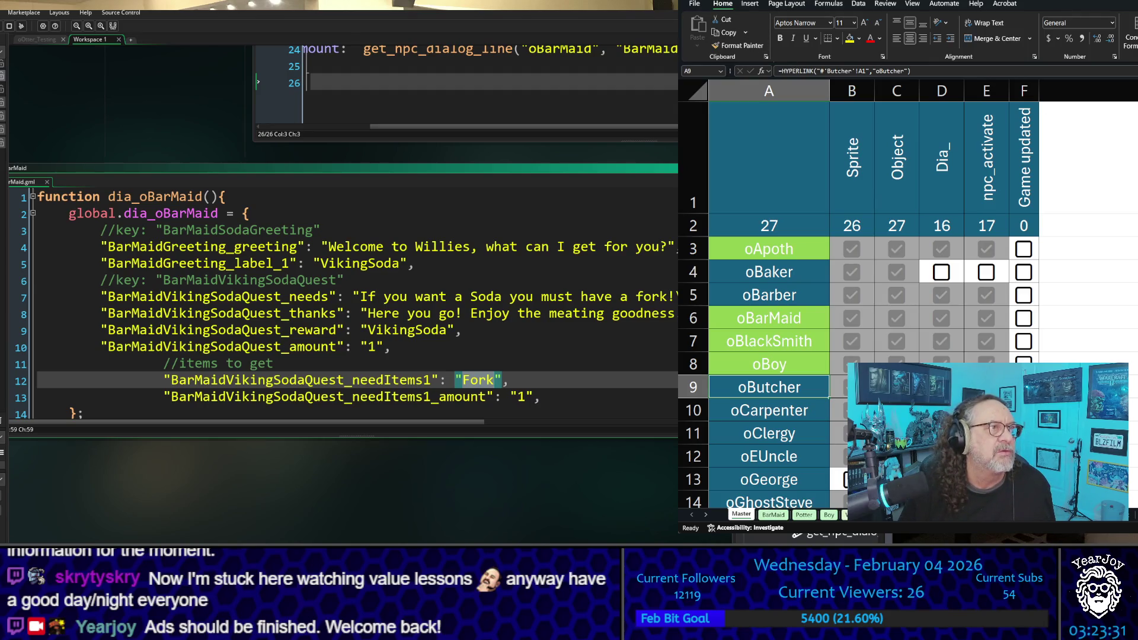
Open the File backstage and return to the Master sheet
left_click(697, 8)
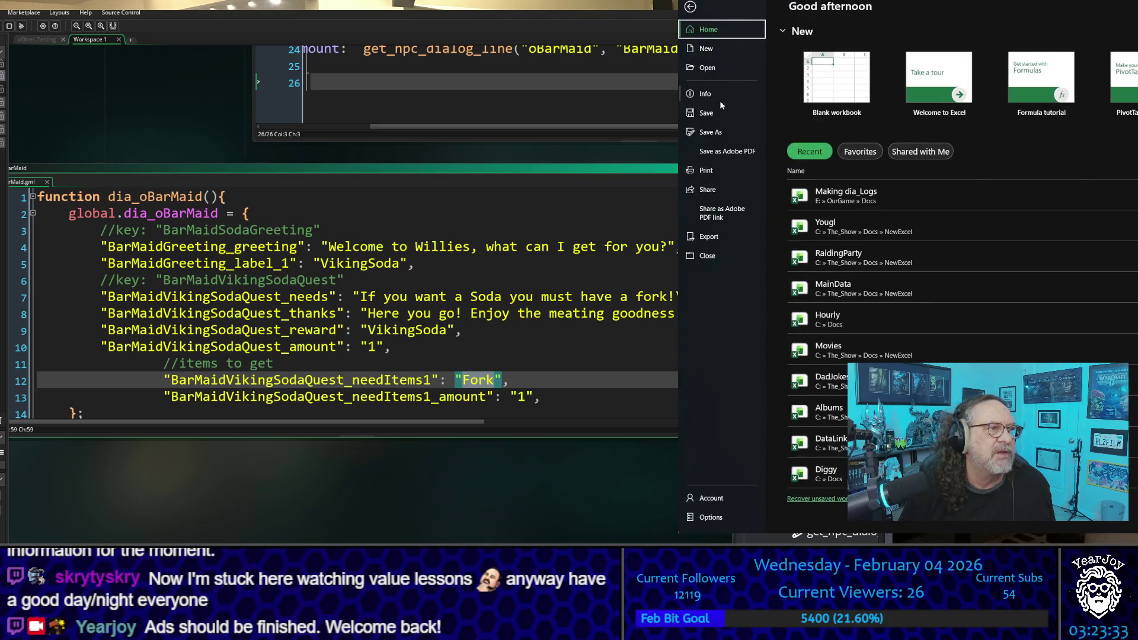
key("Escape")
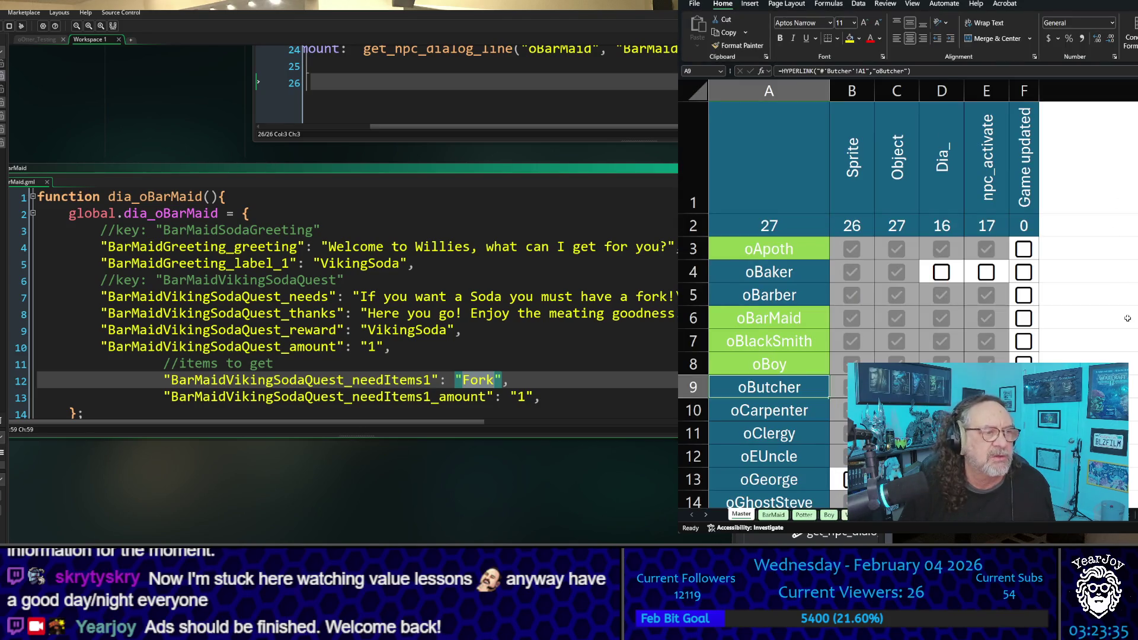
scroll(1125, 318, "down", 10)
scroll(1126, 319, "up", 3)
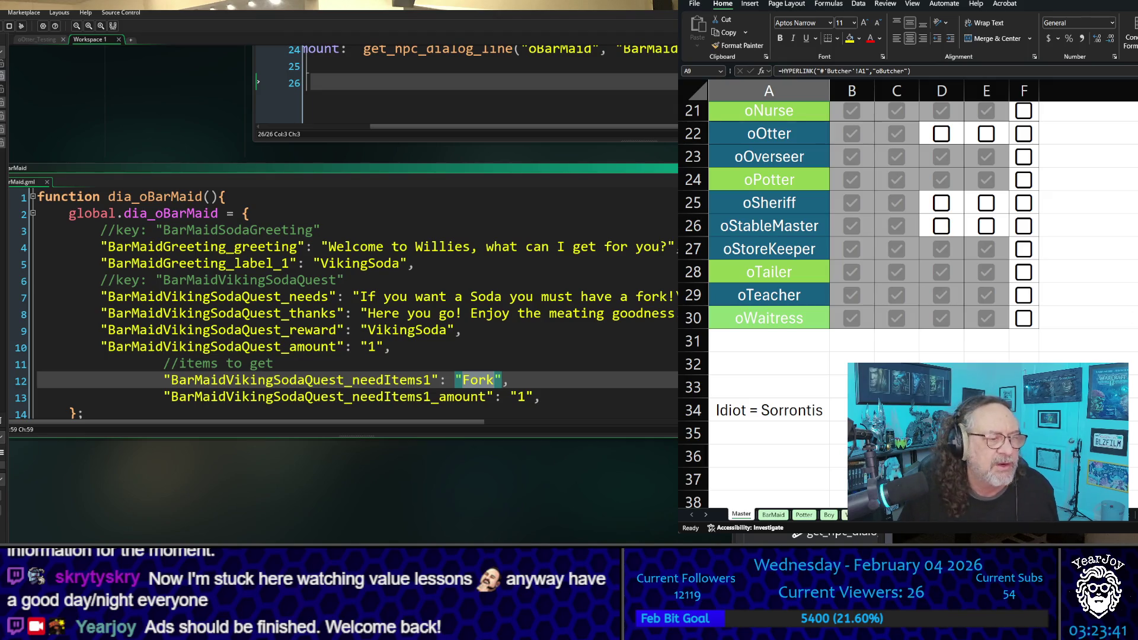
left_click(773, 515)
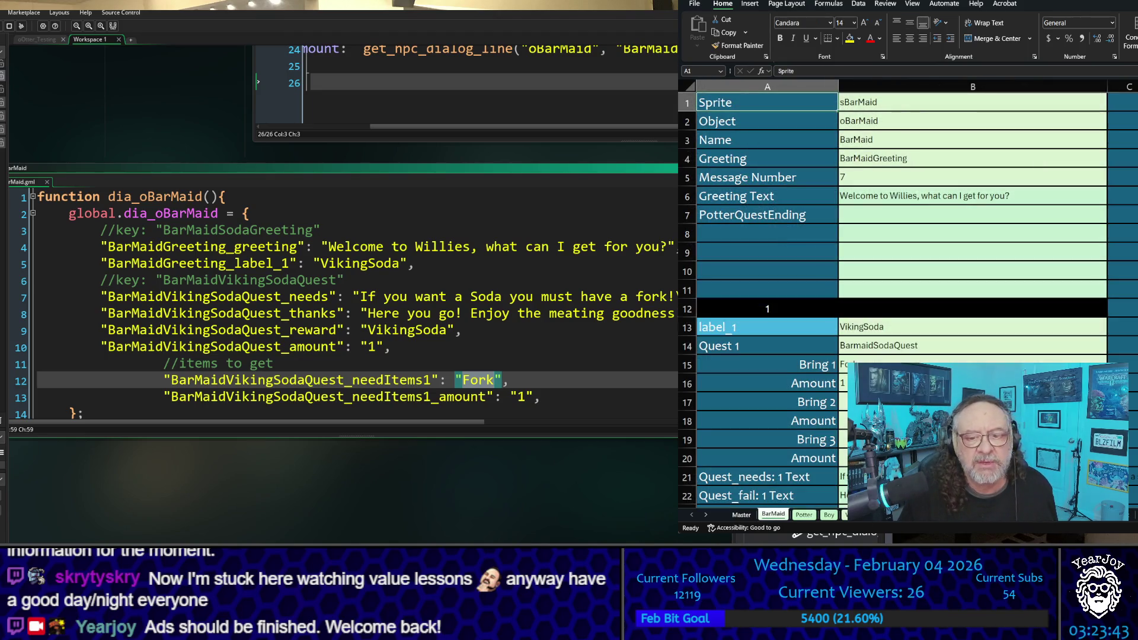
scroll(916, 293, "right", 10)
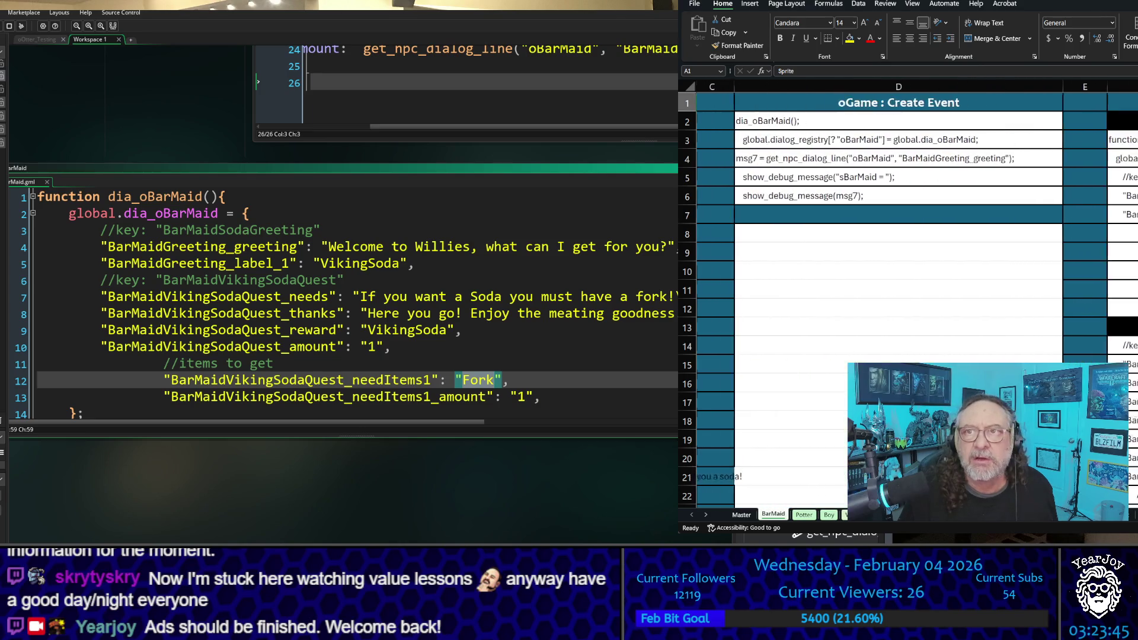
scroll(916, 294, "right", 1)
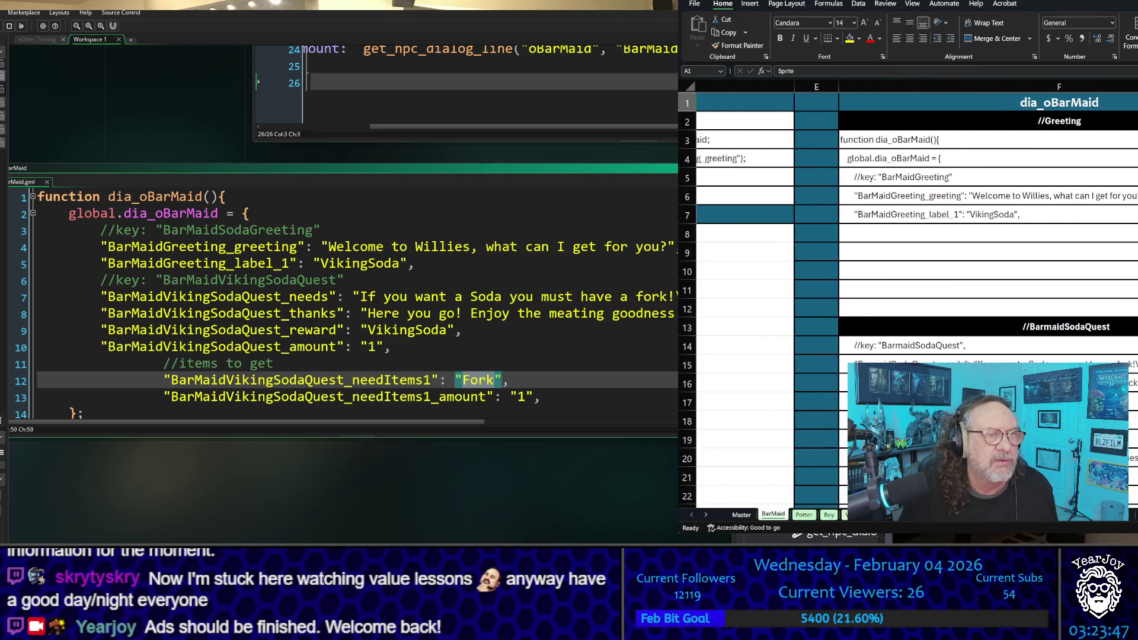
scroll(916, 294, "down", 4)
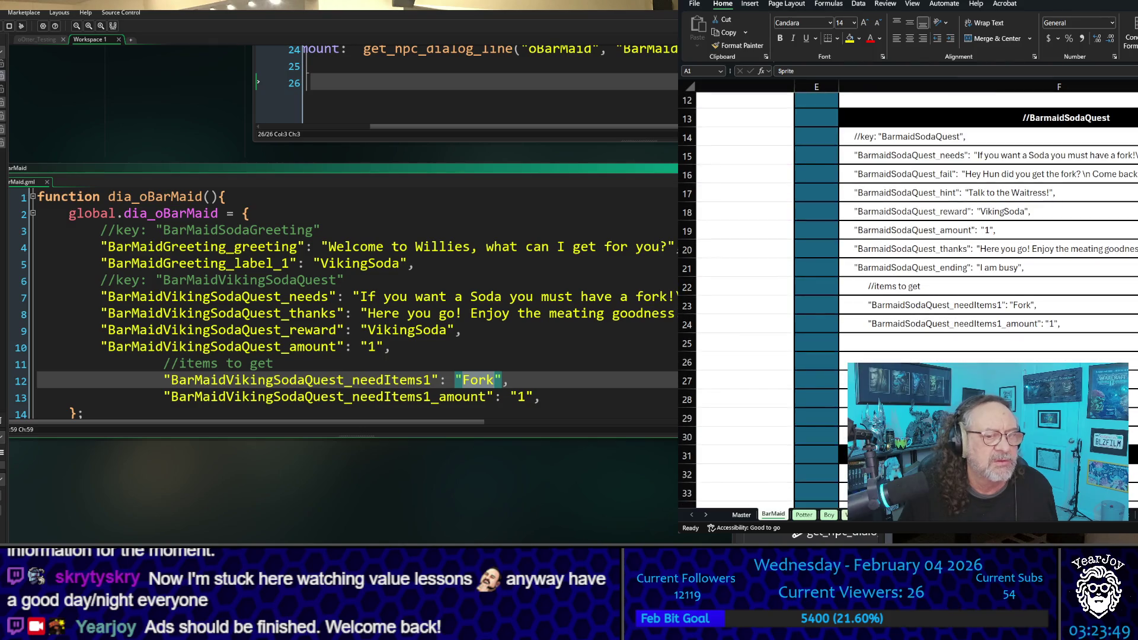
scroll(917, 294, "right", 5)
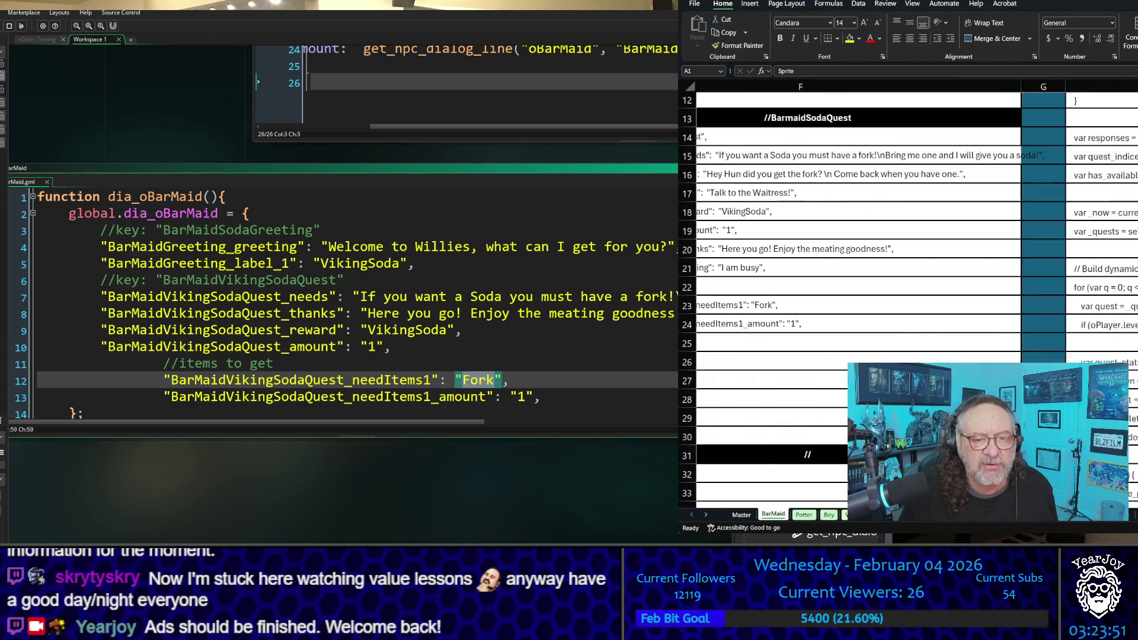
scroll(916, 294, "right", 4)
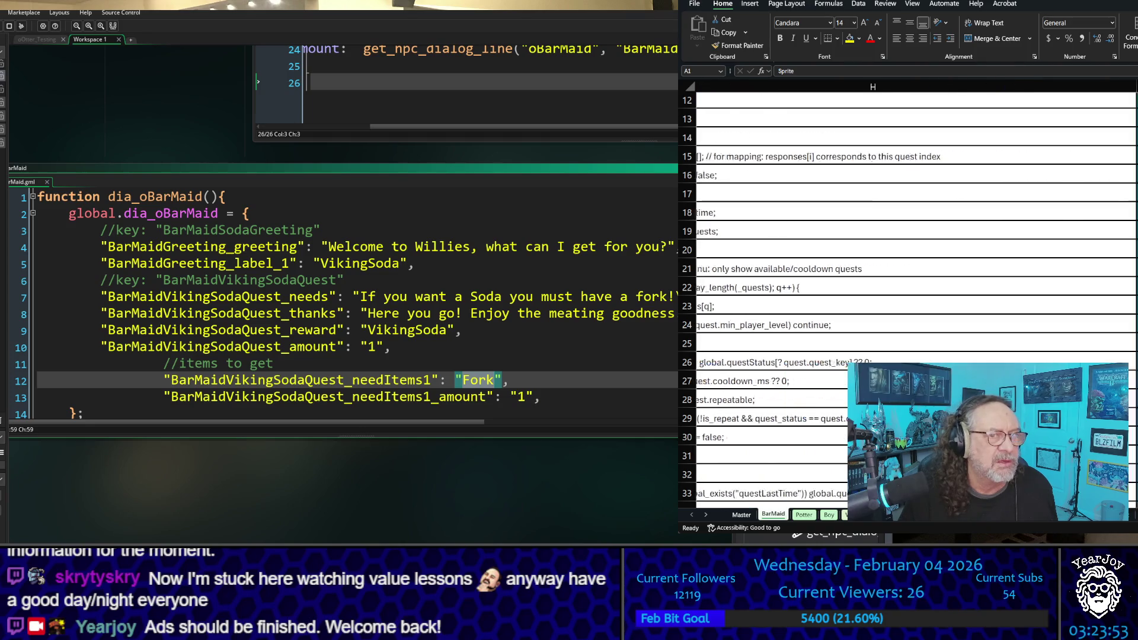
scroll(917, 293, "right", 3)
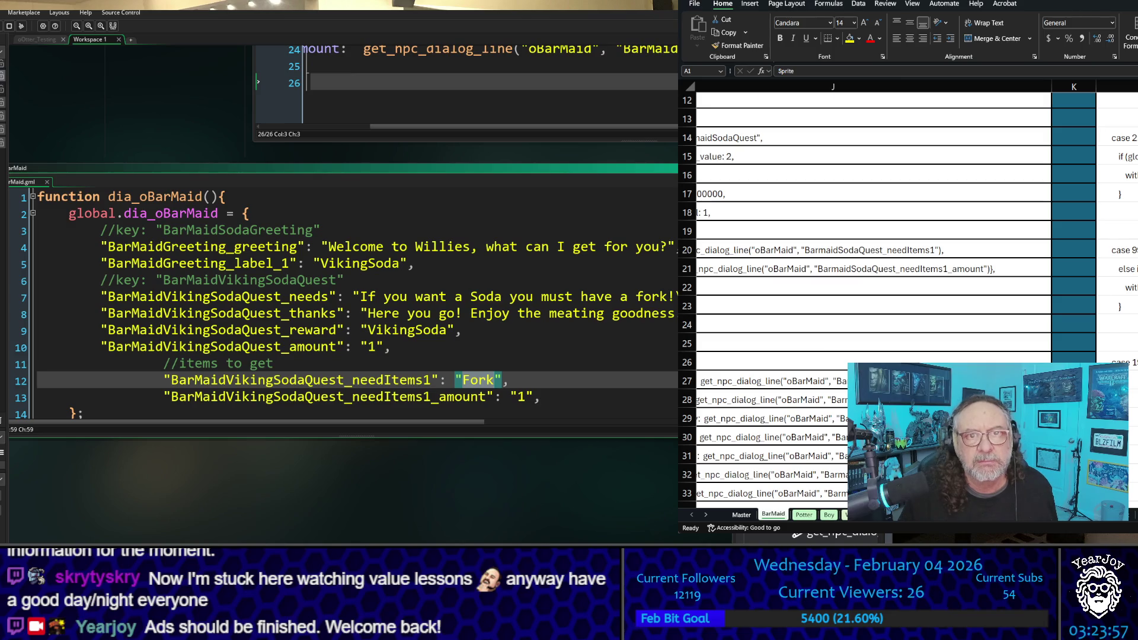
scroll(916, 293, "left", 3)
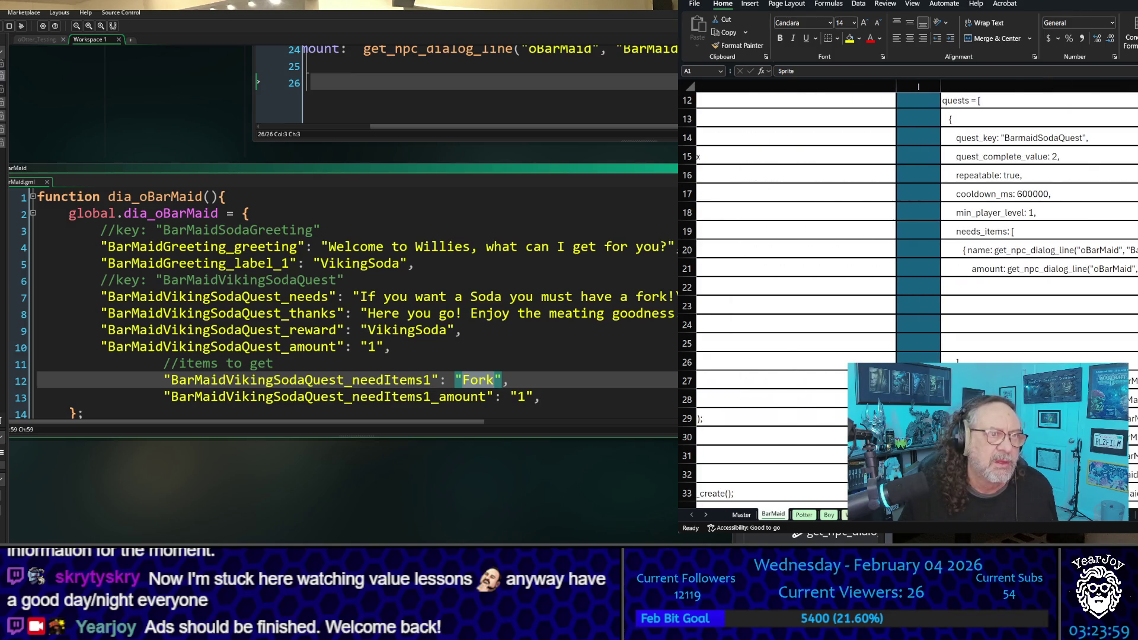
scroll(907, 299, "up", 4)
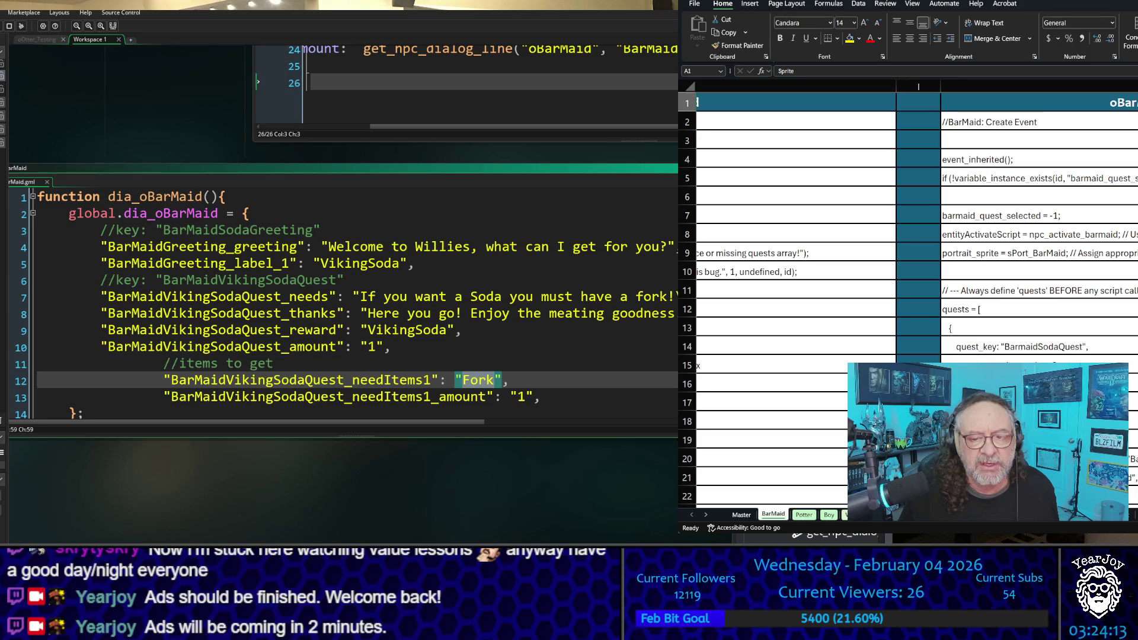
scroll(907, 296, "left", 10)
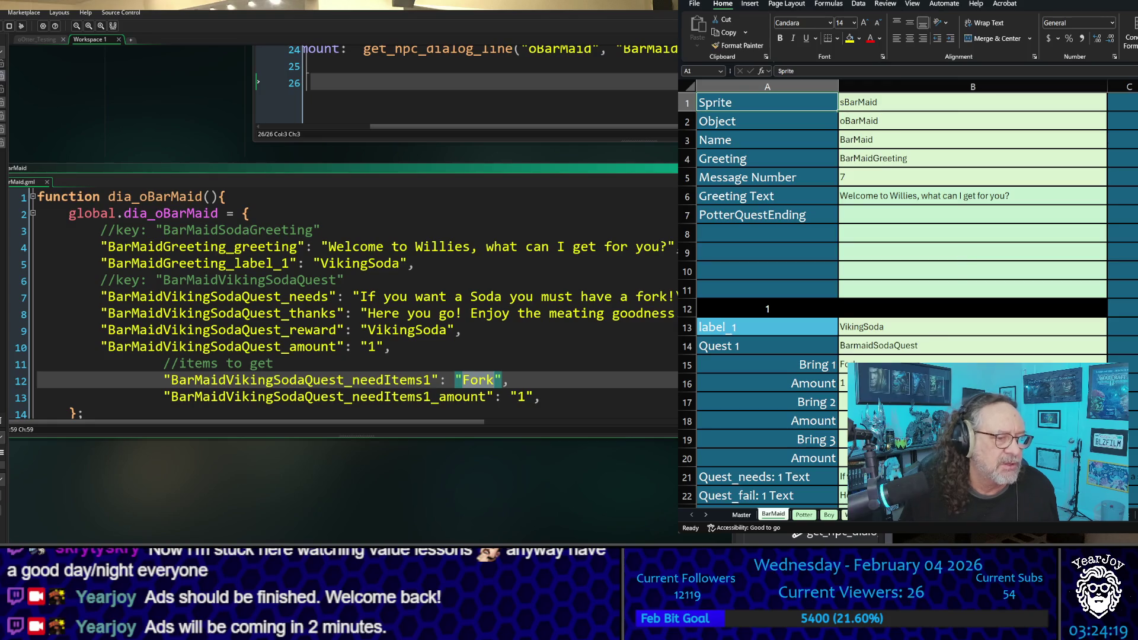
On the Potter sheet, copy the PotterQuestEnding text from B7
left_click(804, 515)
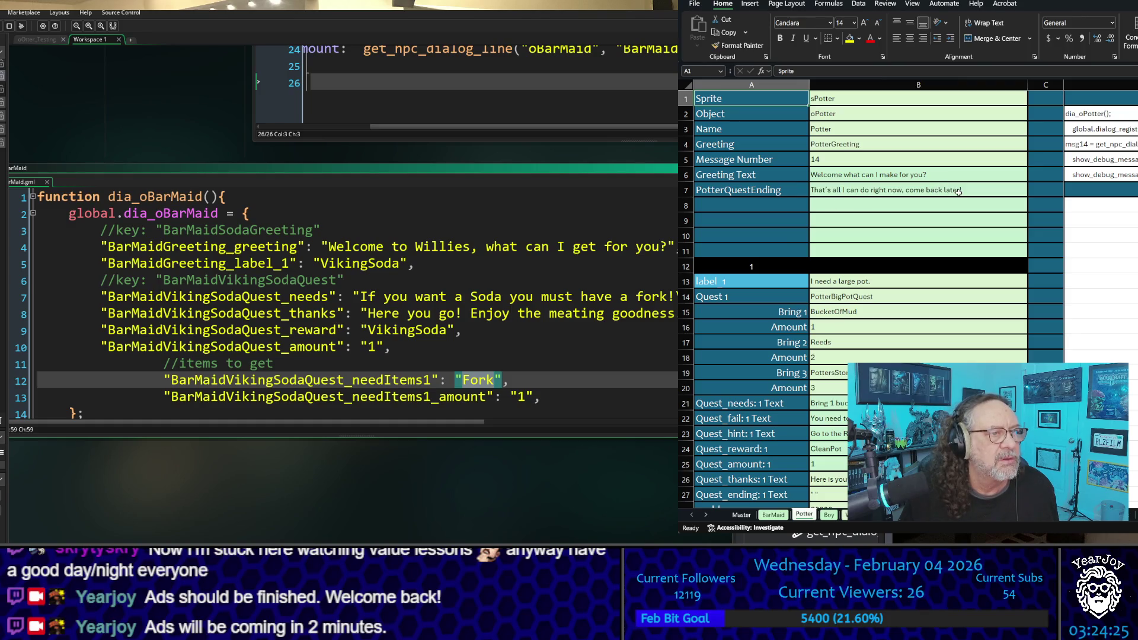
left_click(947, 190)
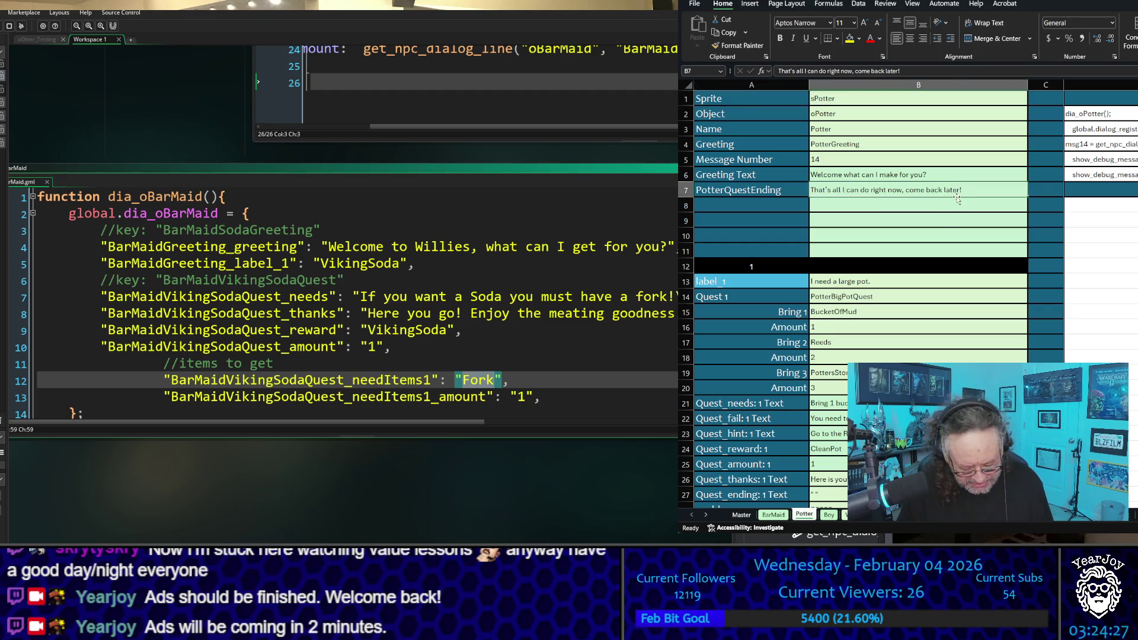
scroll(882, 309, "down", 4)
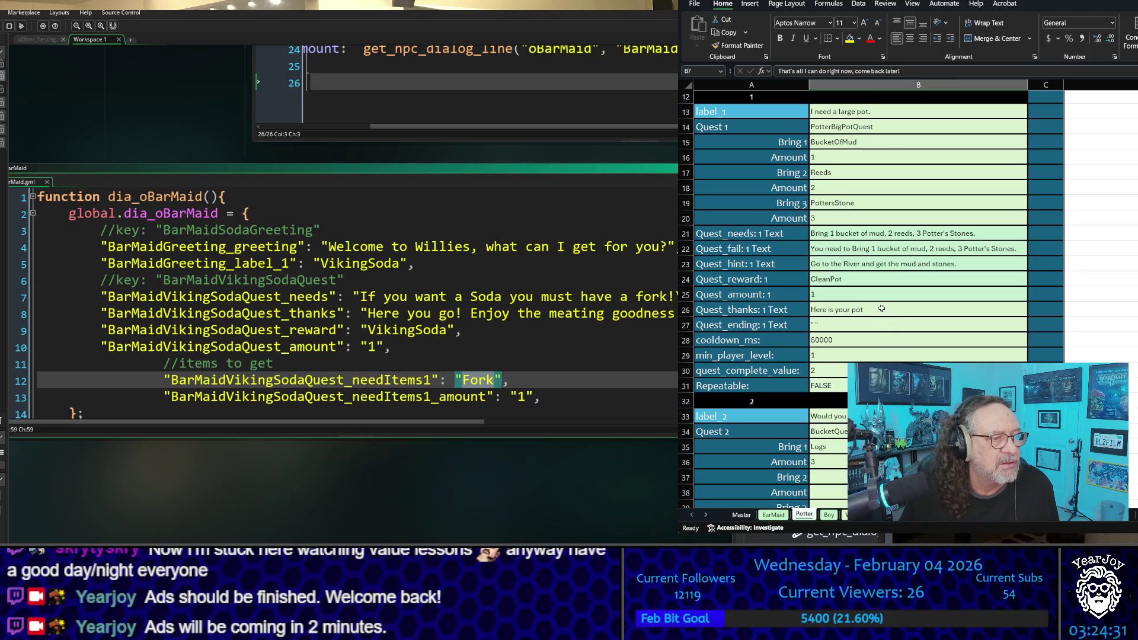
scroll(766, 223, "up", 3)
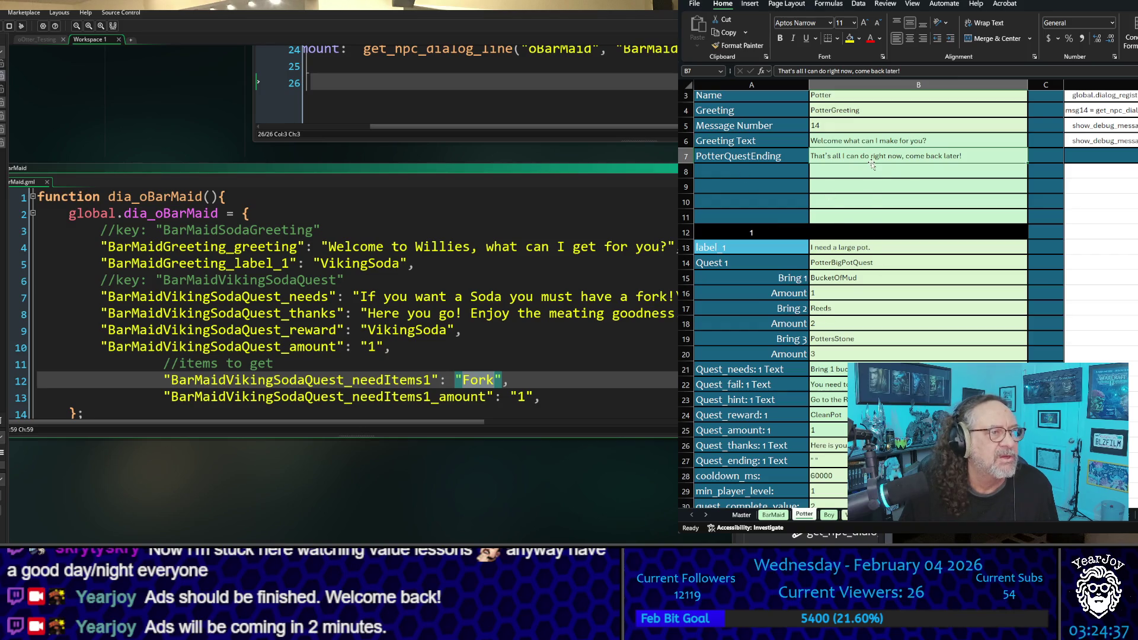
left_click(893, 159)
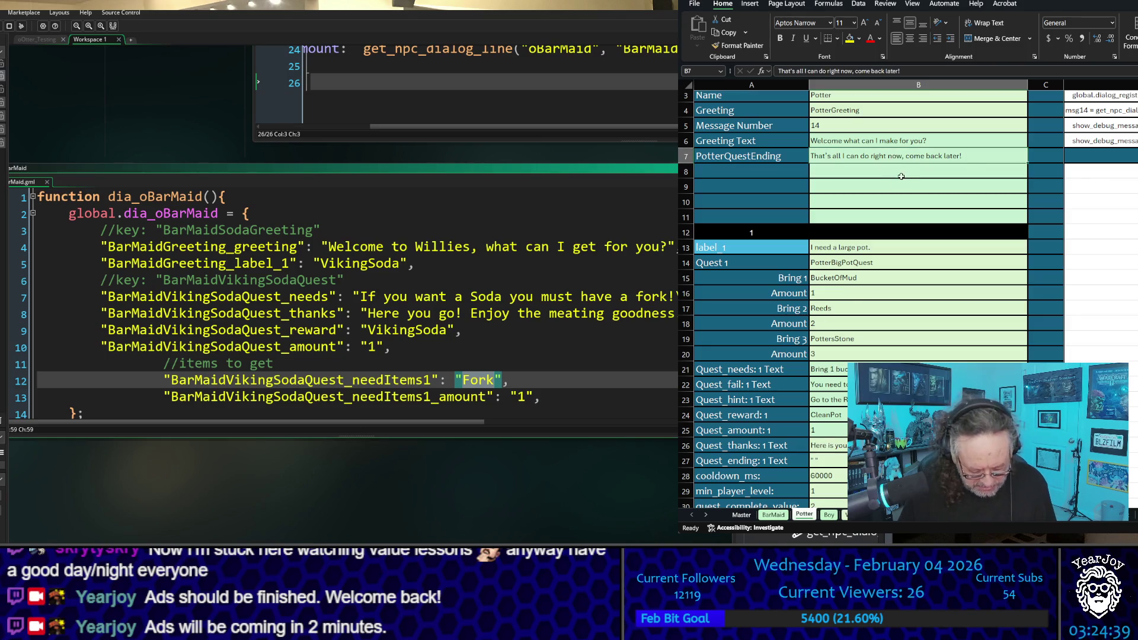
key("ctrl+c")
Paste 'That's all I can do right now, come back later!' into Quest_ending cell B27
scroll(837, 334, "down", 2)
left_click(827, 358)
key("ctrl+v")
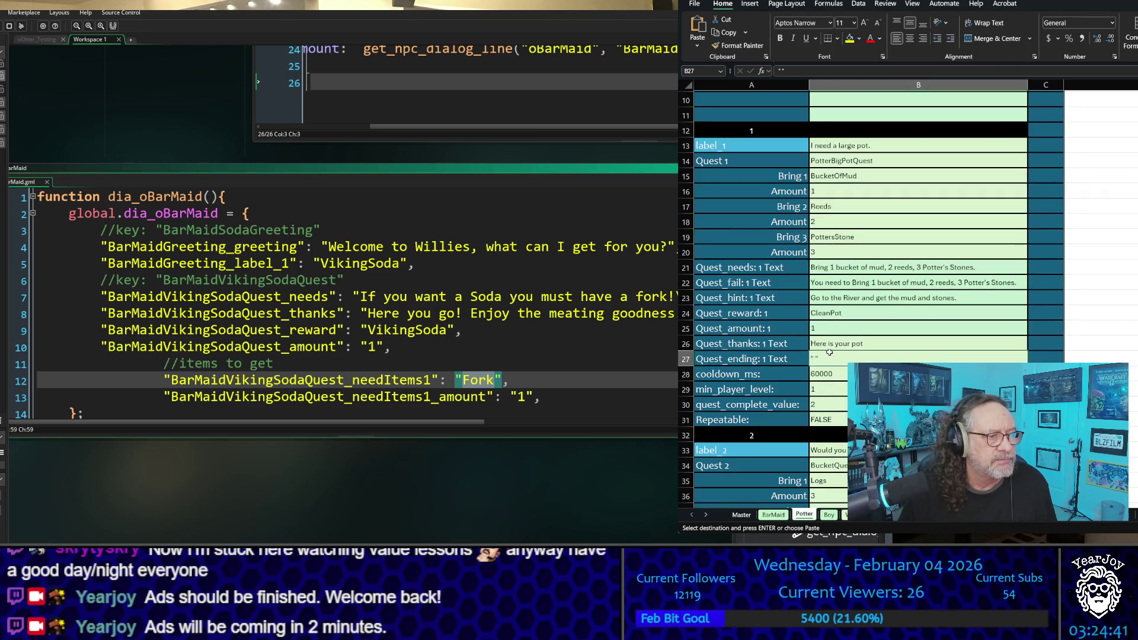
scroll(912, 267, "up", 3)
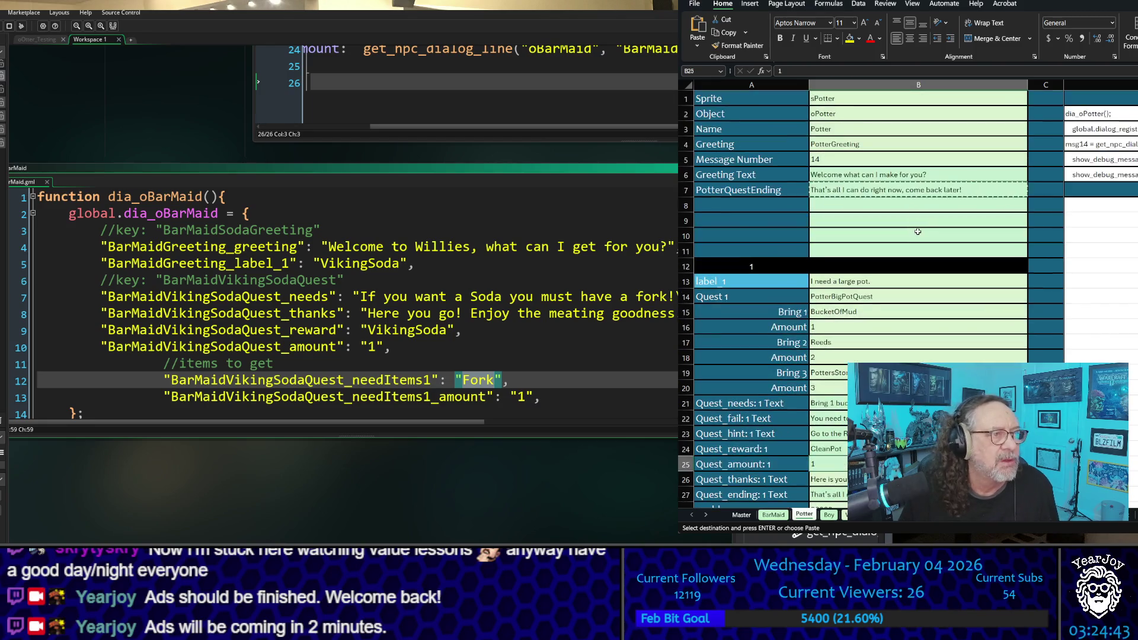
left_click(883, 219)
left_click(856, 192)
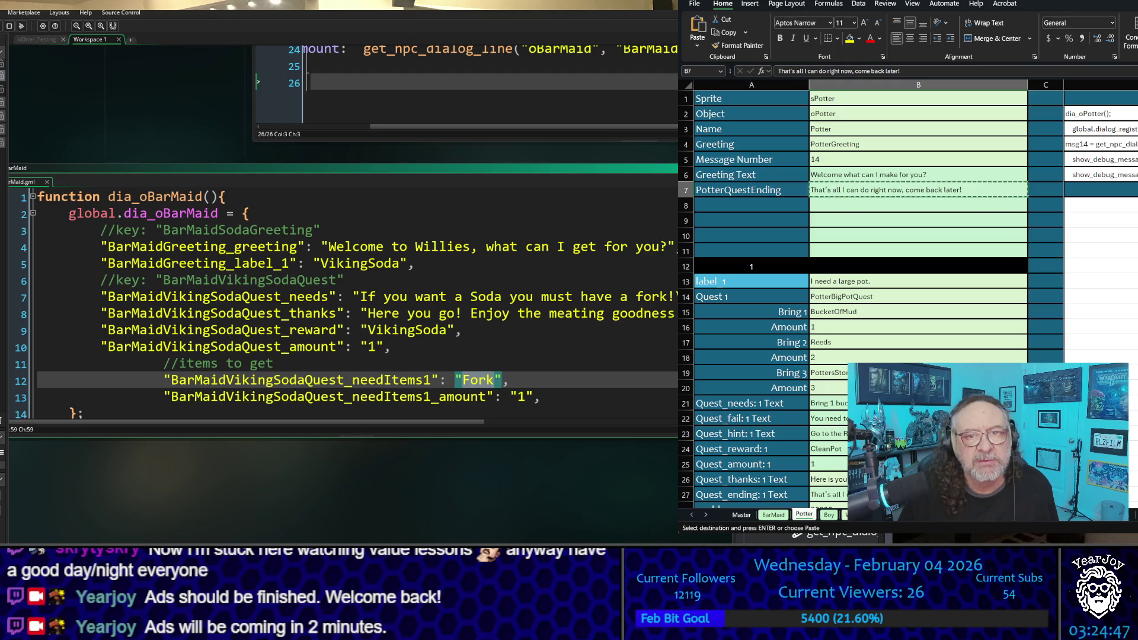
scroll(1122, 333, "down", 10)
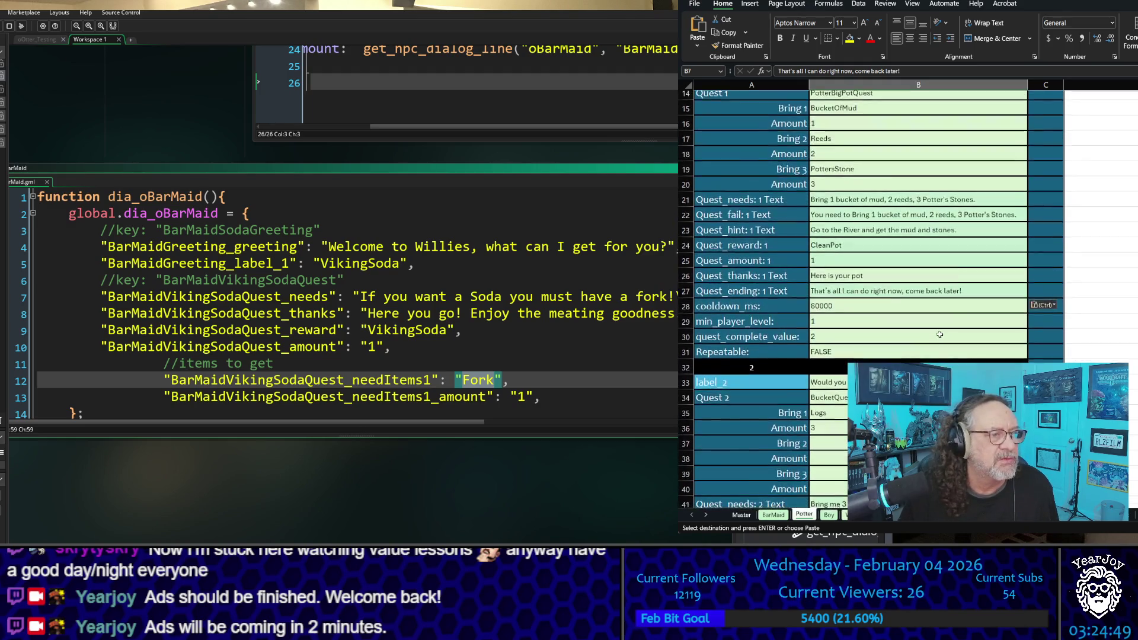
scroll(940, 335, "up", 11)
scroll(940, 335, "up", 1)
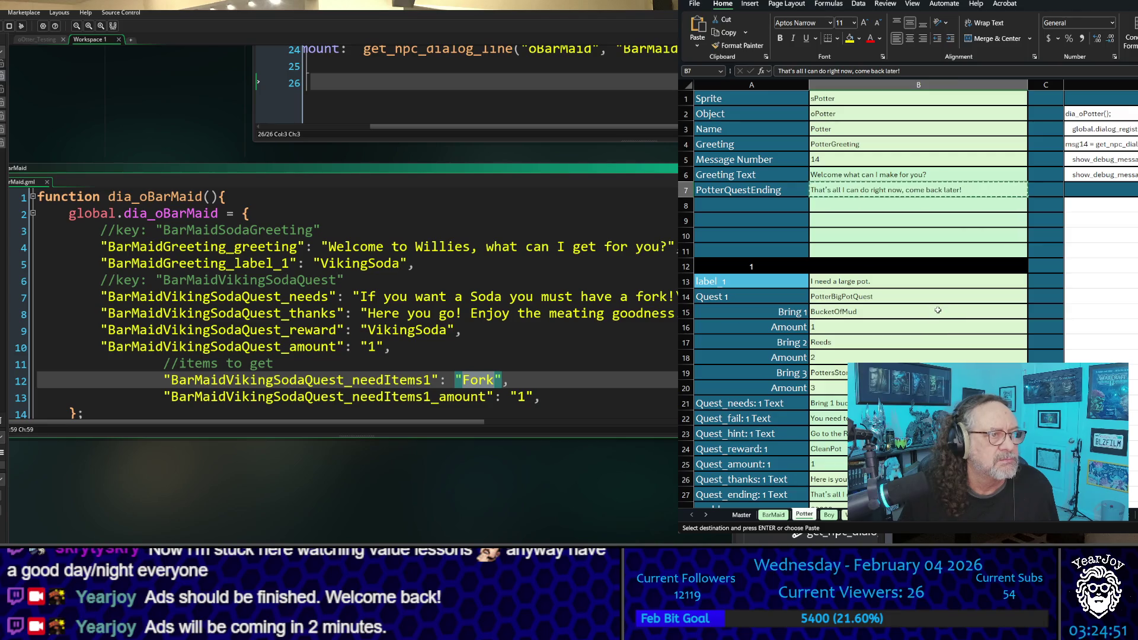
scroll(937, 309, "down", 5)
scroll(937, 309, "down", 2)
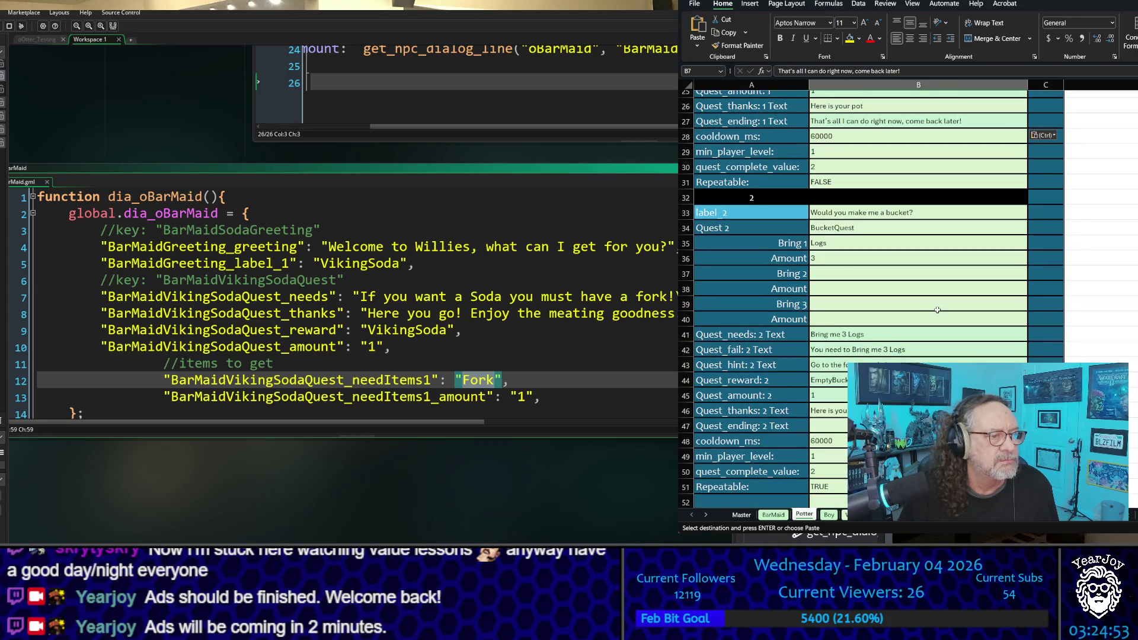
left_click(740, 515)
Scroll through the Master NPC checklist and back up to review the column totals
scroll(877, 344, "up", 7)
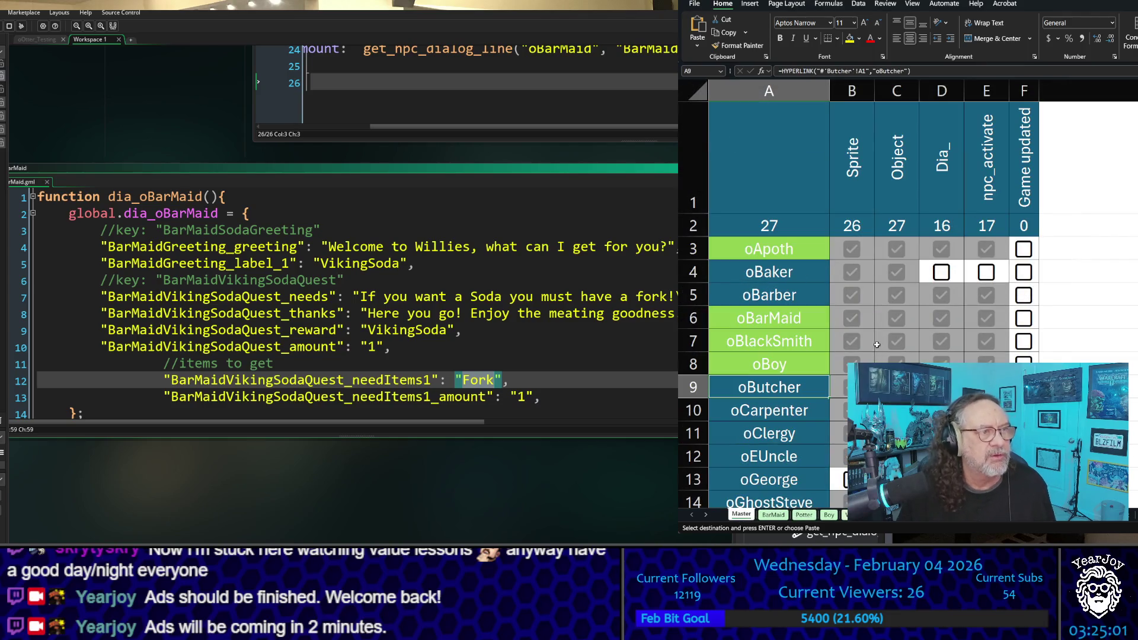
scroll(846, 353, "down", 4)
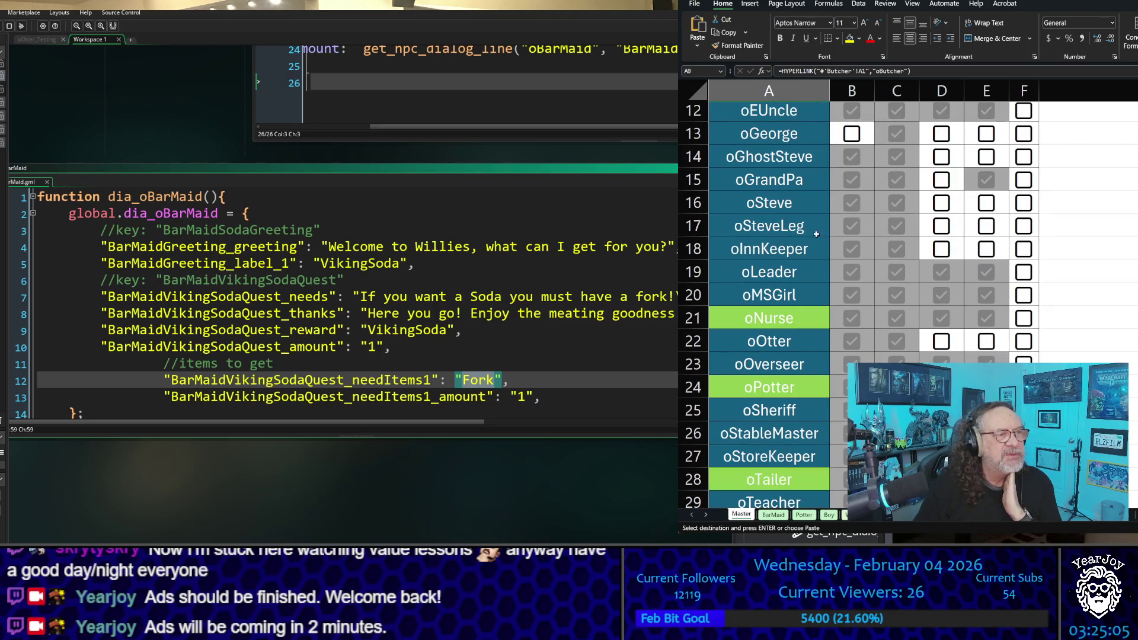
scroll(810, 247, "up", 2)
scroll(809, 247, "up", 2)
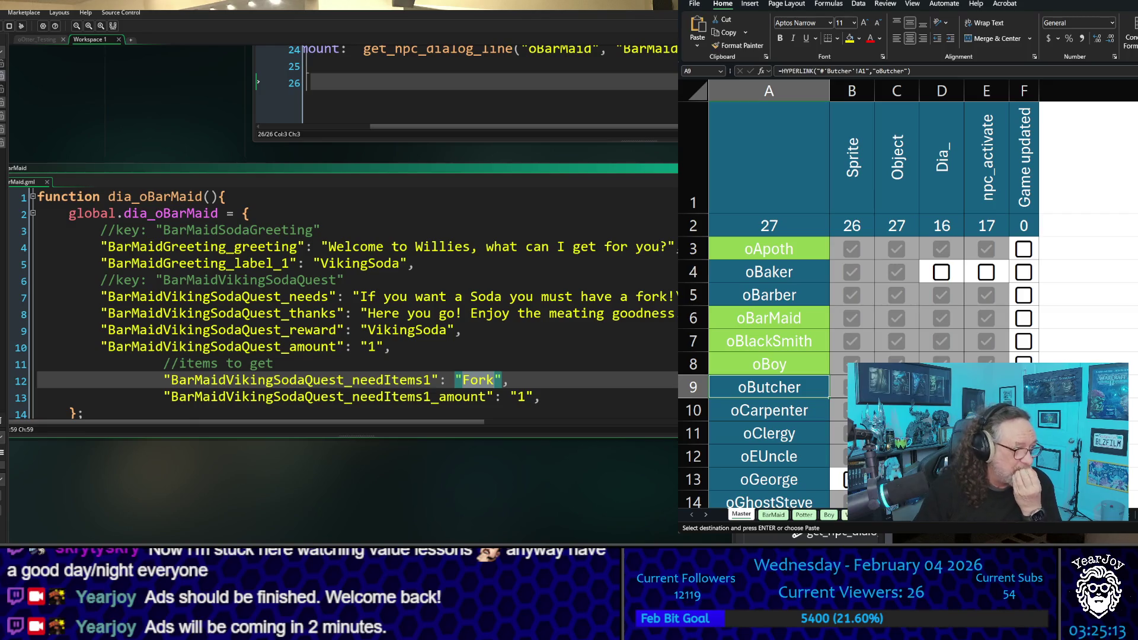
scroll(770, 355, "down", 6)
scroll(770, 356, "up", 6)
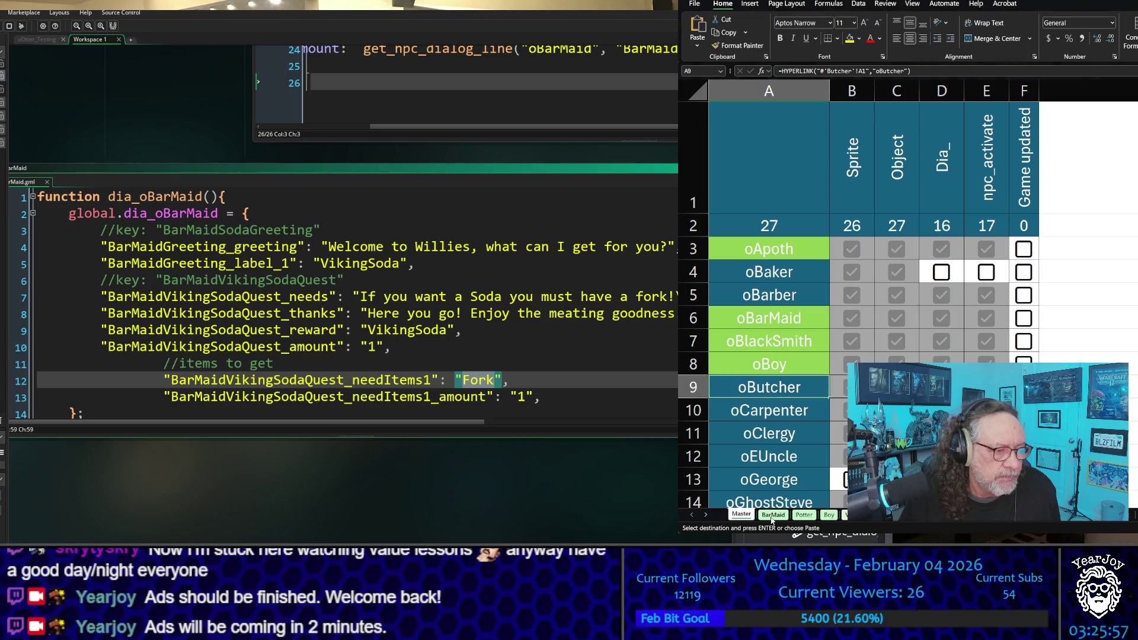
On the BarMaid sheet, select quest text cells B21:B23 to review quest 1
left_click(769, 319)
scroll(964, 336, "down", 4)
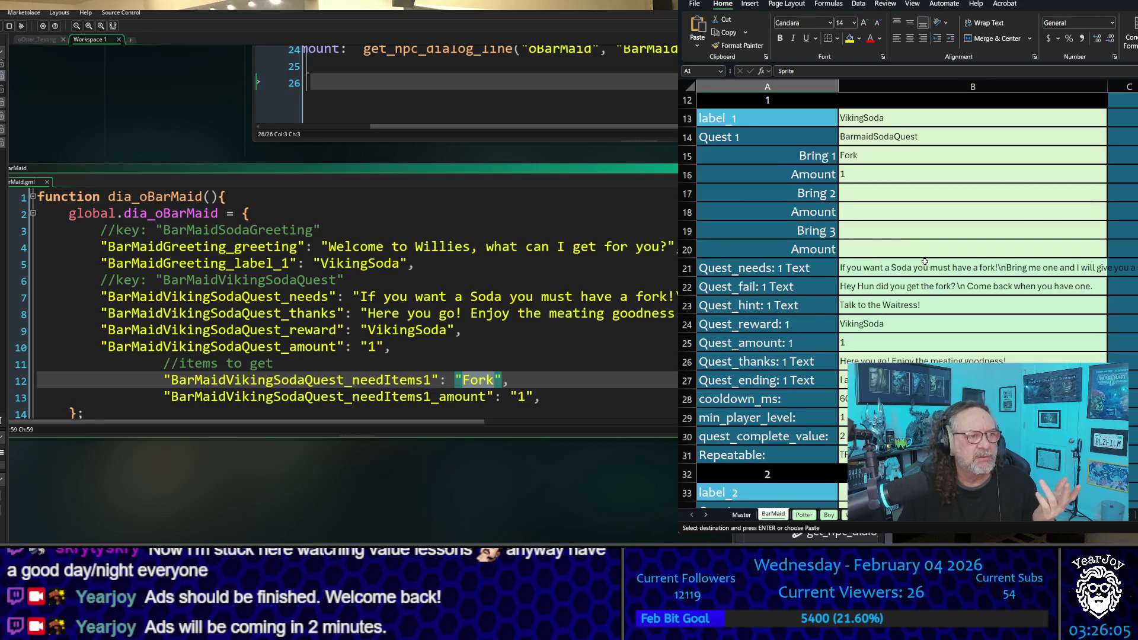
left_click_drag(928, 269, 947, 322)
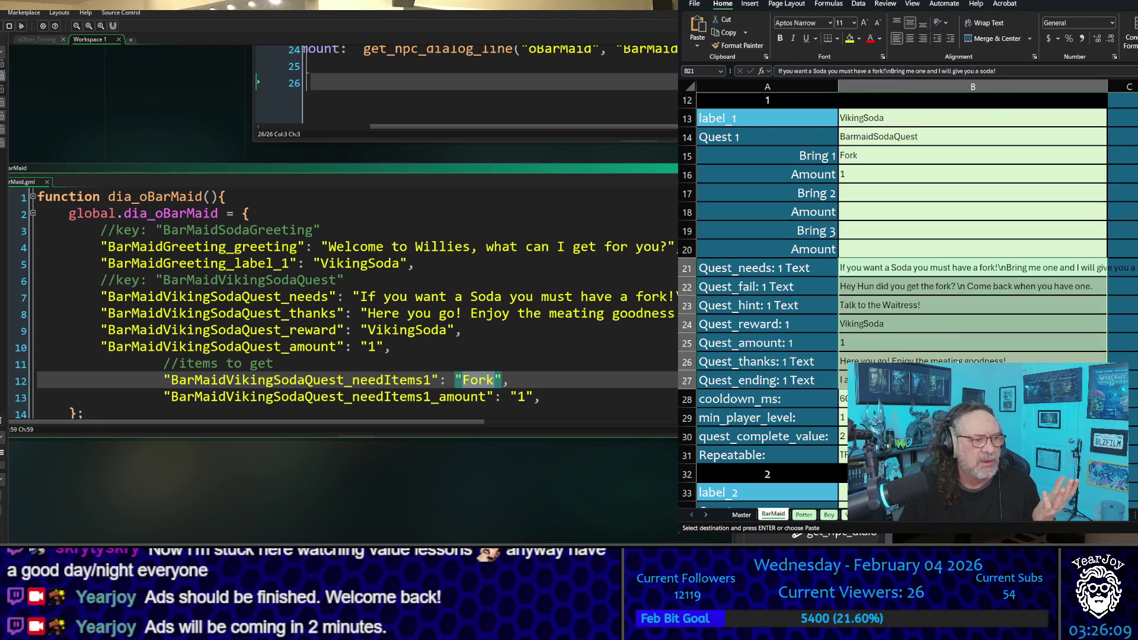
scroll(956, 358, "down", 8)
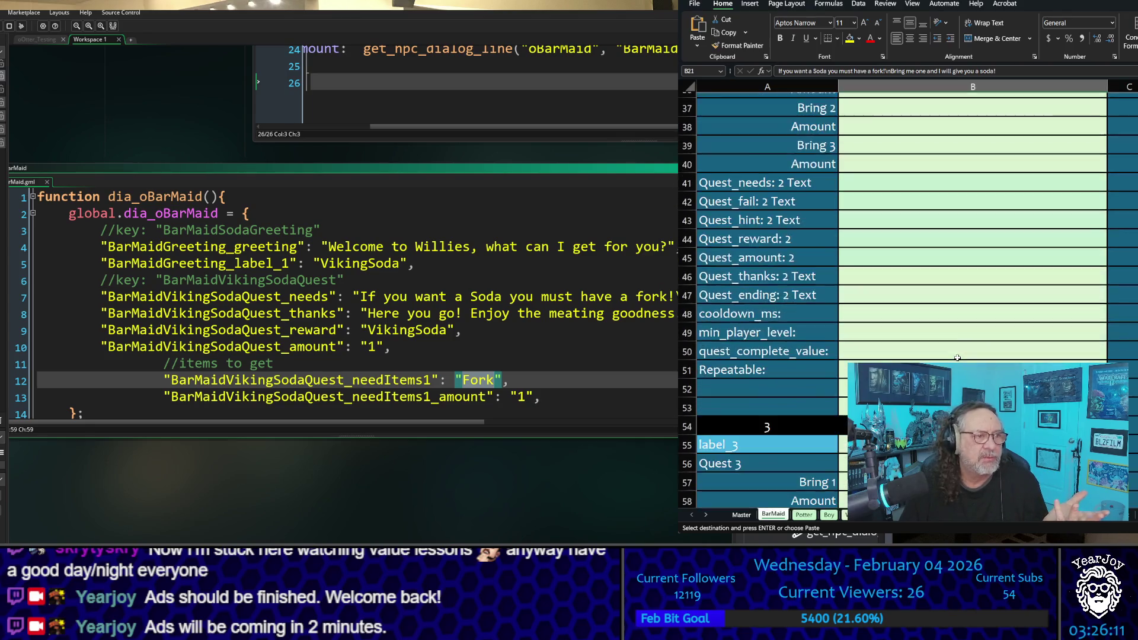
scroll(957, 357, "down", 4)
scroll(956, 358, "up", 3)
scroll(956, 358, "down", 1)
scroll(955, 357, "up", 5)
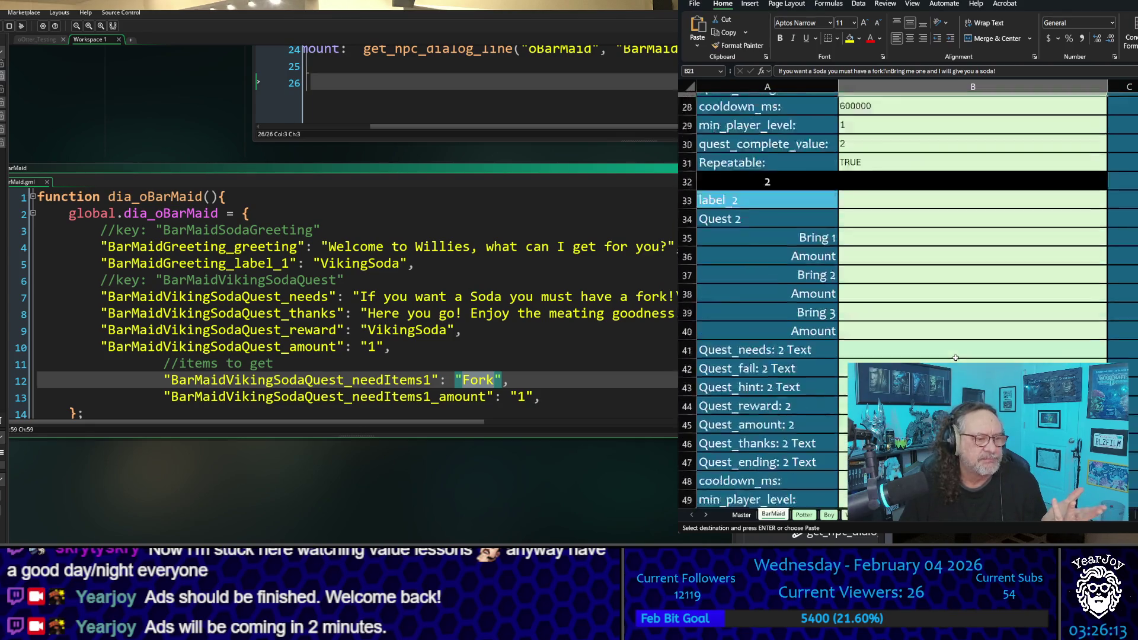
scroll(955, 357, "up", 9)
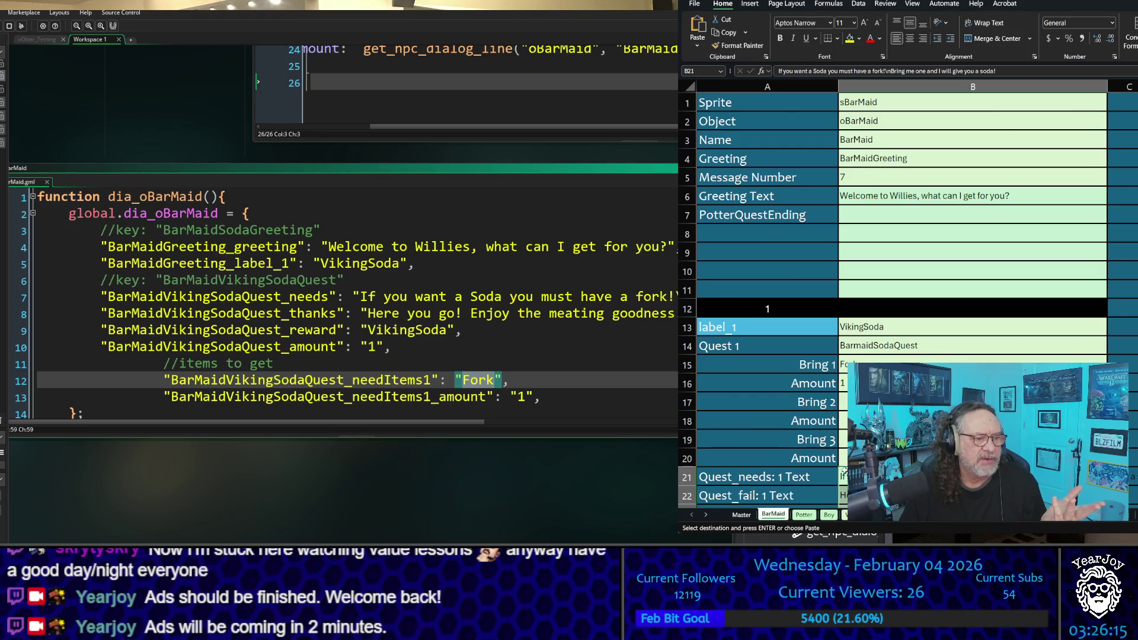
Scroll through the Potter sheet to review its entries
left_click(806, 516)
scroll(858, 352, "down", 15)
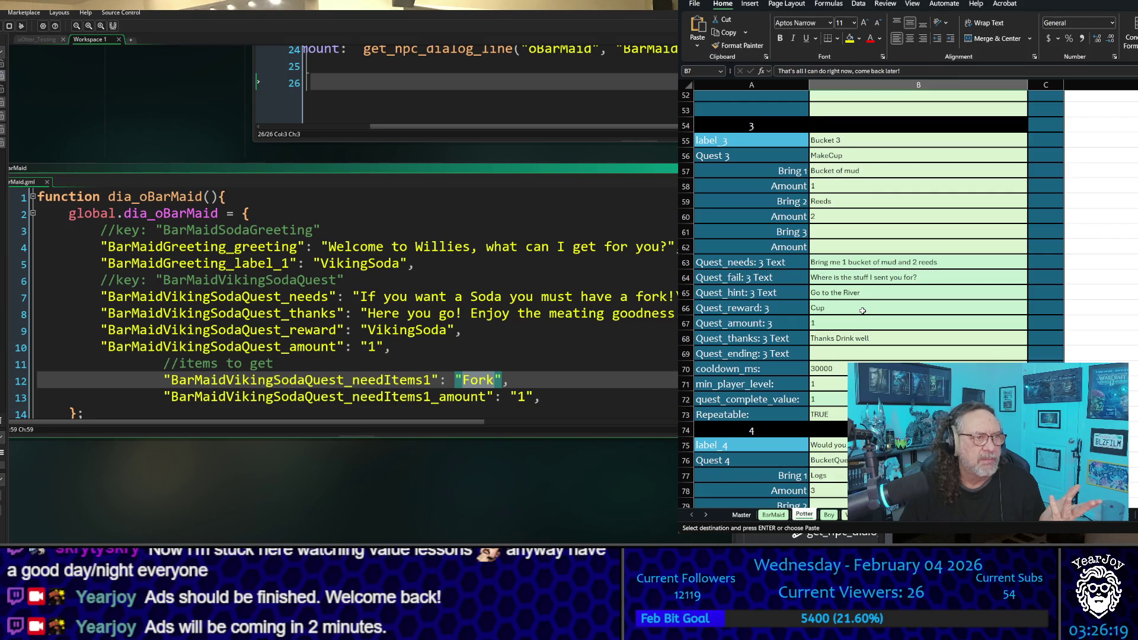
scroll(865, 297, "down", 6)
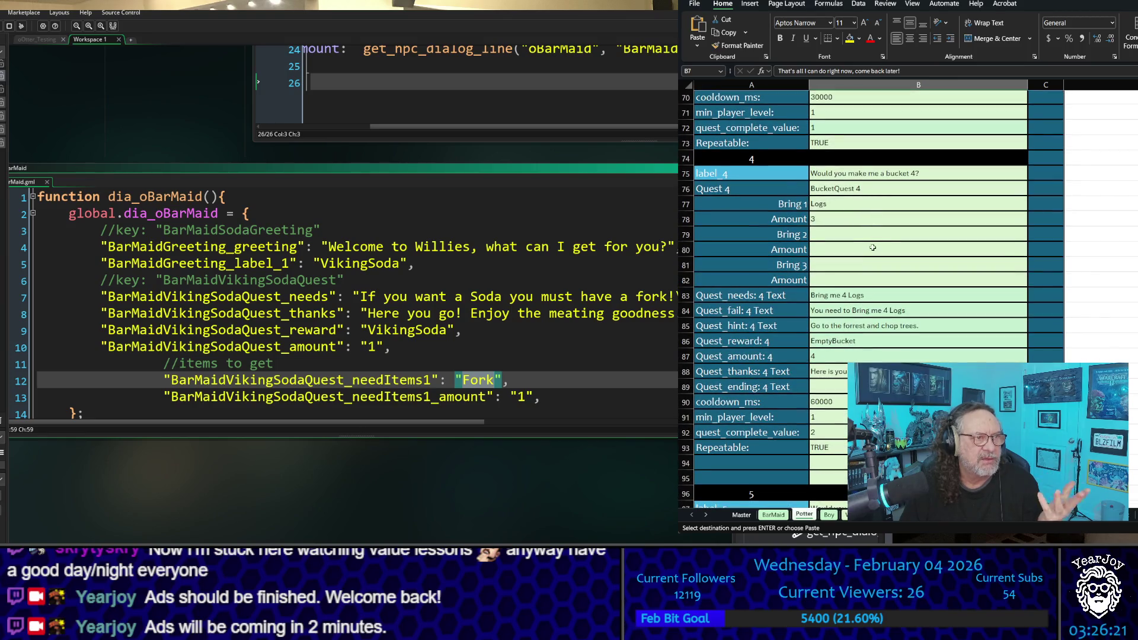
scroll(864, 354, "down", 7)
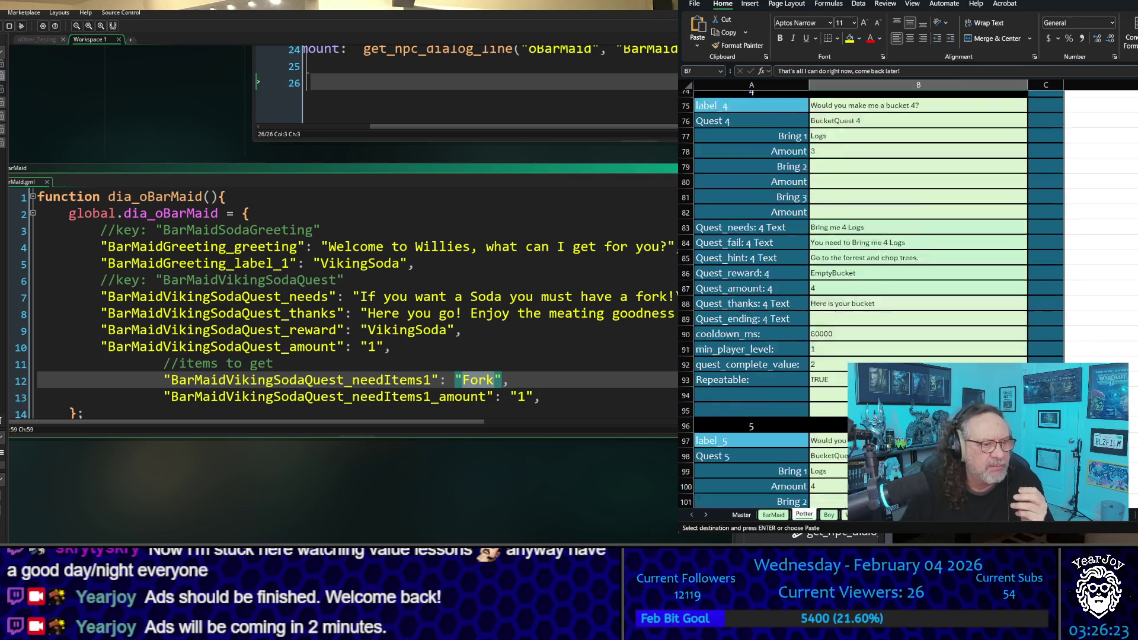
scroll(882, 342, "up", 18)
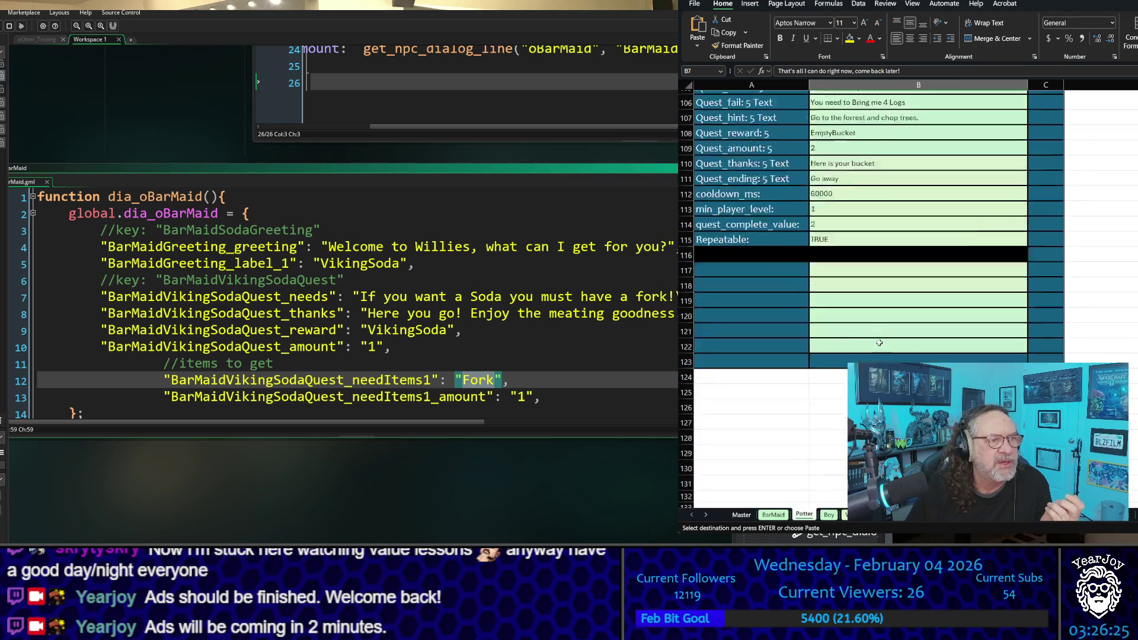
scroll(879, 342, "up", 12)
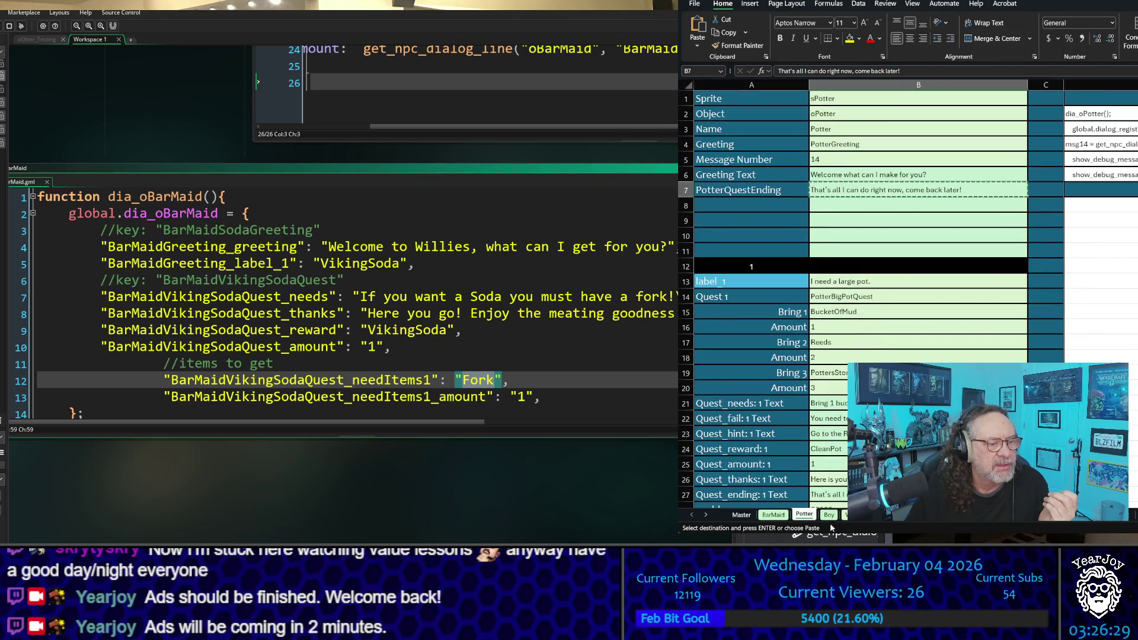
Move through the Boy and Waitress sheets, then bring up the File start screen
left_click(828, 514)
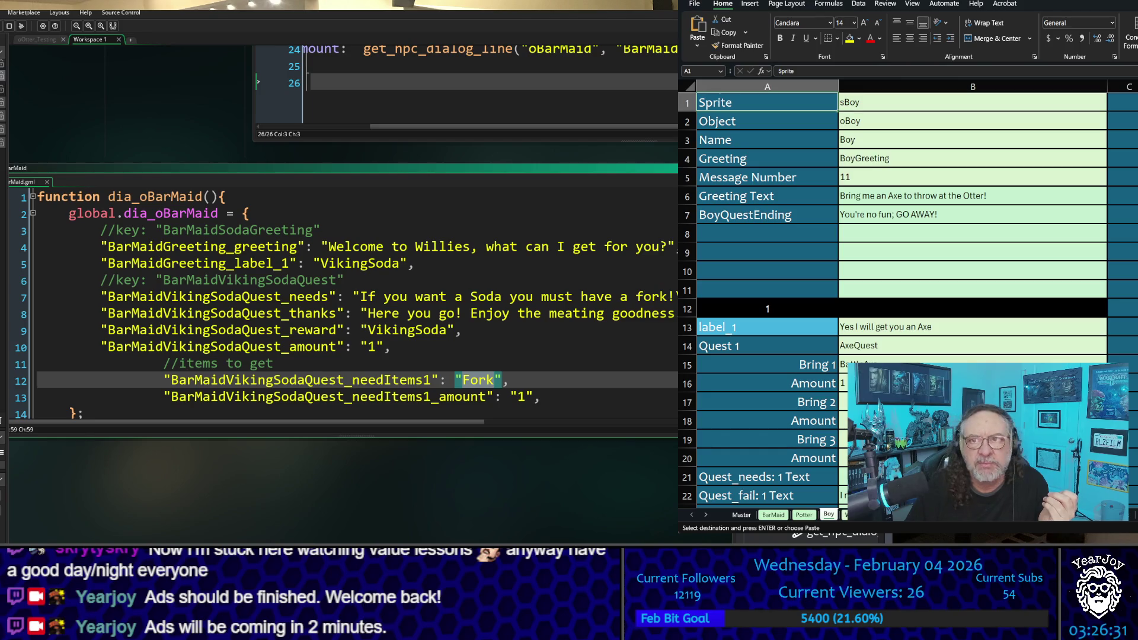
left_click(849, 515)
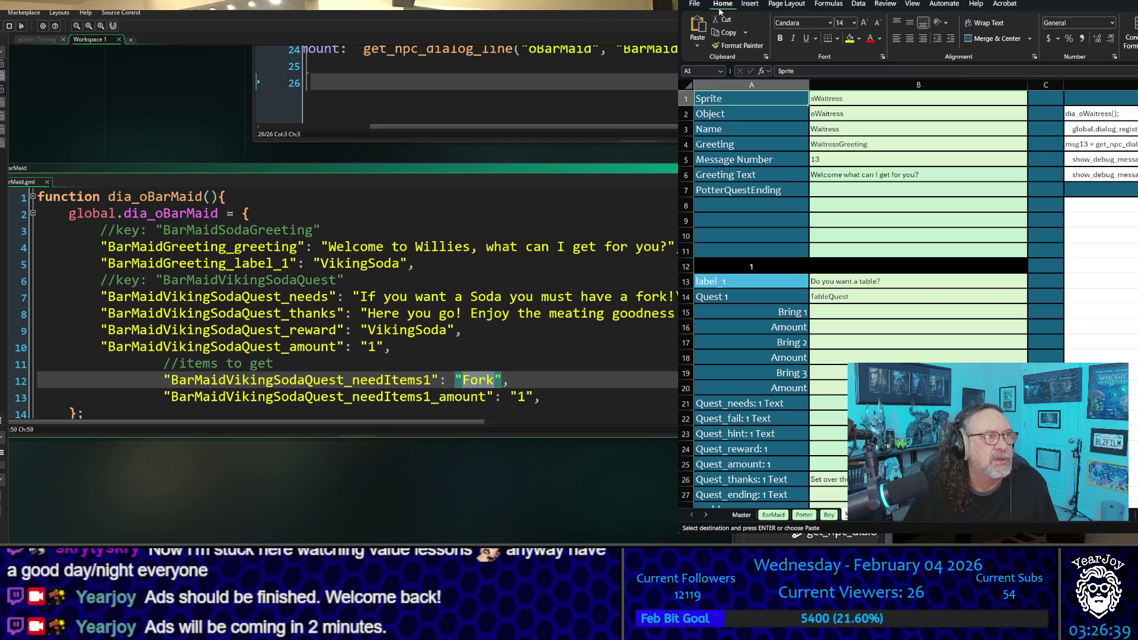
left_click(698, 5)
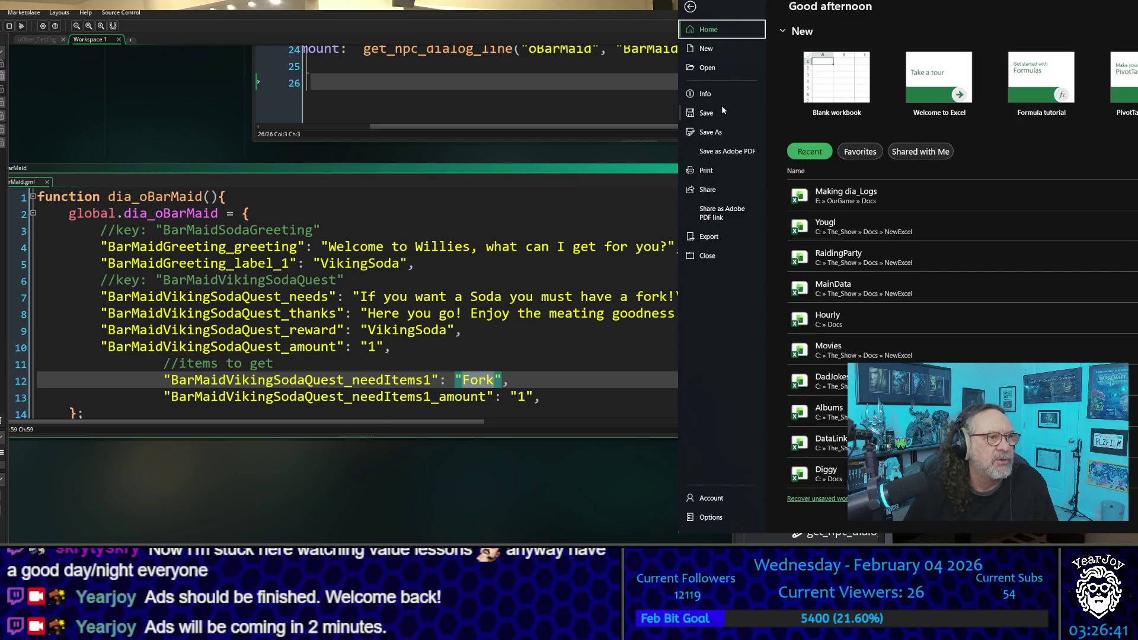
Close the GameMaker code editor and open the raid tracker workbook from Excel's recent files
key("Escape")
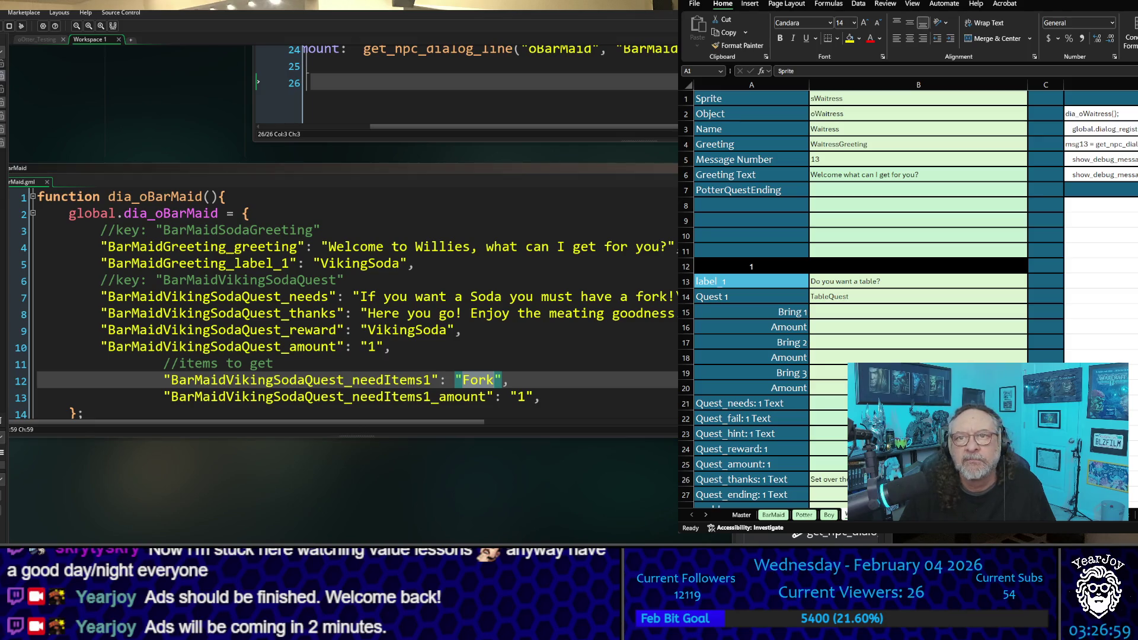
key("alt+F4")
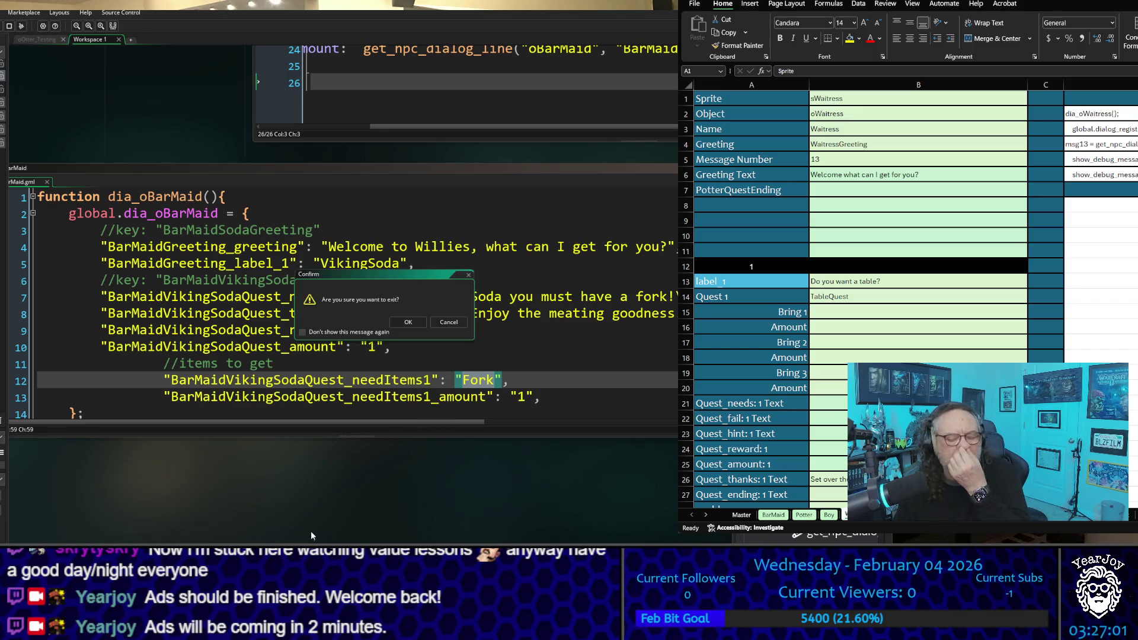
left_click(420, 322)
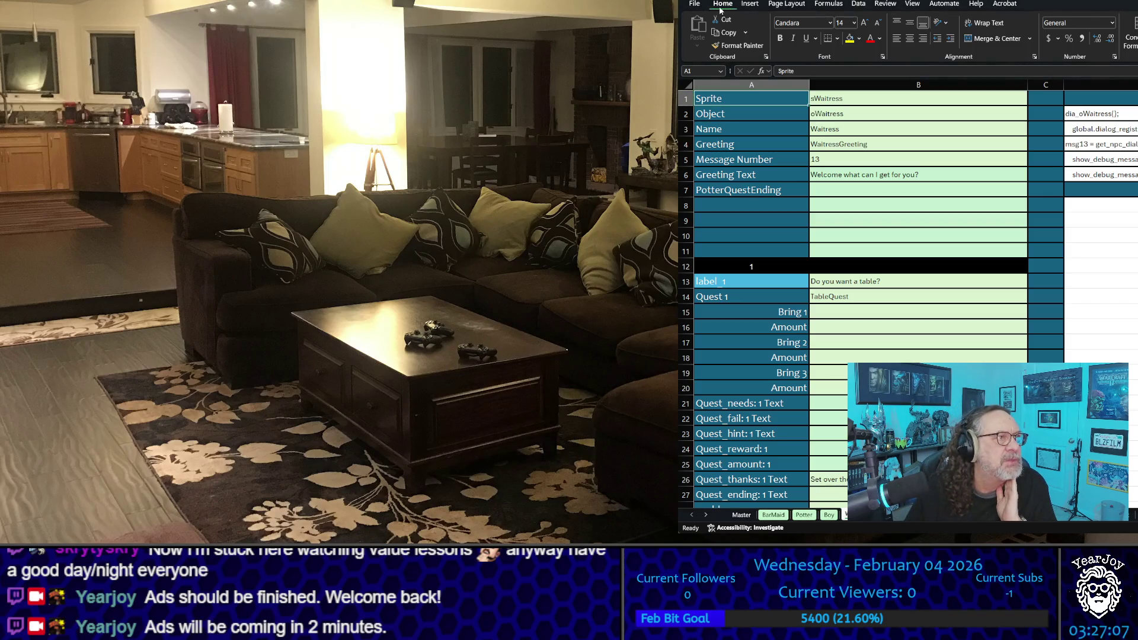
left_click(694, 3)
left_click(909, 102)
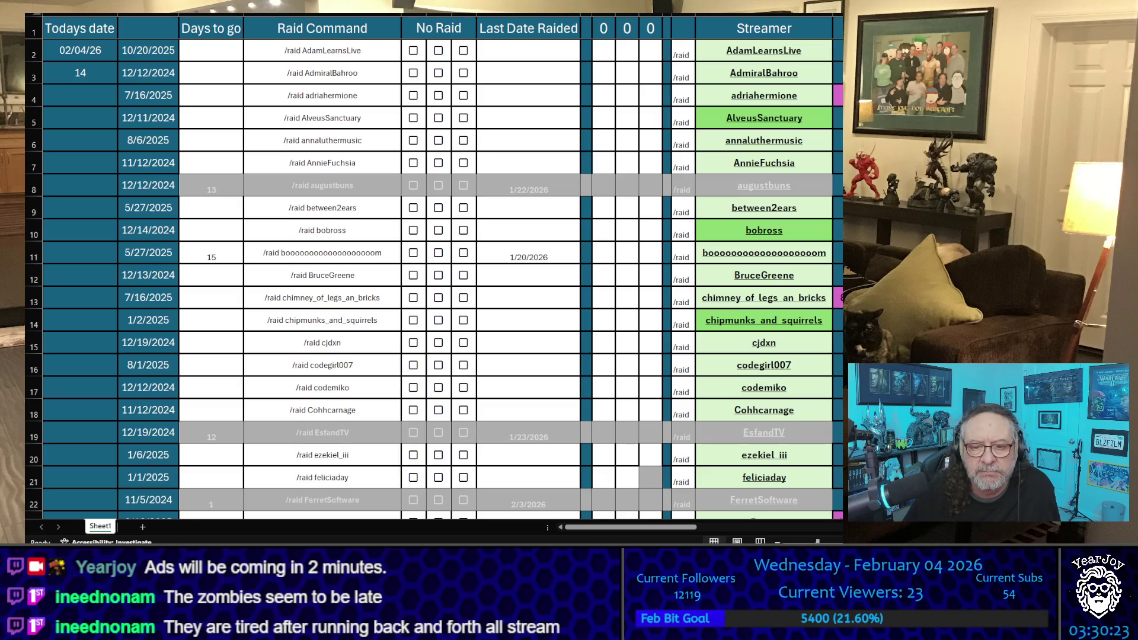
Clear row 11's 1/20/2026 last-raided date and check both ends of the Last Date Raided column
left_click(528, 365)
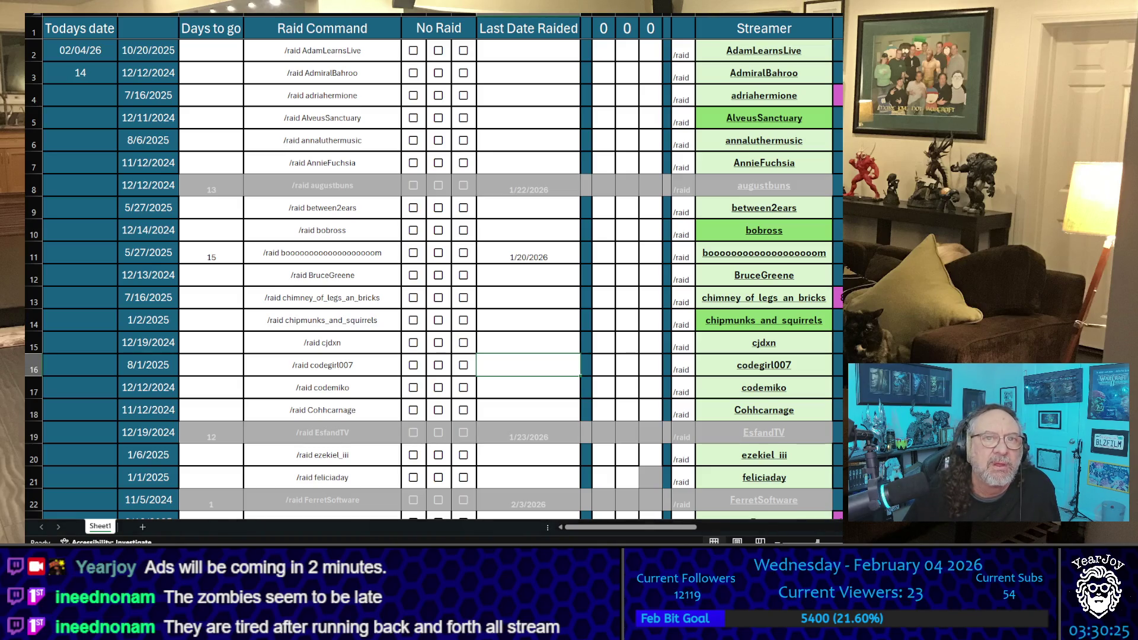
left_click(540, 291)
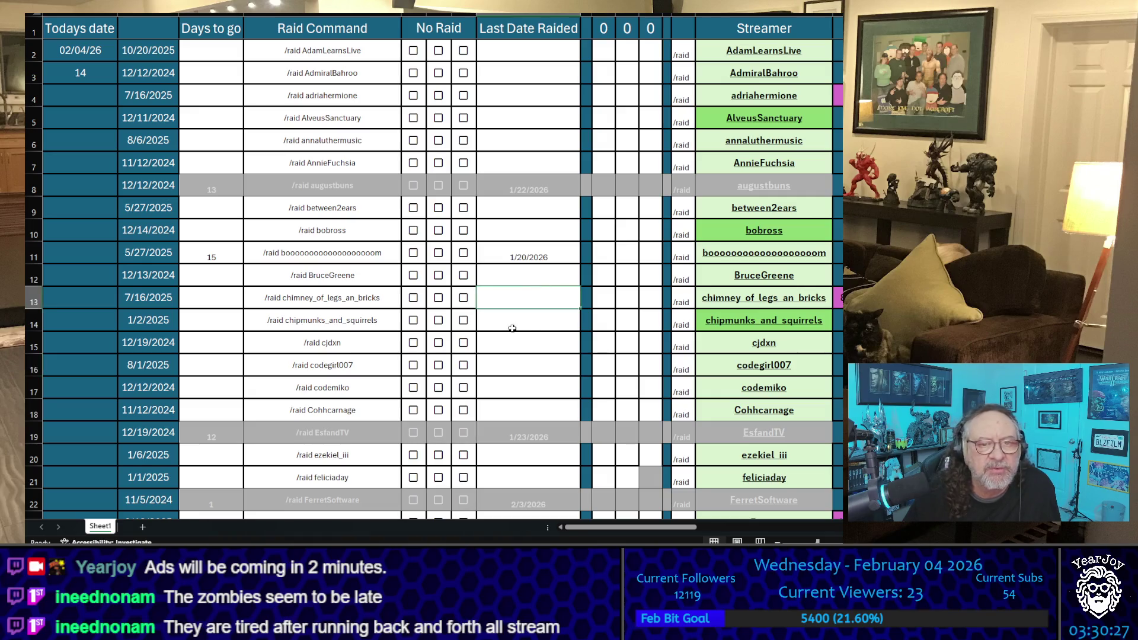
key("Up")
key("Up")
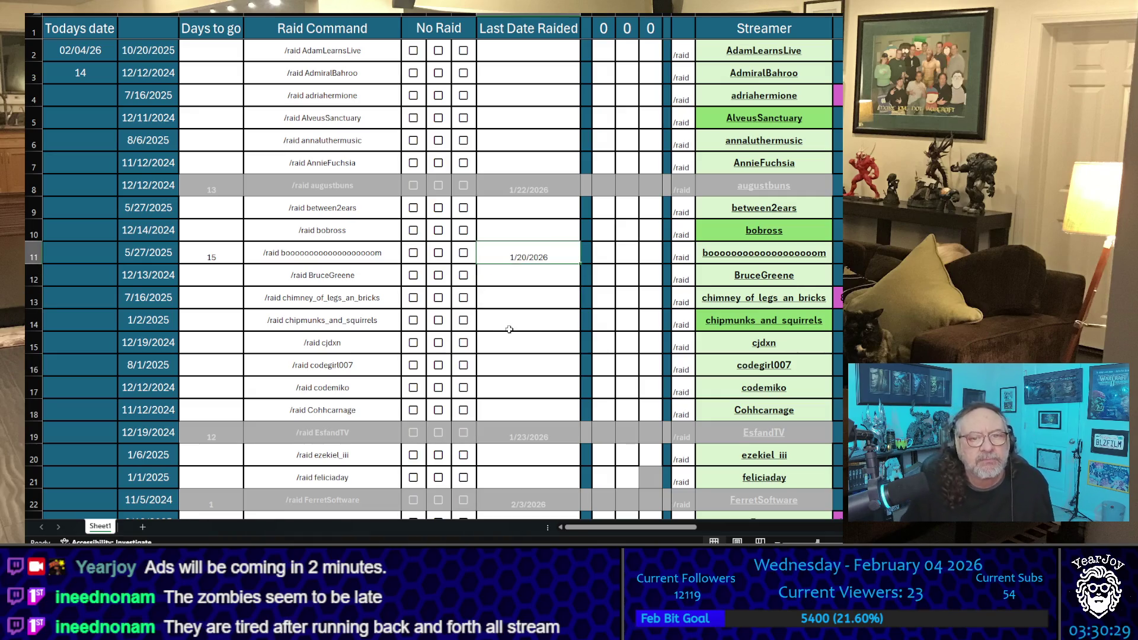
key("Delete")
key("Up")
key("Up")
key("Up")
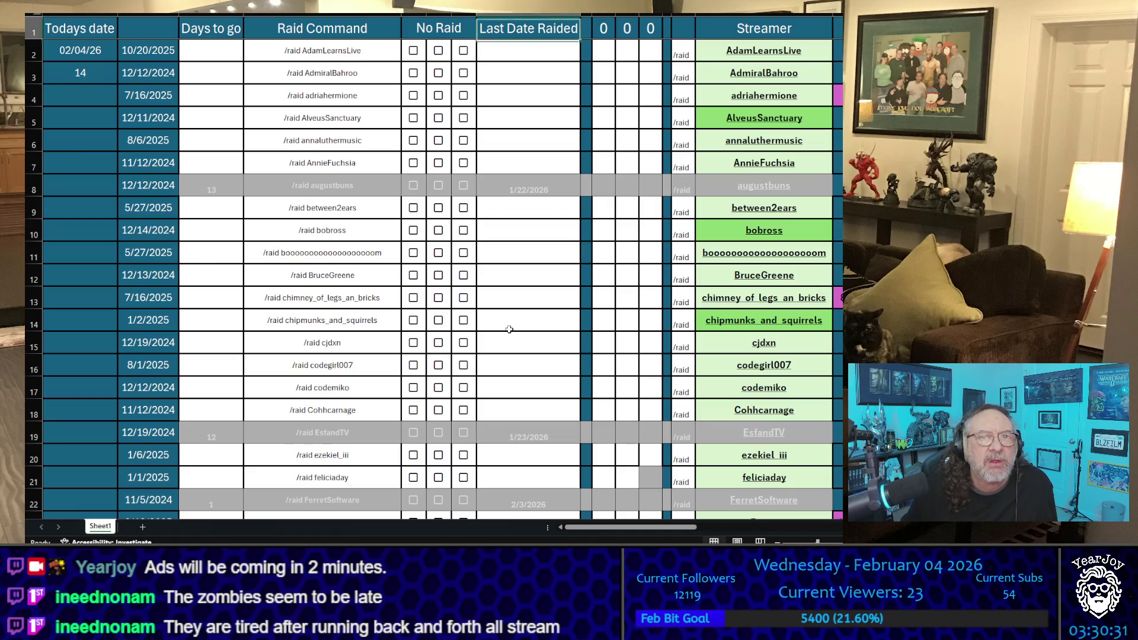
key("Down")
key("Down")
key("Down")
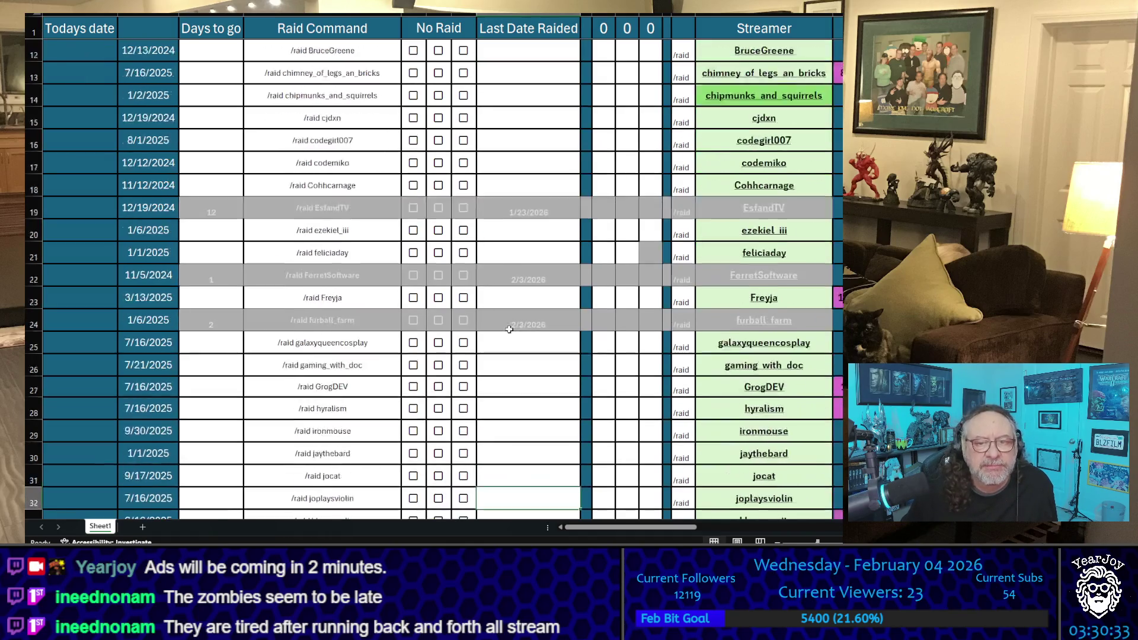
key("Down")
key("Down")
key("Down")
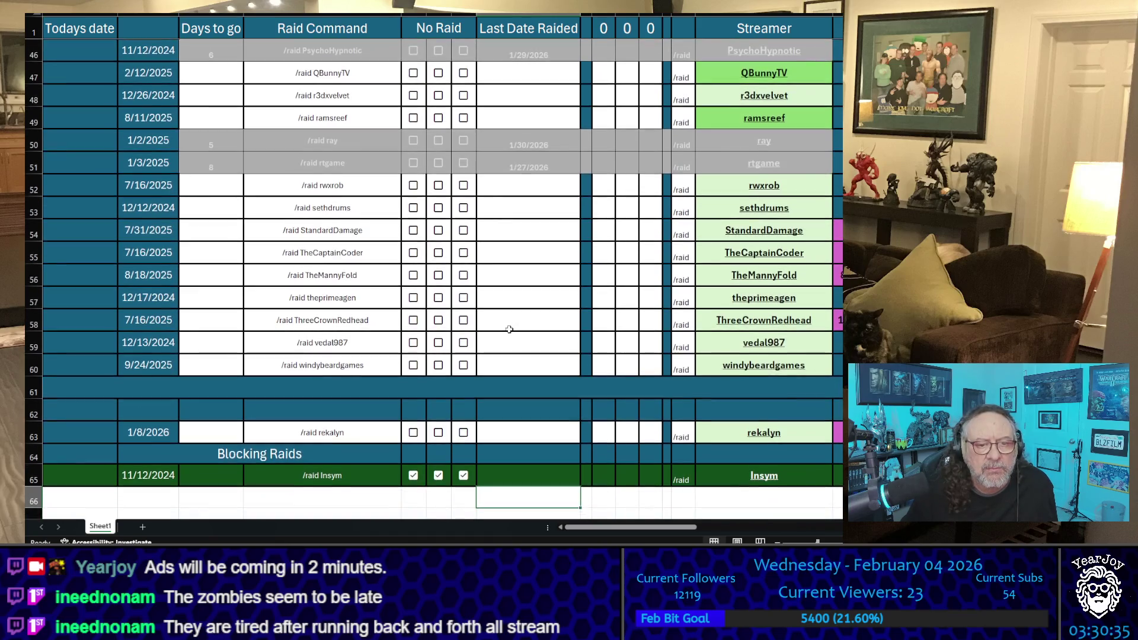
key("Up")
key("Up")
key("Up")
key("Up")
key("Up")
key("Up")
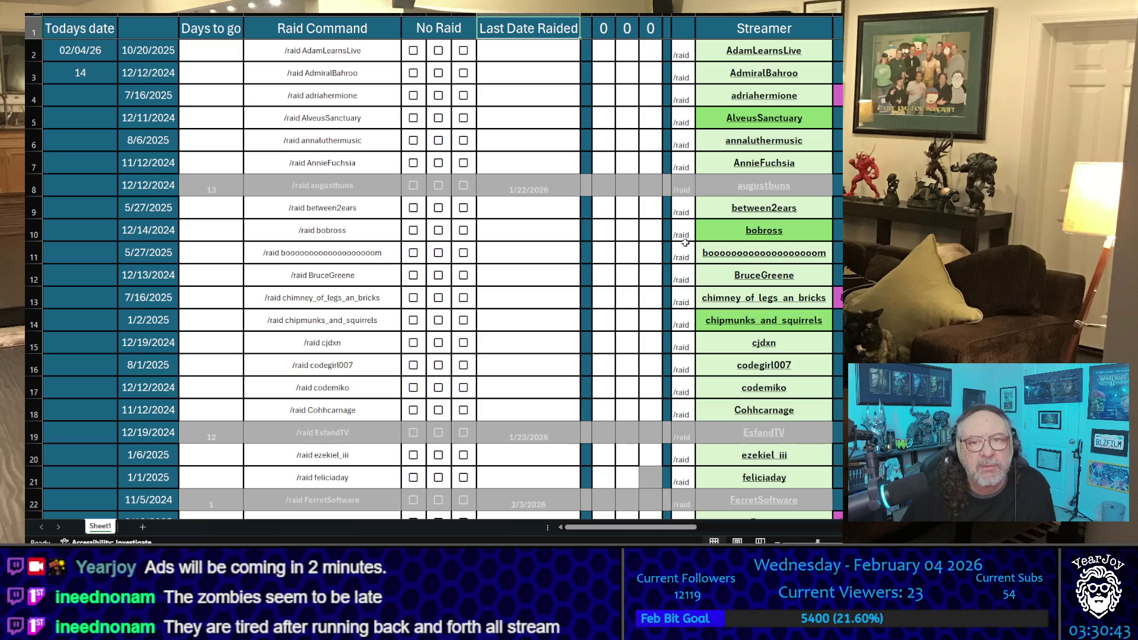
Select a cell on the sheet and scroll through the streamer list
left_click(680, 328)
scroll(680, 328, "down", 5)
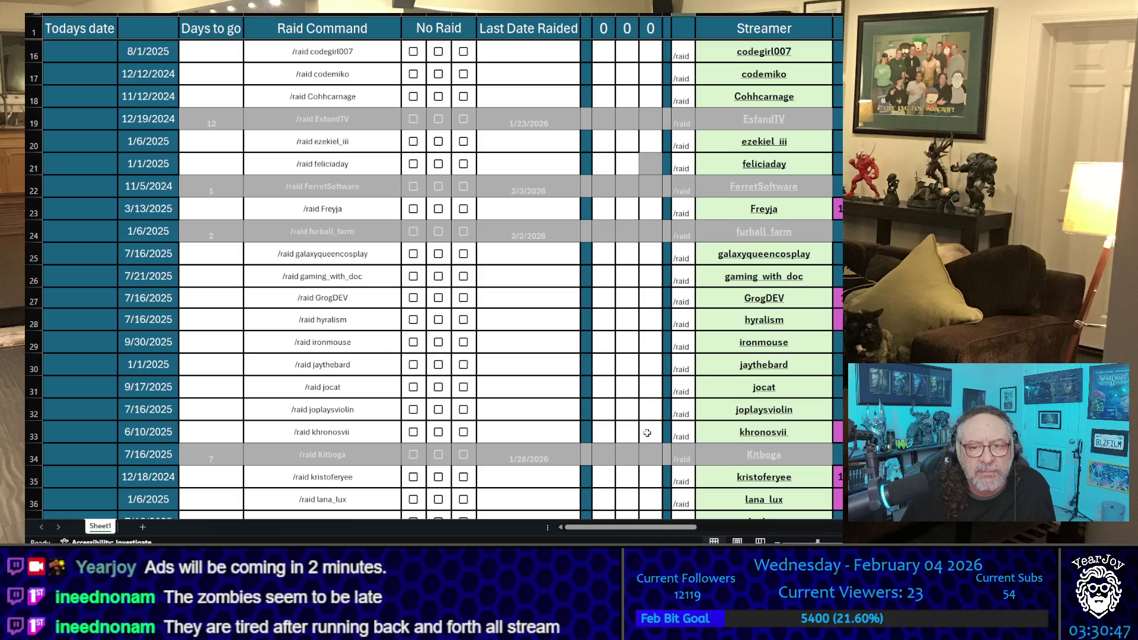
scroll(635, 415, "down", 1)
scroll(635, 415, "down", 1)
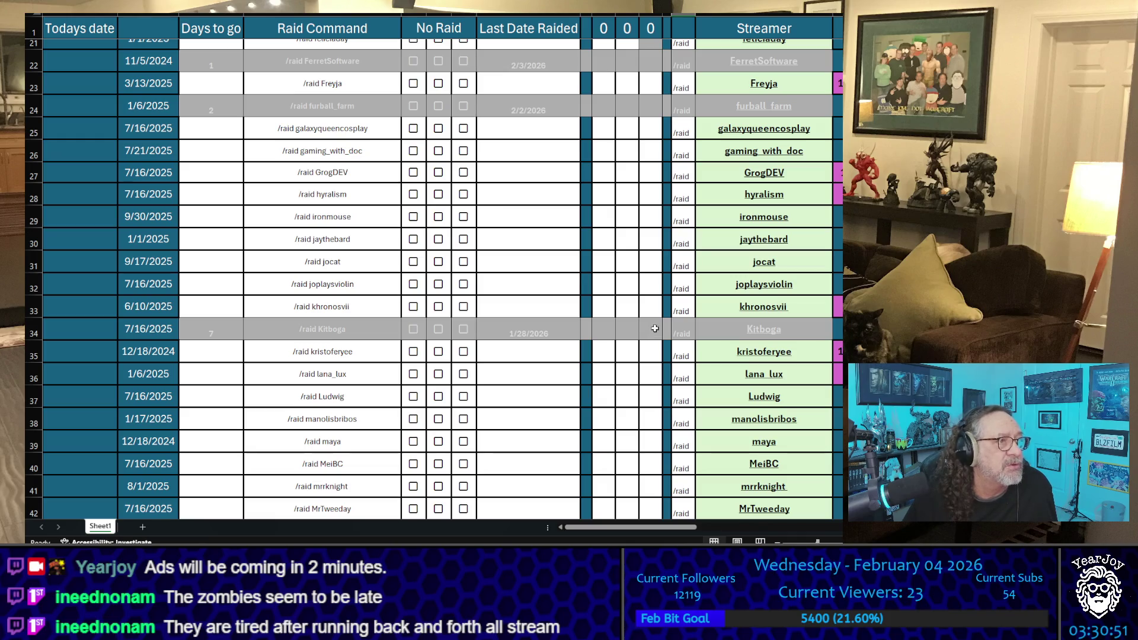
scroll(654, 328, "up", 7)
Mark X in the third tally column for rows 3 and 20
left_click(650, 73)
type("X")
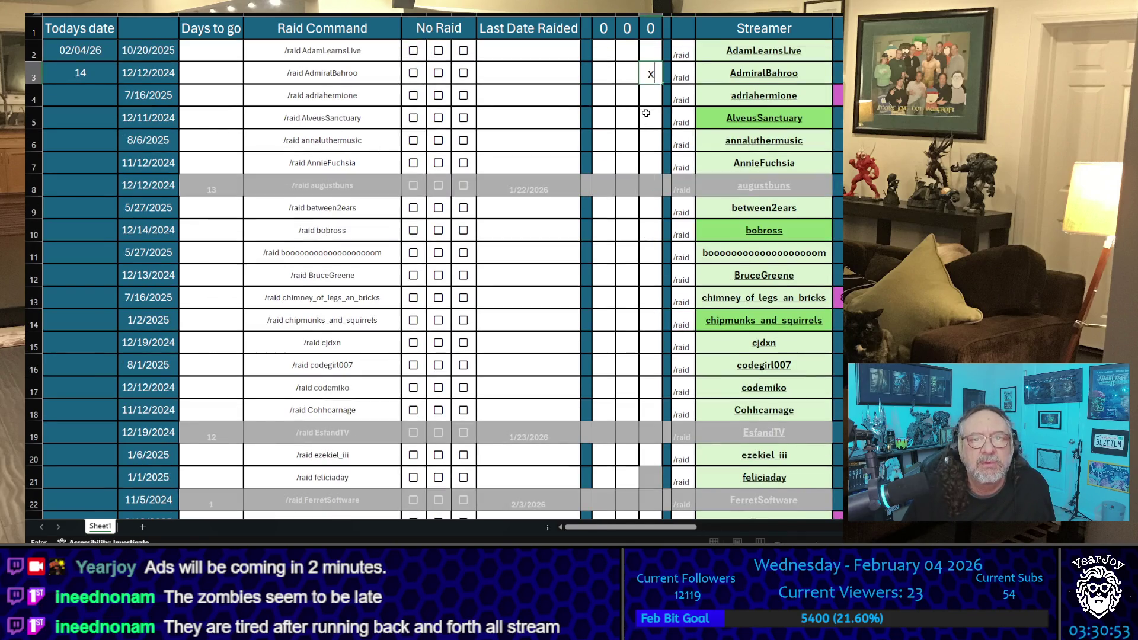
left_click(643, 123)
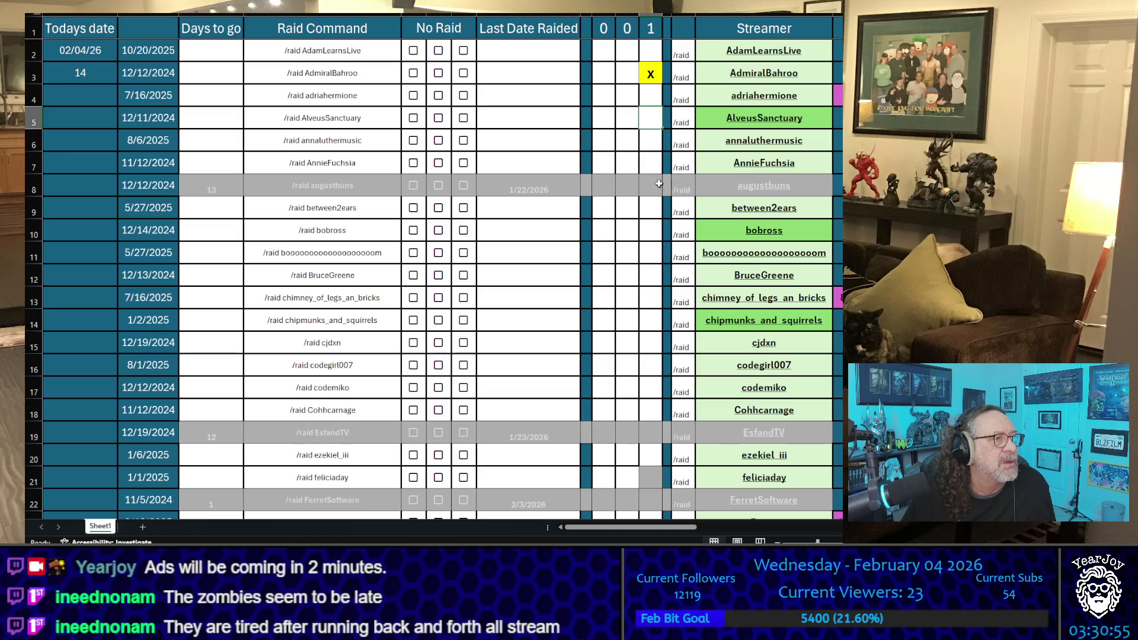
scroll(659, 183, "down", 20)
scroll(664, 214, "up", 12)
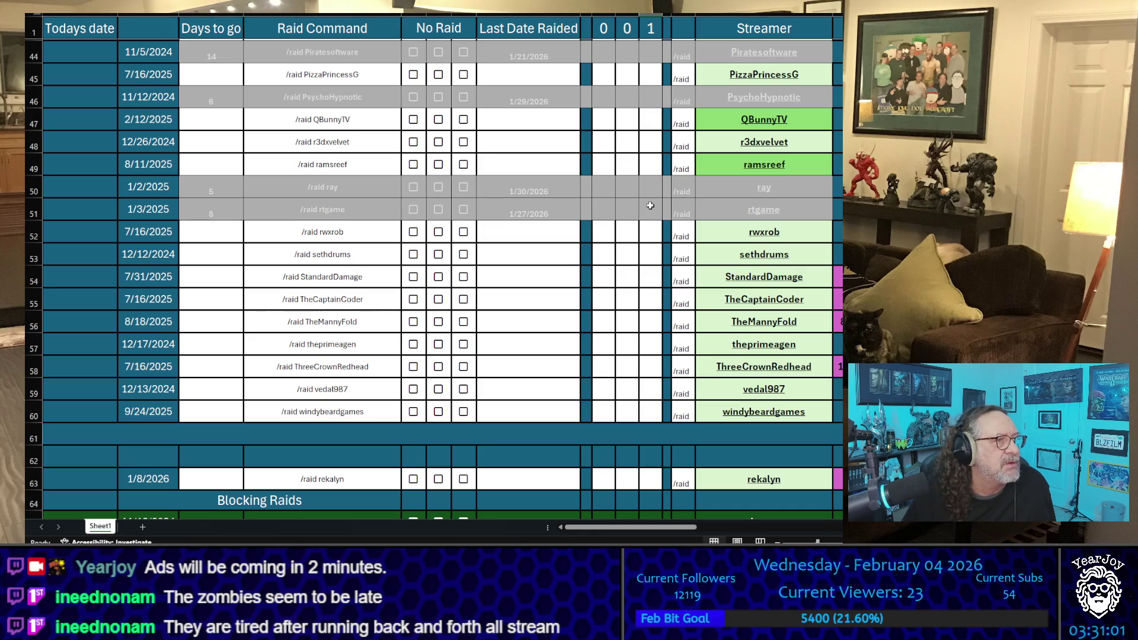
scroll(650, 206, "up", 12)
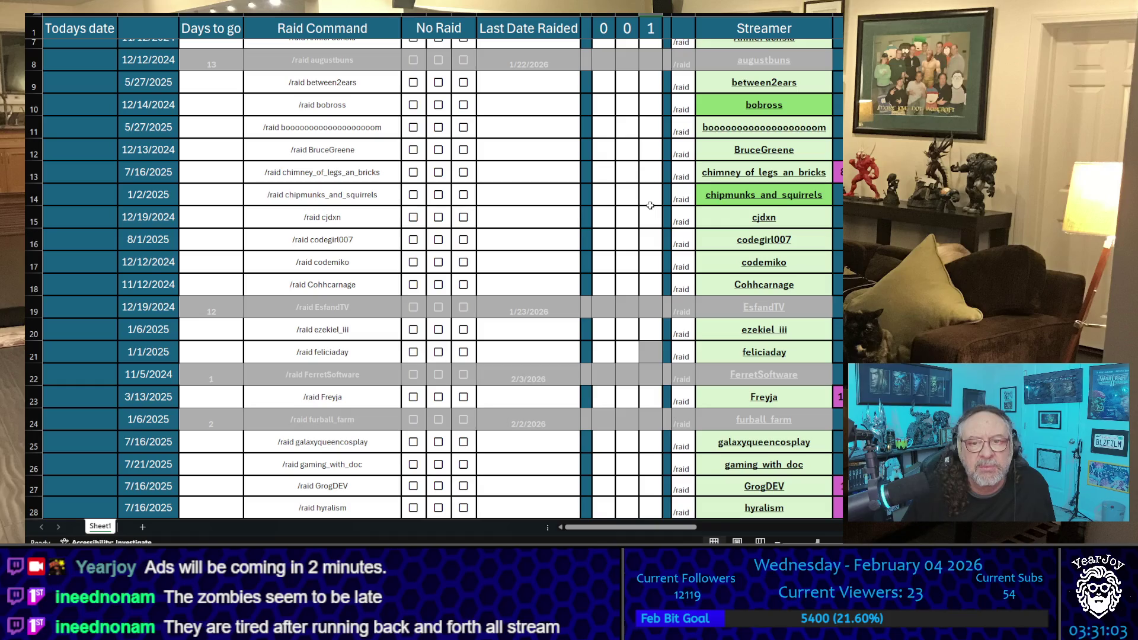
scroll(650, 205, "down", 1)
left_click(651, 266)
left_click(636, 165)
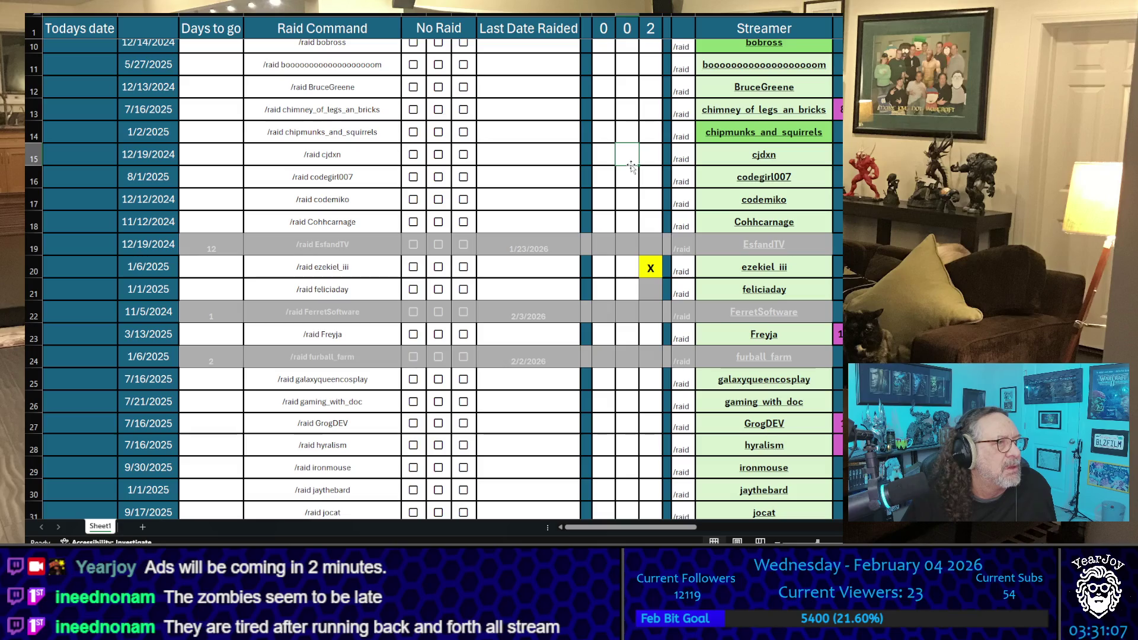
Add X marks in the third tally column for rows 5 and 23
scroll(636, 167, "up", 3)
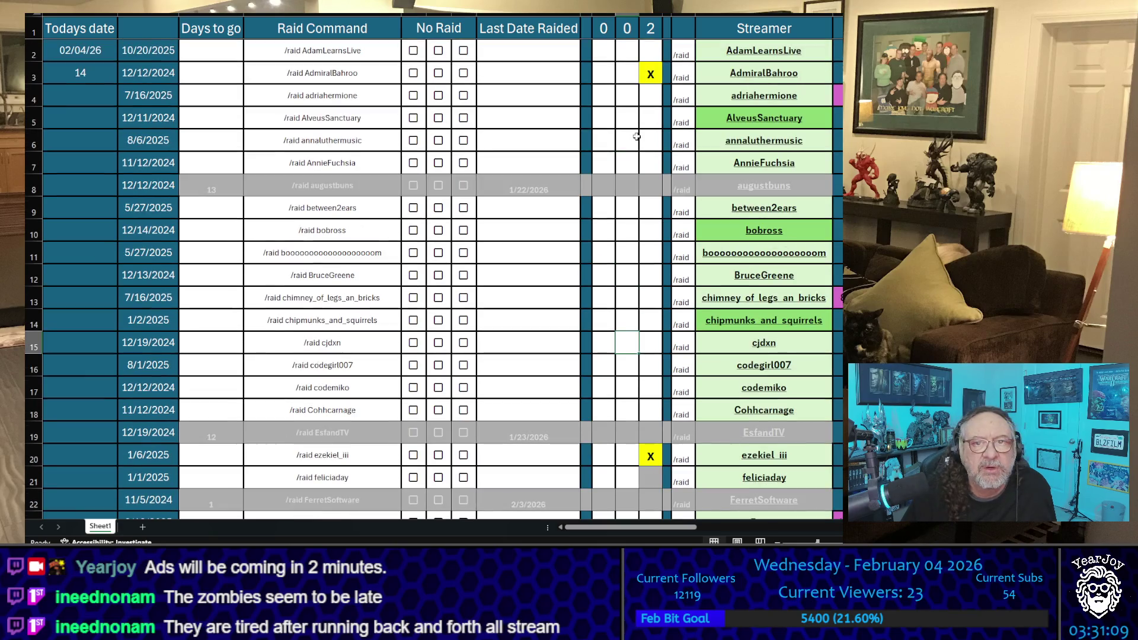
left_click(648, 120)
left_click(624, 137)
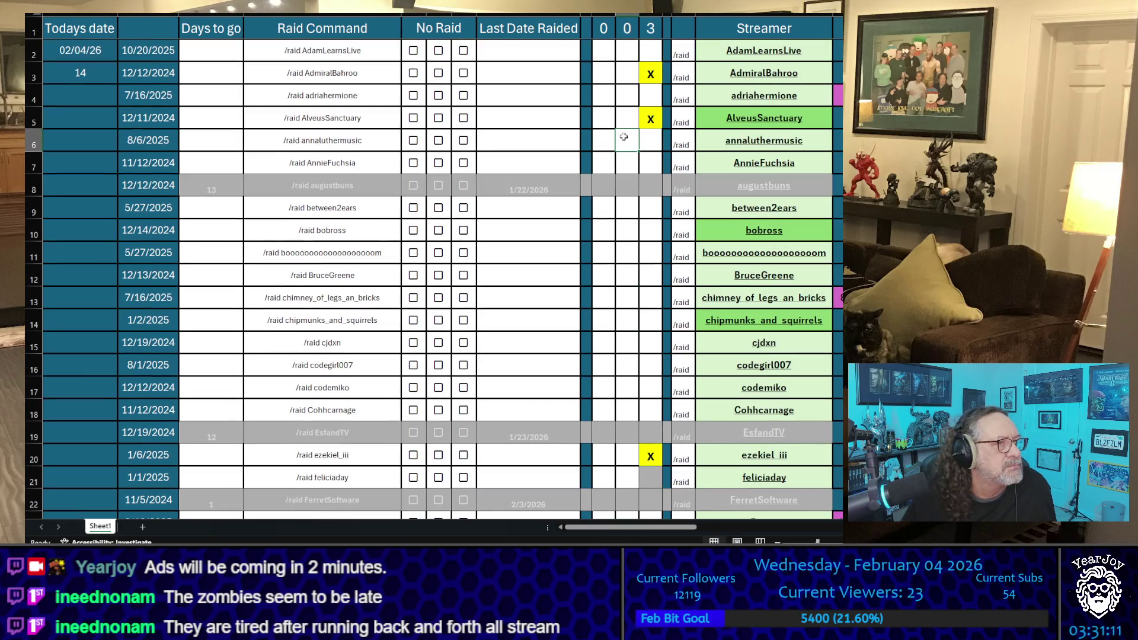
scroll(604, 276, "down", 2)
scroll(604, 277, "down", 1)
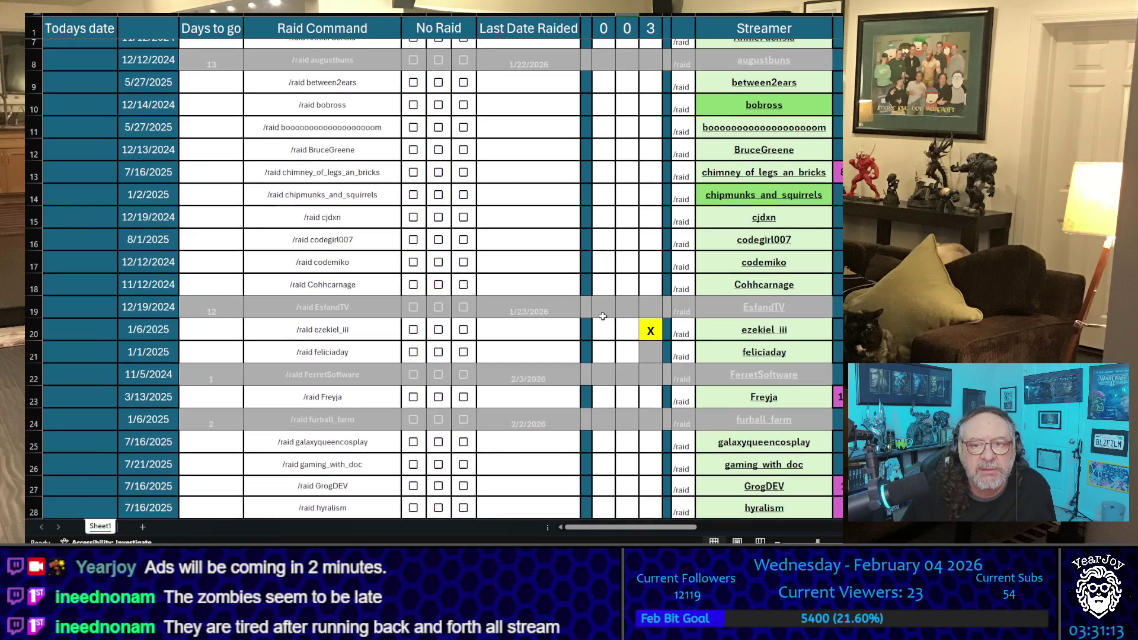
left_click(652, 396)
type("x")
left_click(626, 216)
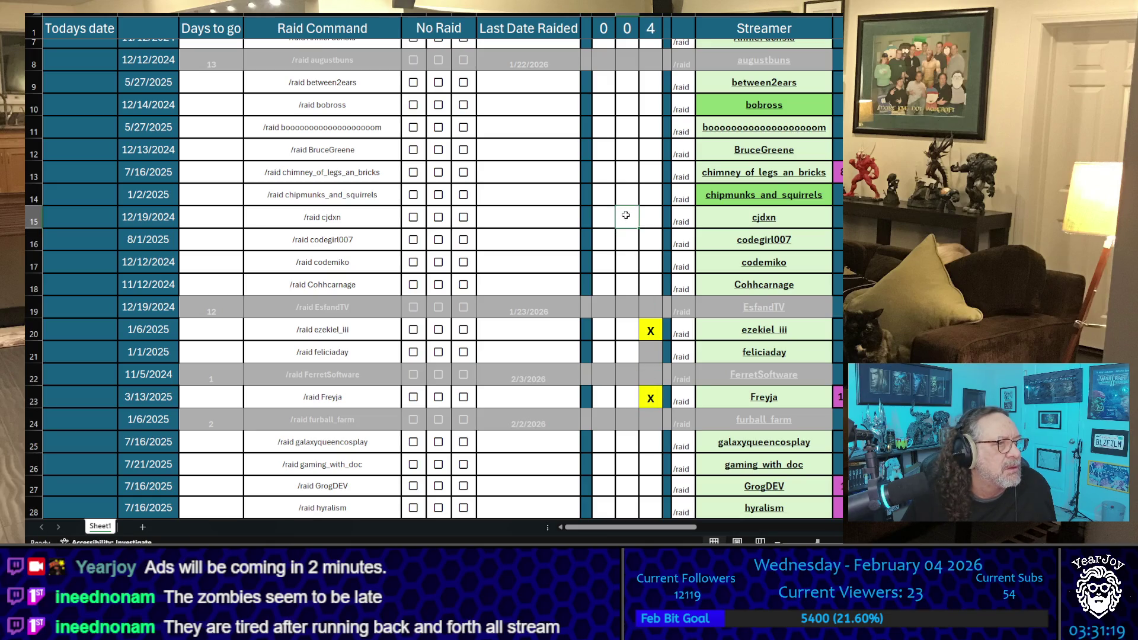
scroll(626, 215, "down", 3)
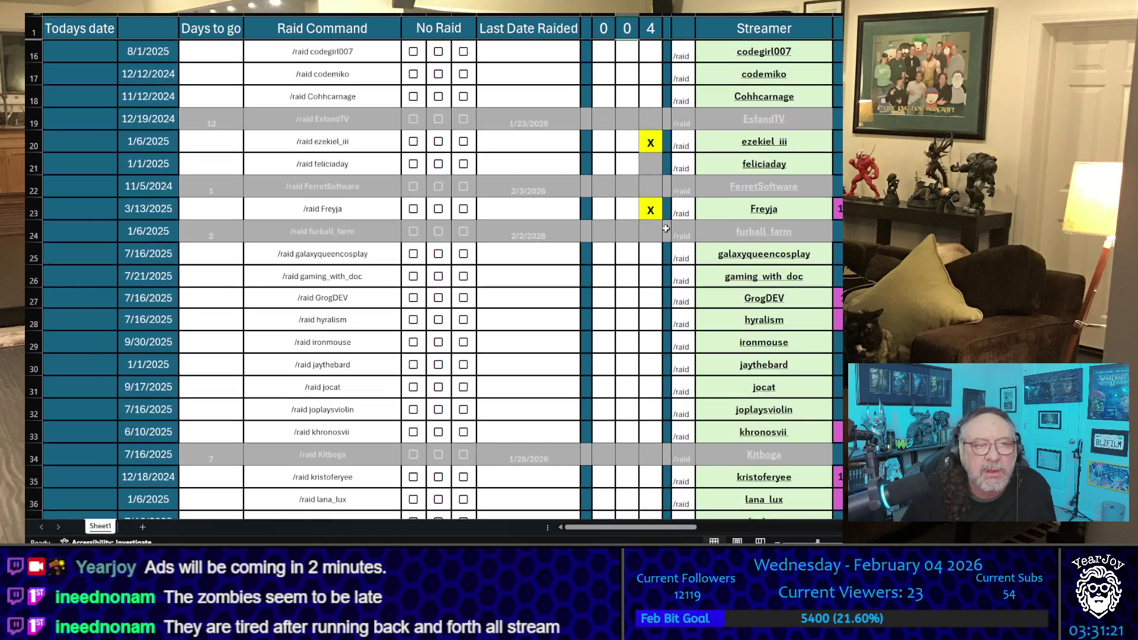
scroll(656, 226, "down", 5)
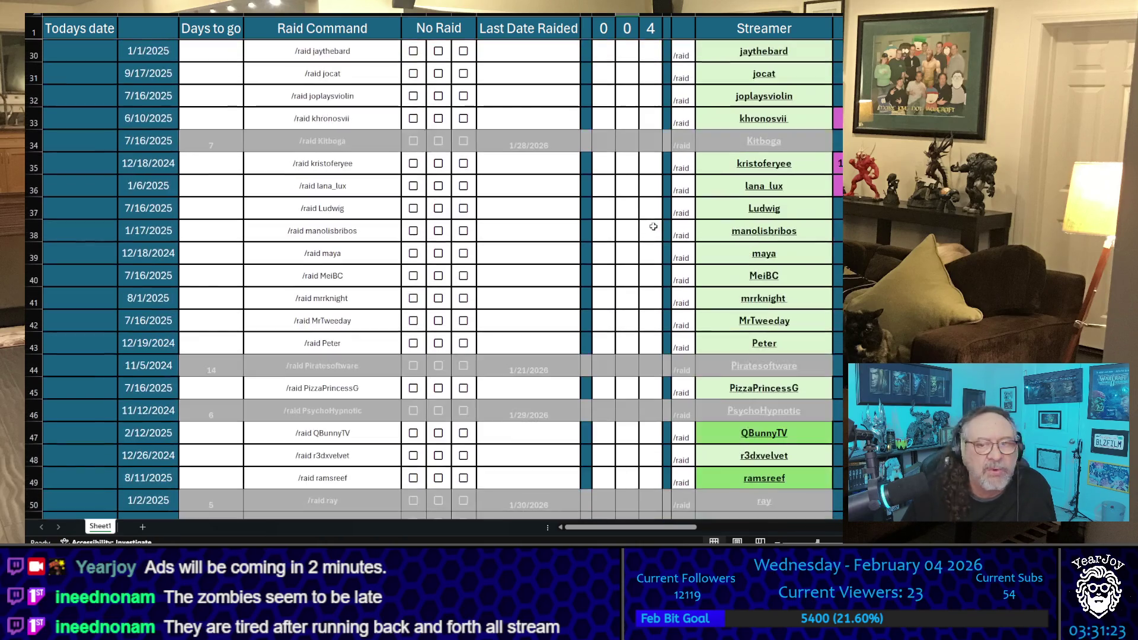
scroll(654, 227, "down", 3)
scroll(654, 227, "down", 1)
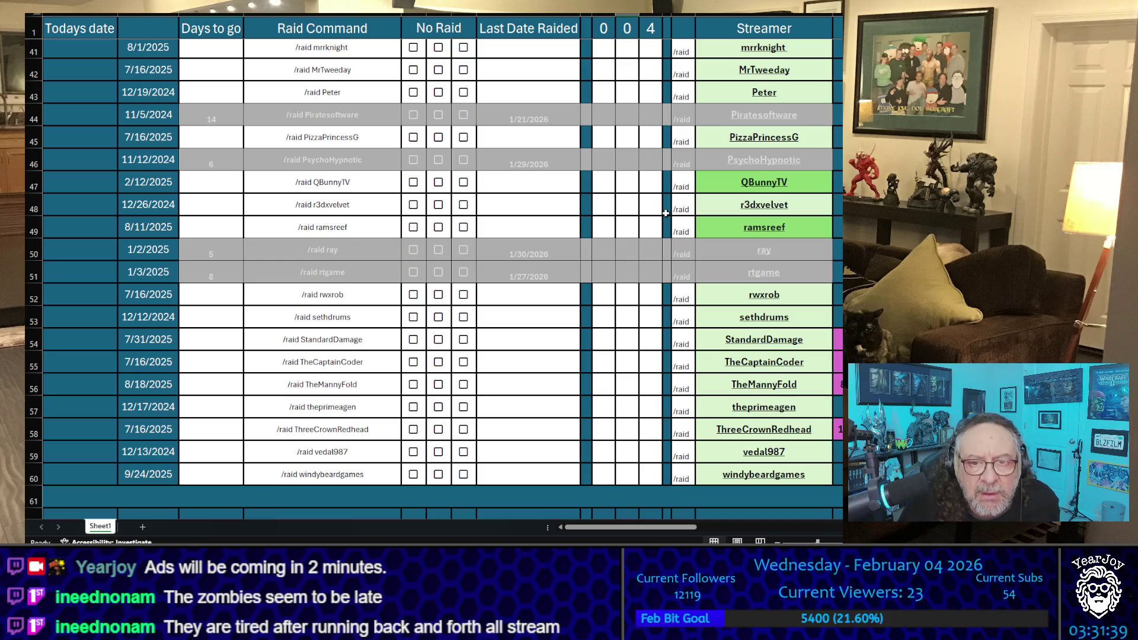
scroll(665, 213, "up", 1)
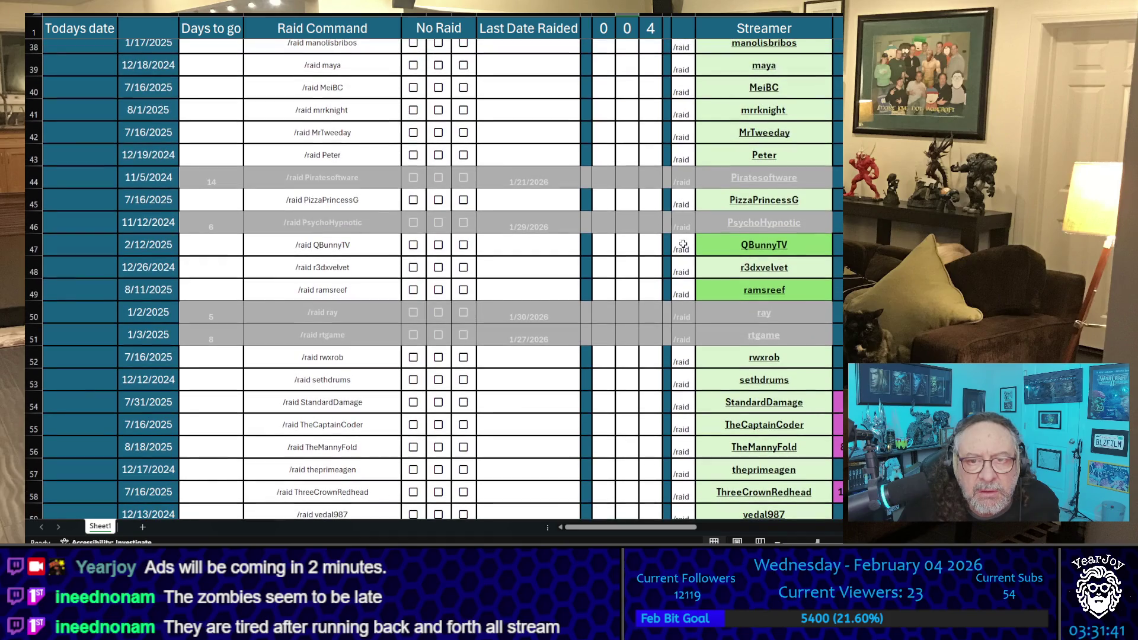
Mark X in the third tally column for r3dxvelvet (row 48) and khronosvii (row 33)
left_click(652, 267)
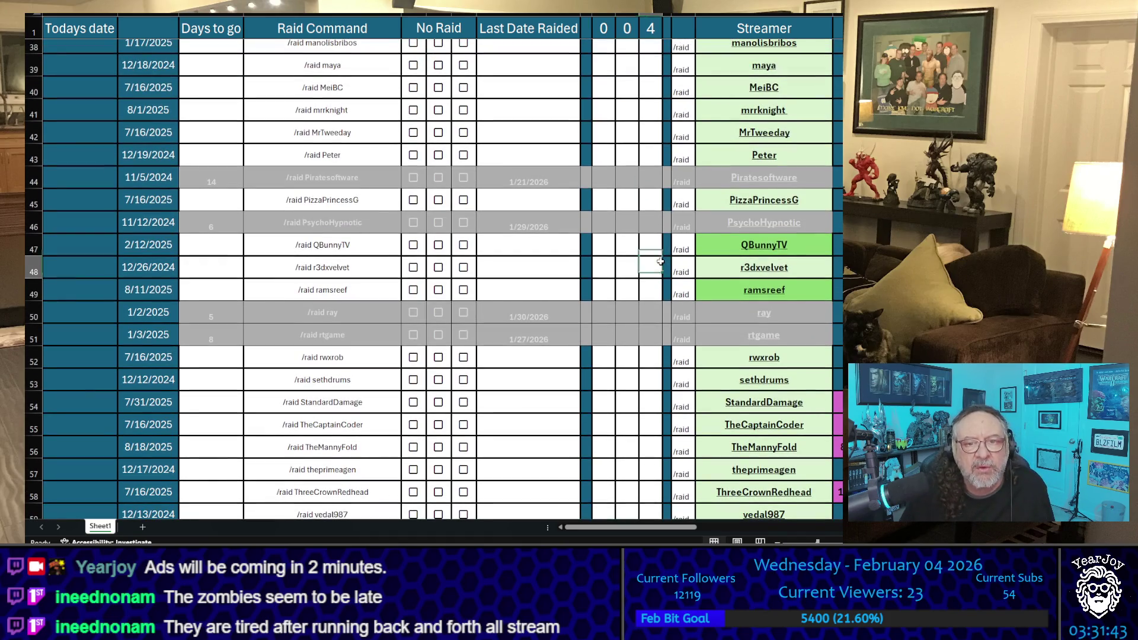
type("X")
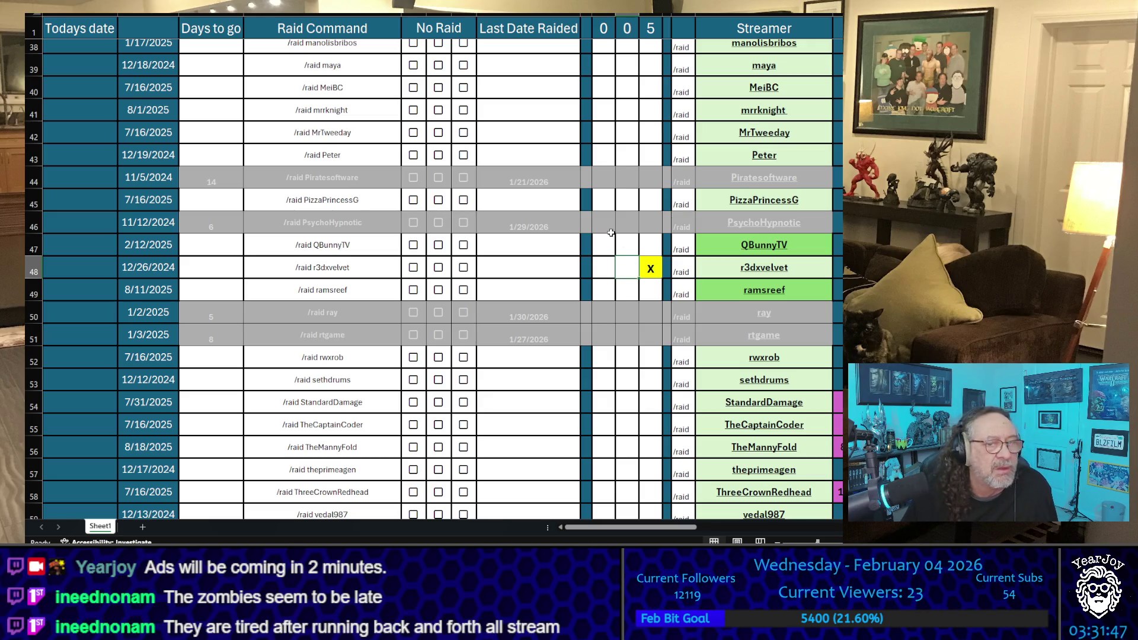
scroll(611, 233, "down", 2)
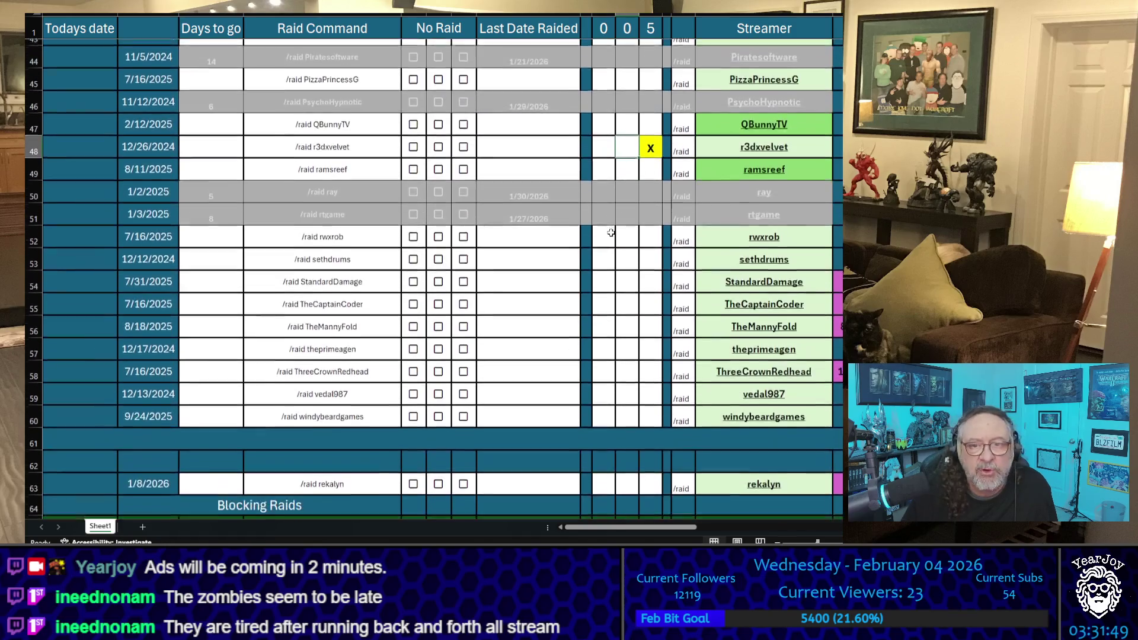
scroll(613, 233, "up", 3)
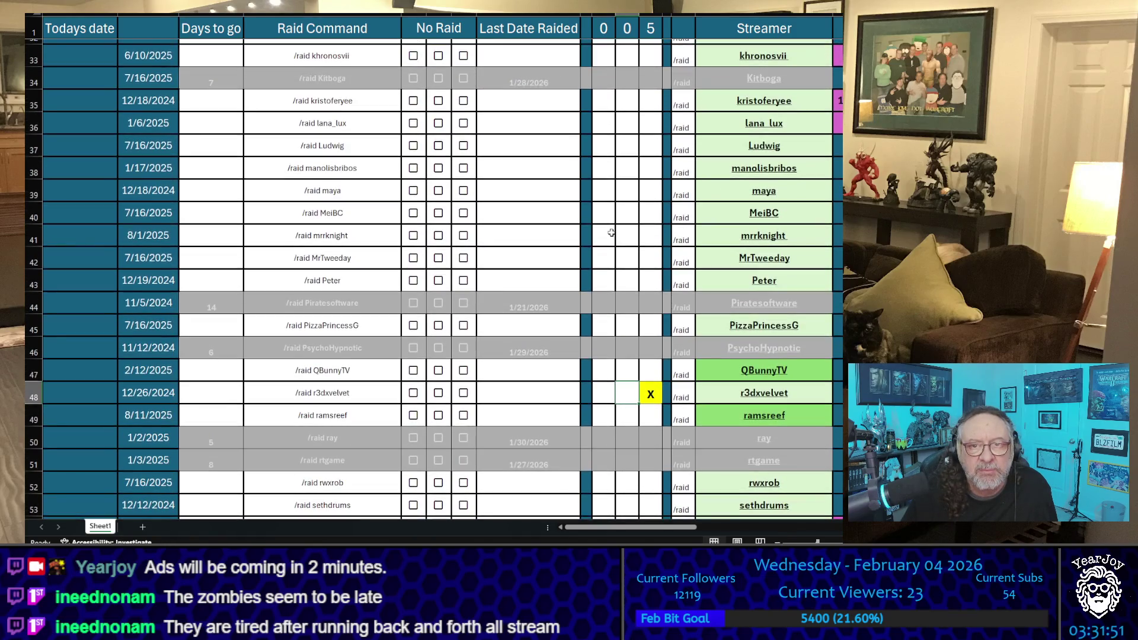
scroll(608, 184, "up", 3)
scroll(606, 178, "up", 1)
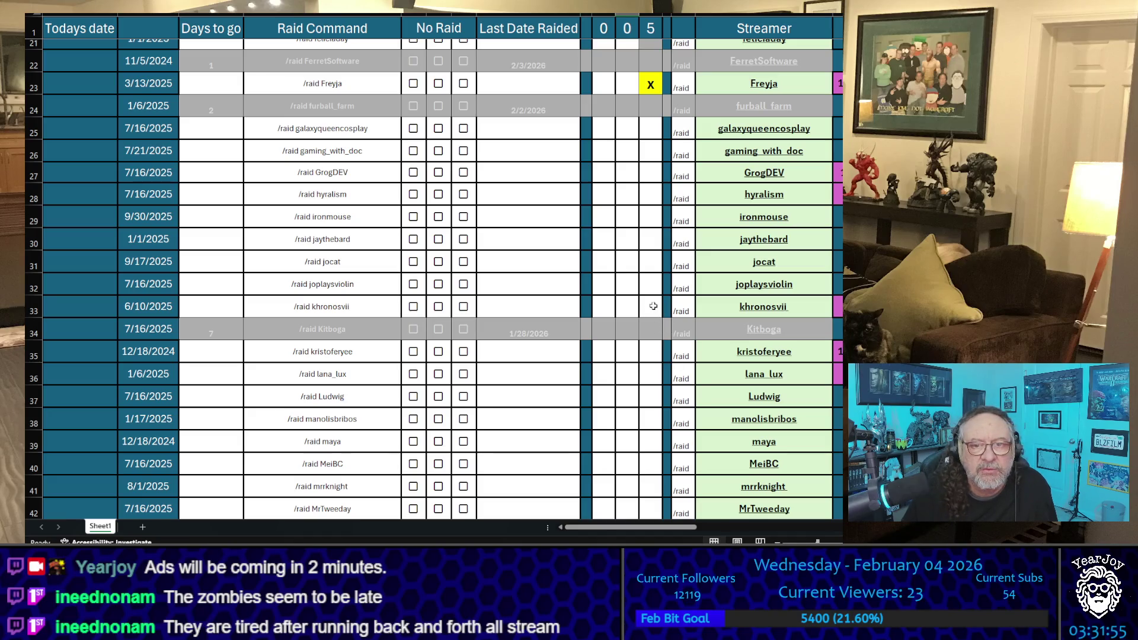
left_click(650, 305)
type("X")
left_click(636, 293)
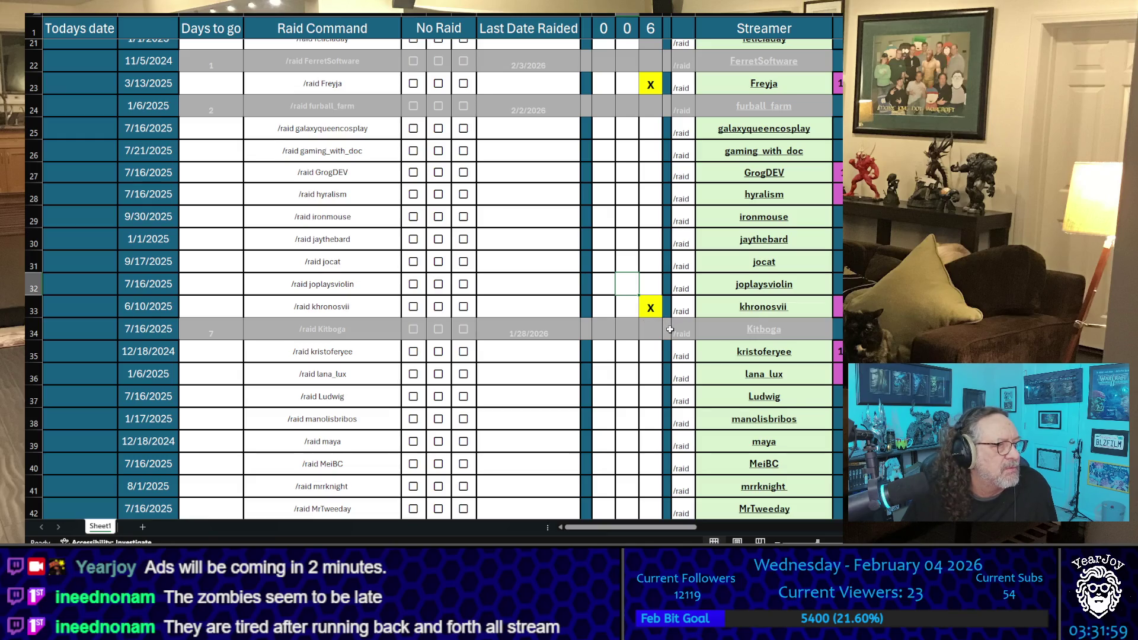
scroll(670, 330, "down", 2)
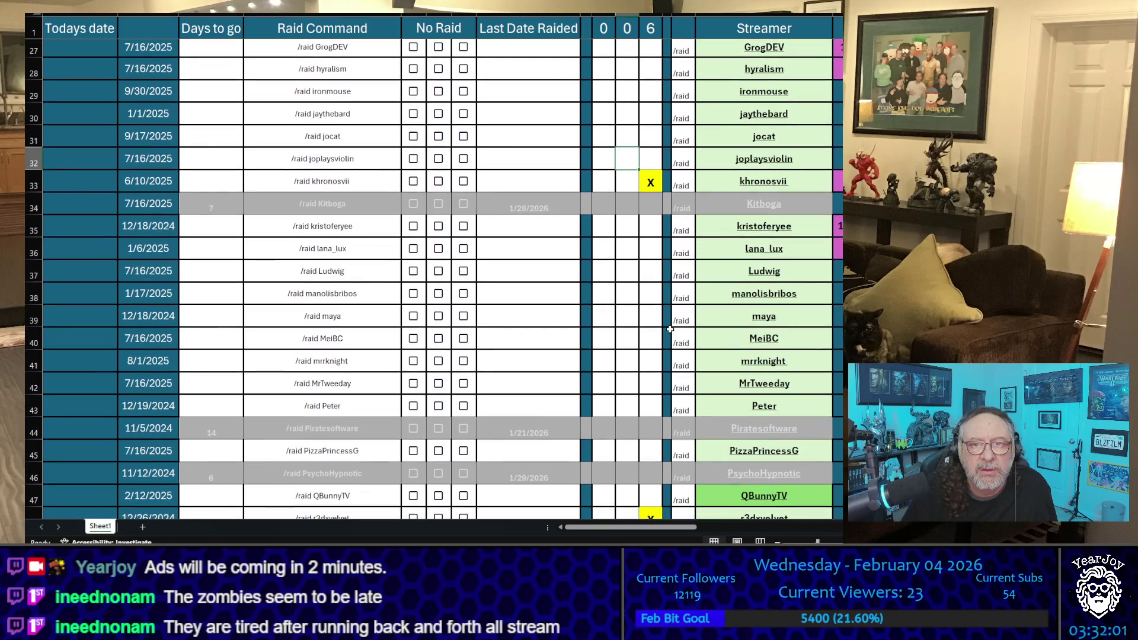
scroll(669, 330, "up", 2)
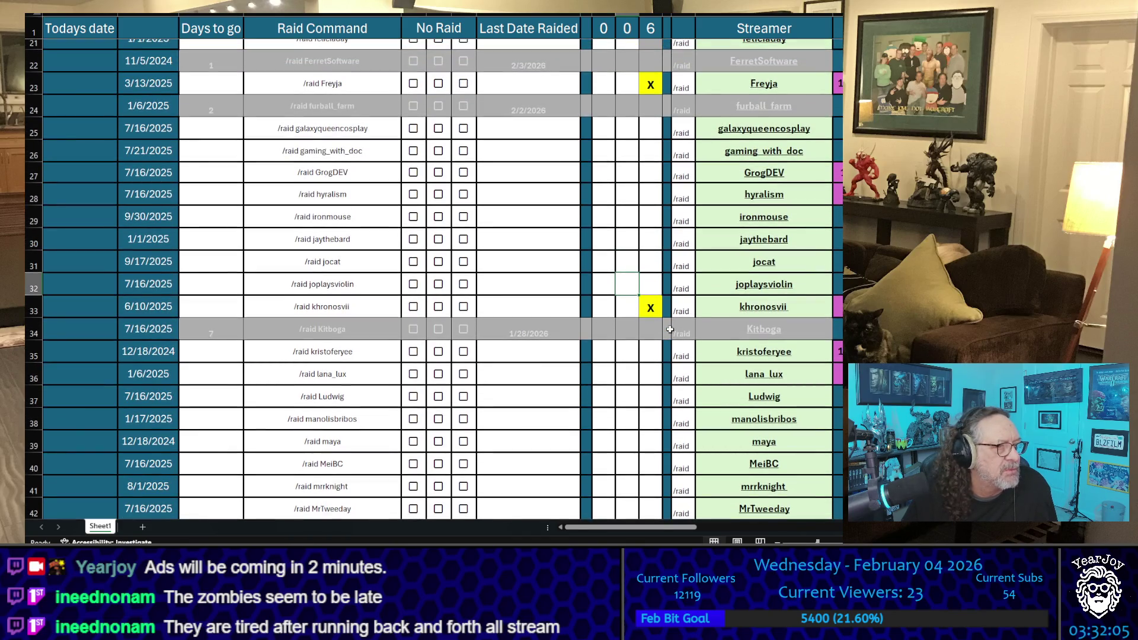
scroll(670, 329, "up", 2)
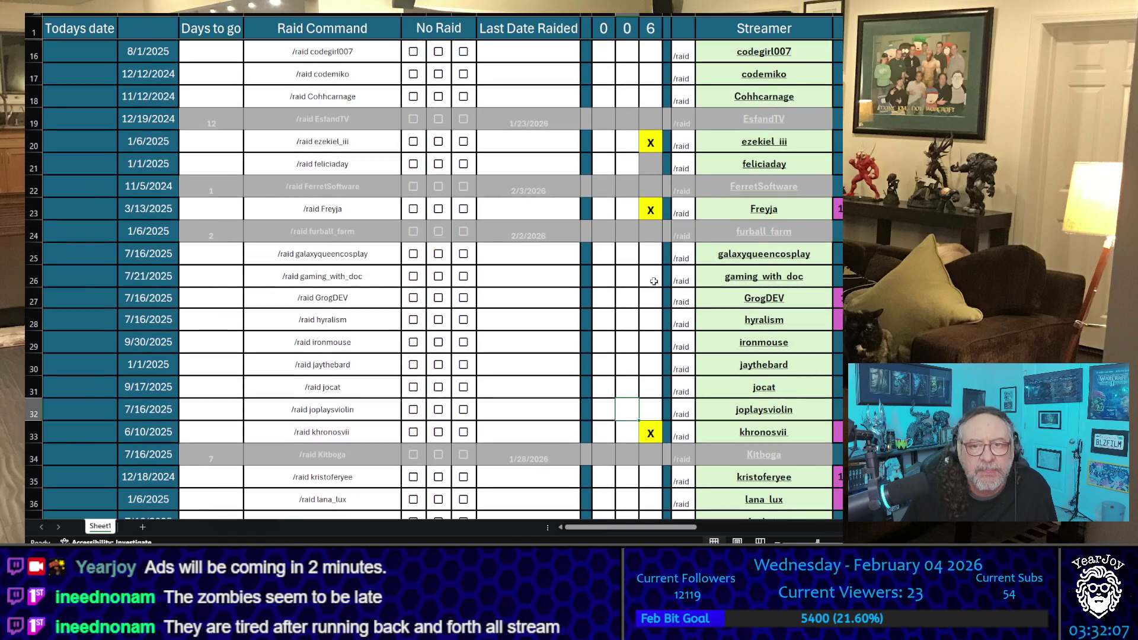
scroll(654, 280, "up", 2)
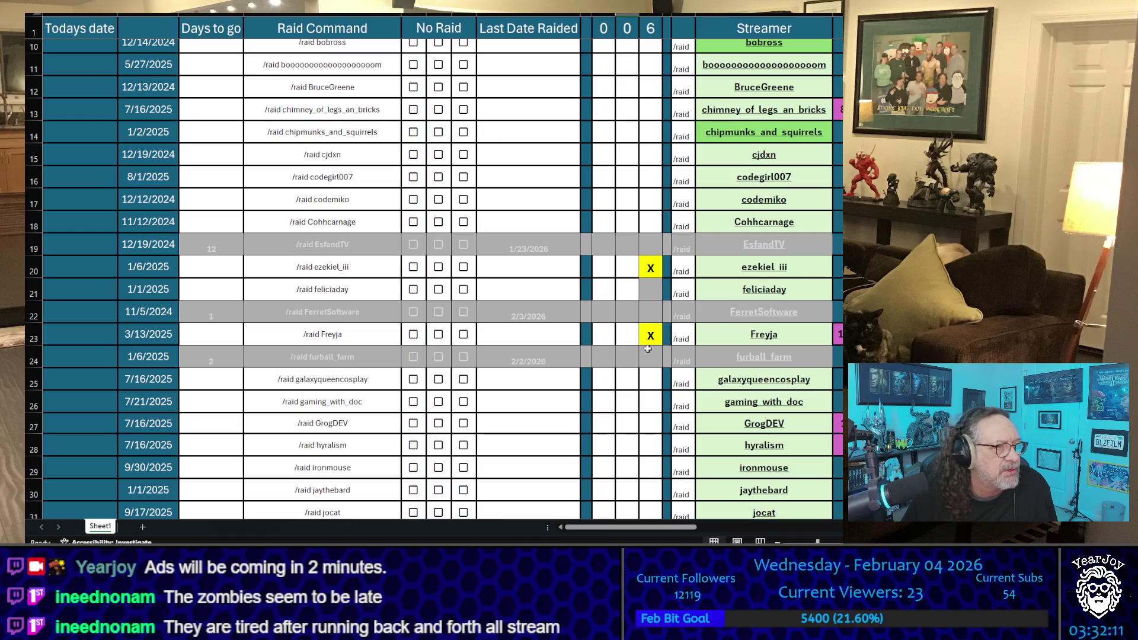
scroll(648, 349, "down", 6)
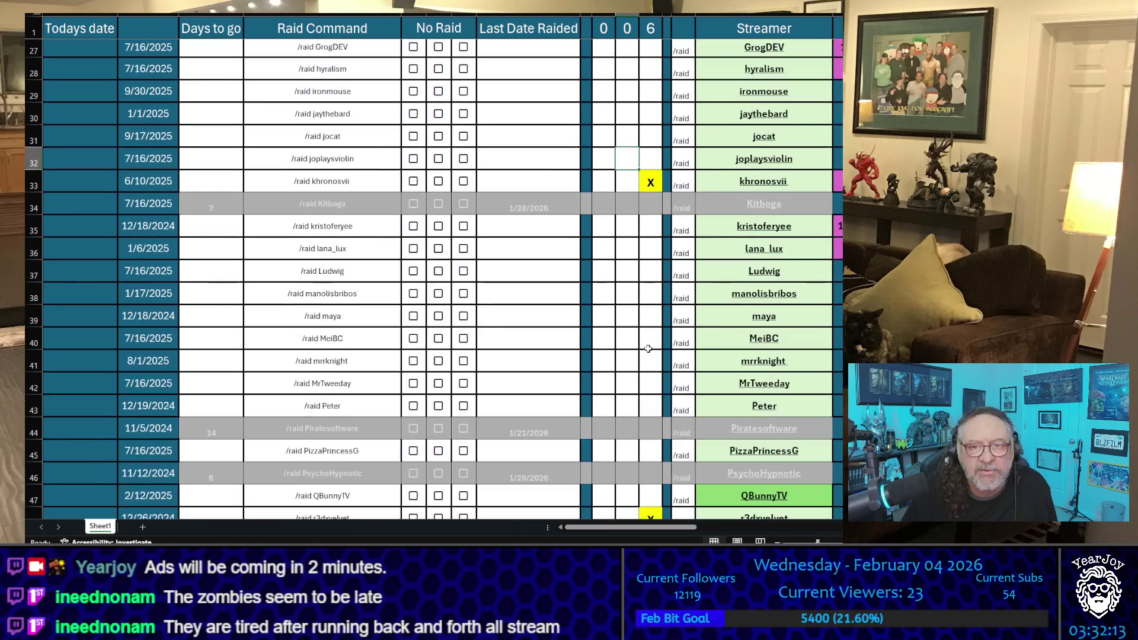
scroll(655, 353, "down", 2)
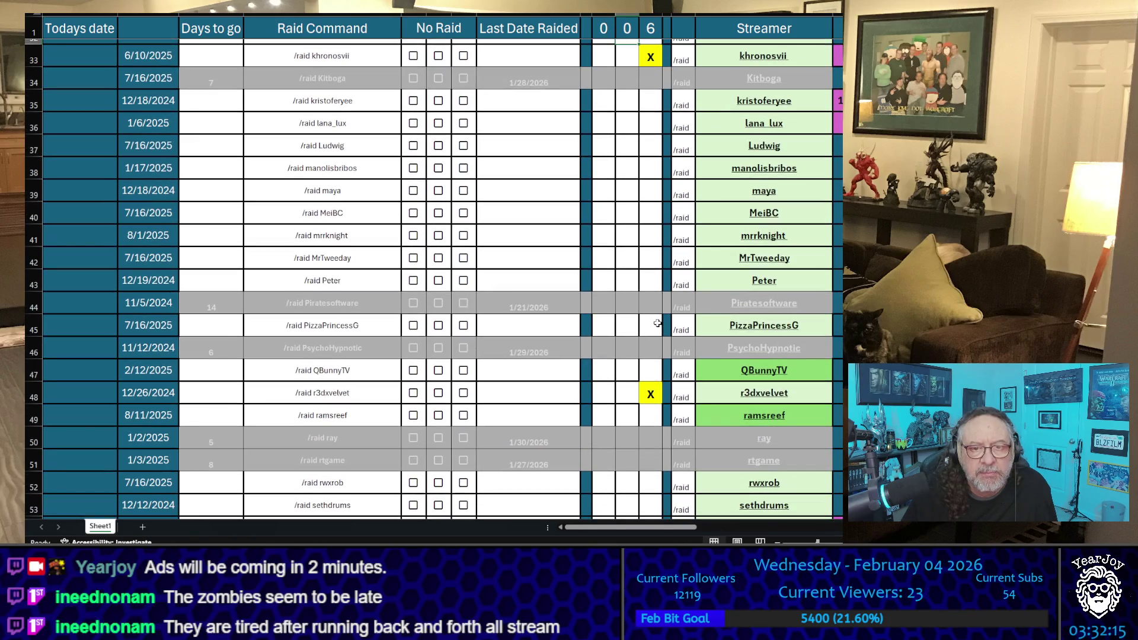
double_click(654, 324)
type("x")
left_click(645, 251)
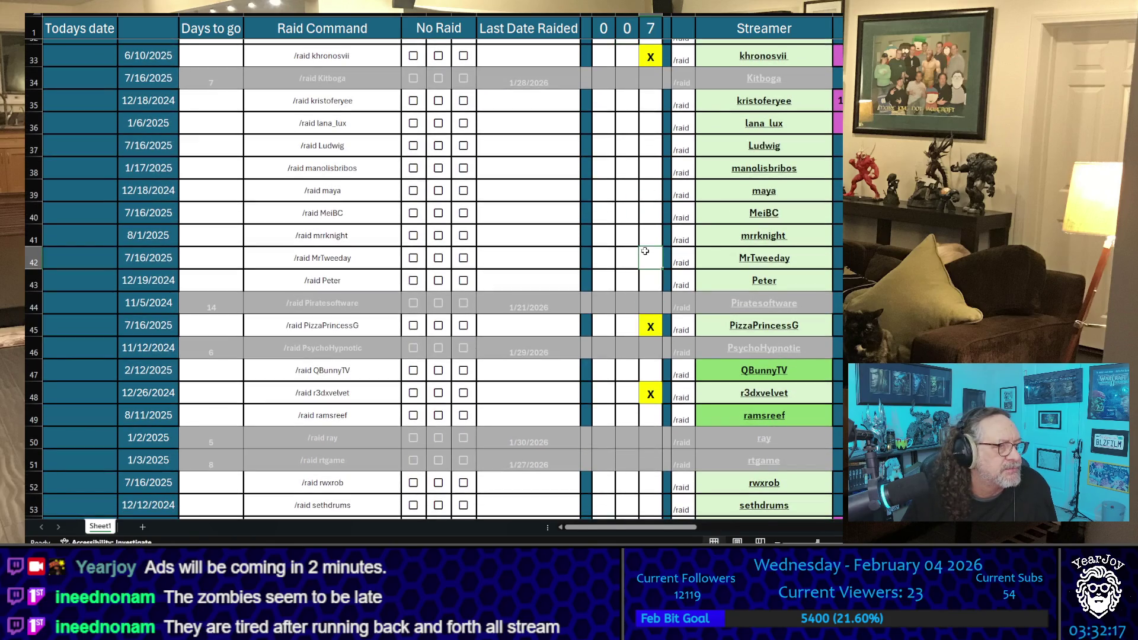
scroll(646, 253, "up", 10)
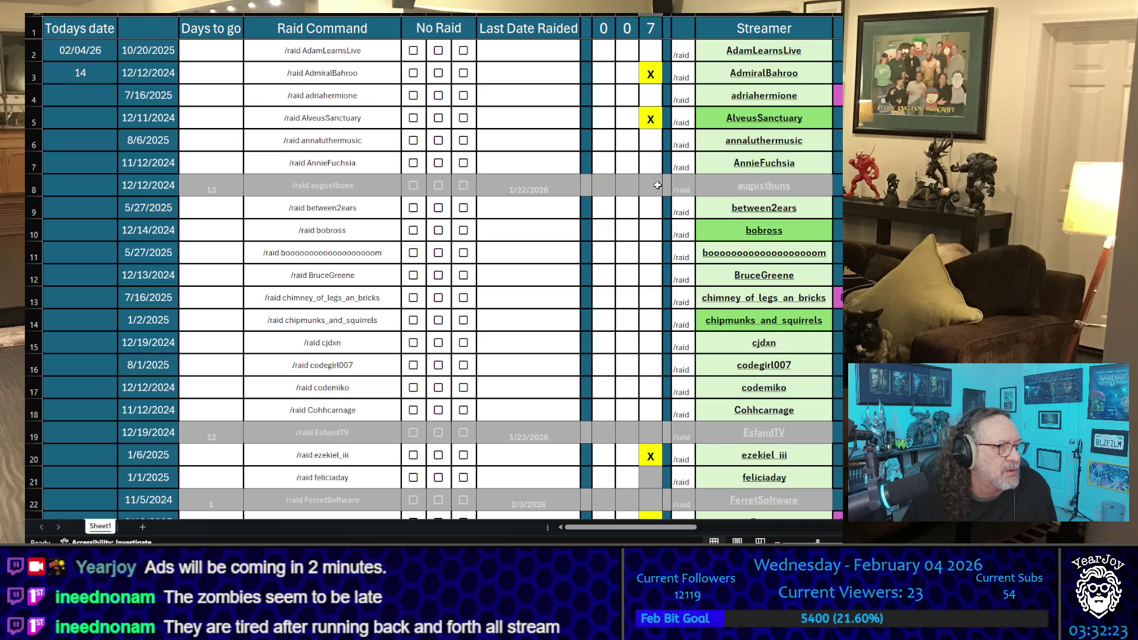
scroll(658, 186, "down", 9)
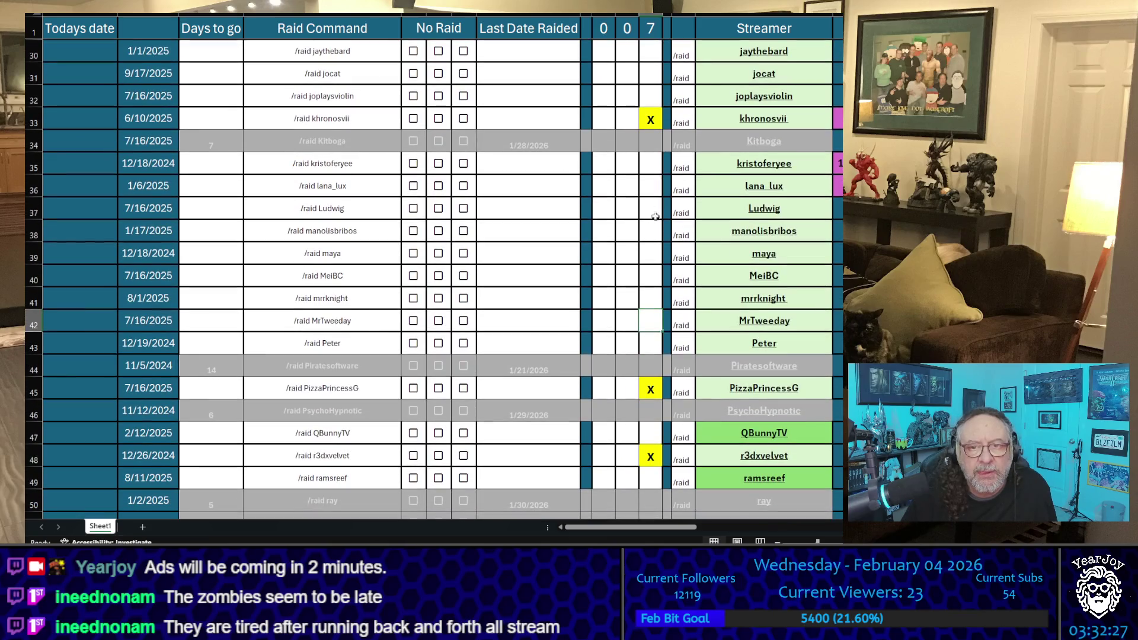
left_click(651, 298)
type("x")
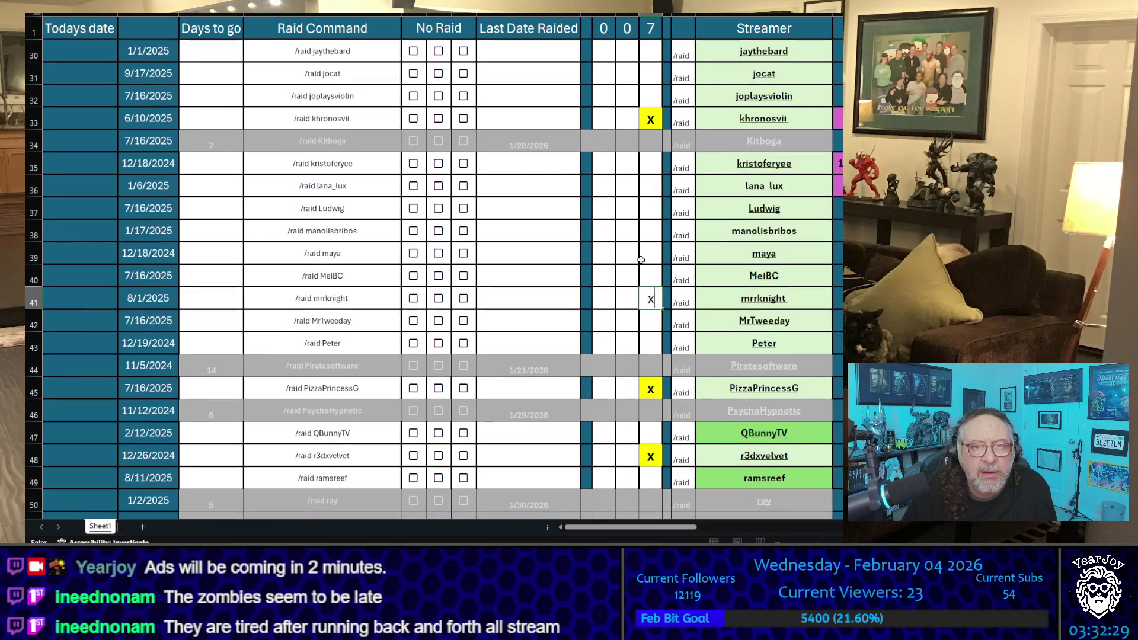
left_click(628, 253)
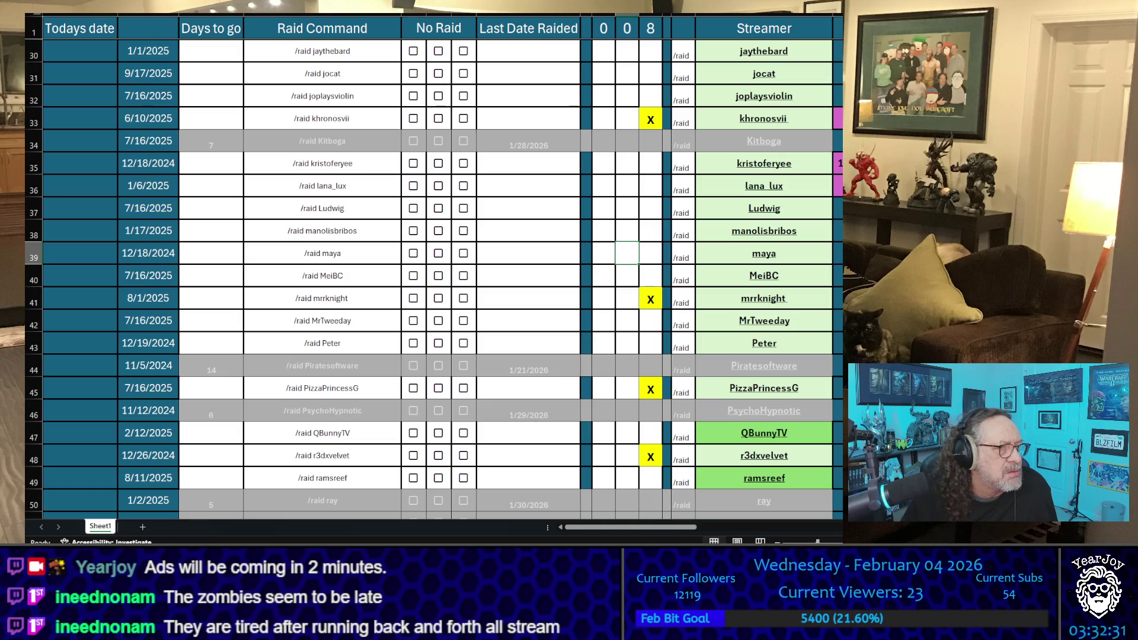
Mark X for QBunnyTV in row 47, moving it into the third tally column
scroll(512, 337, "down", 3)
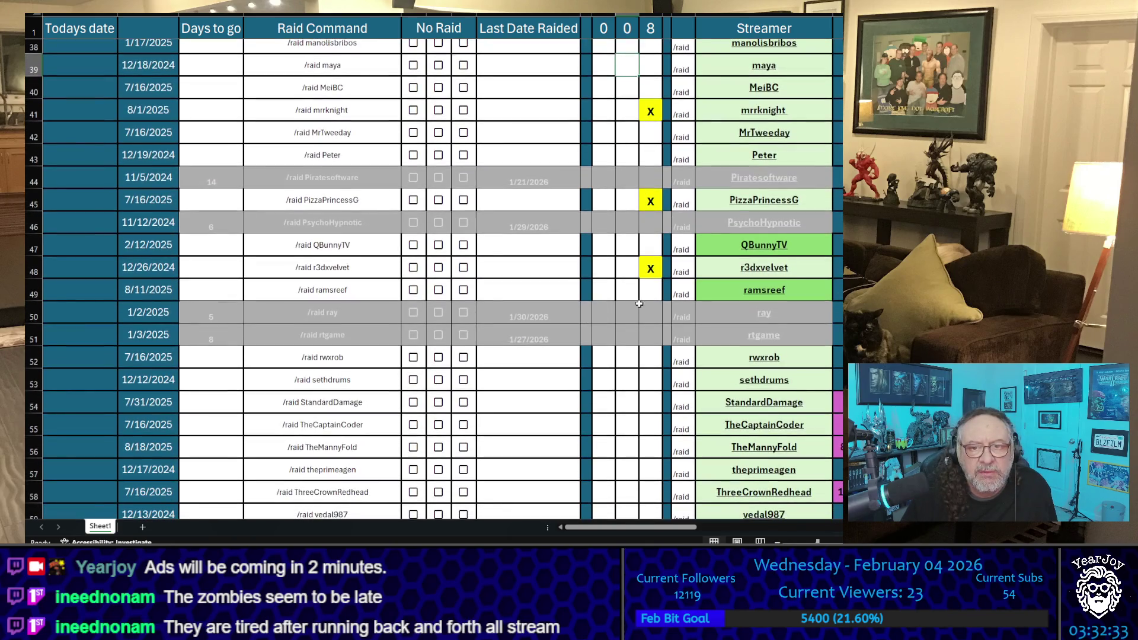
left_click(627, 245)
type("x")
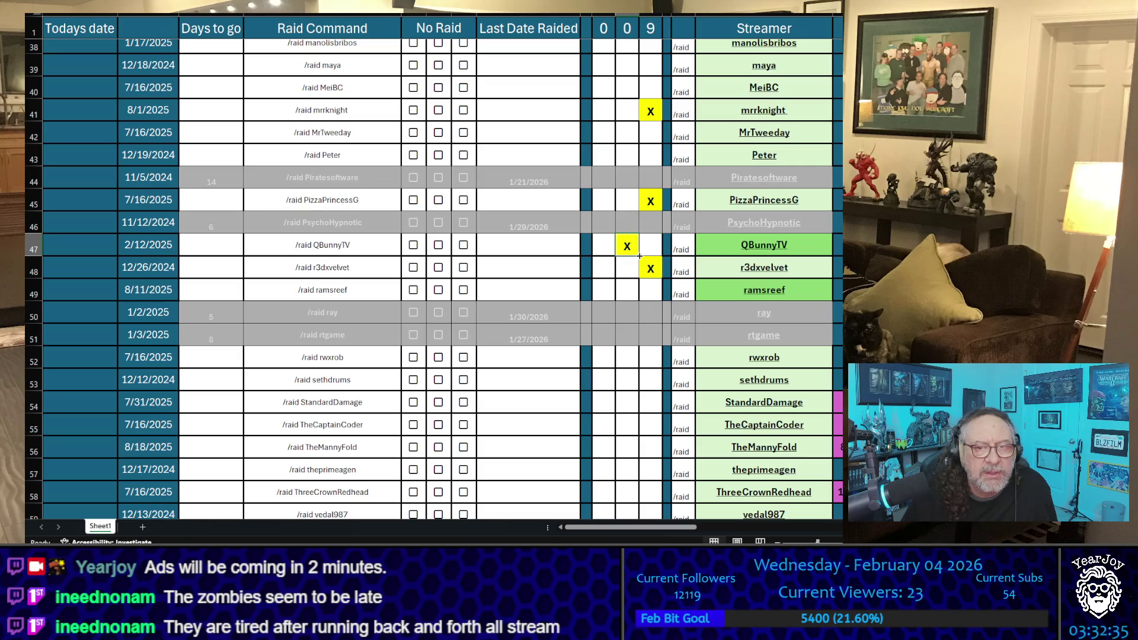
left_click(639, 255)
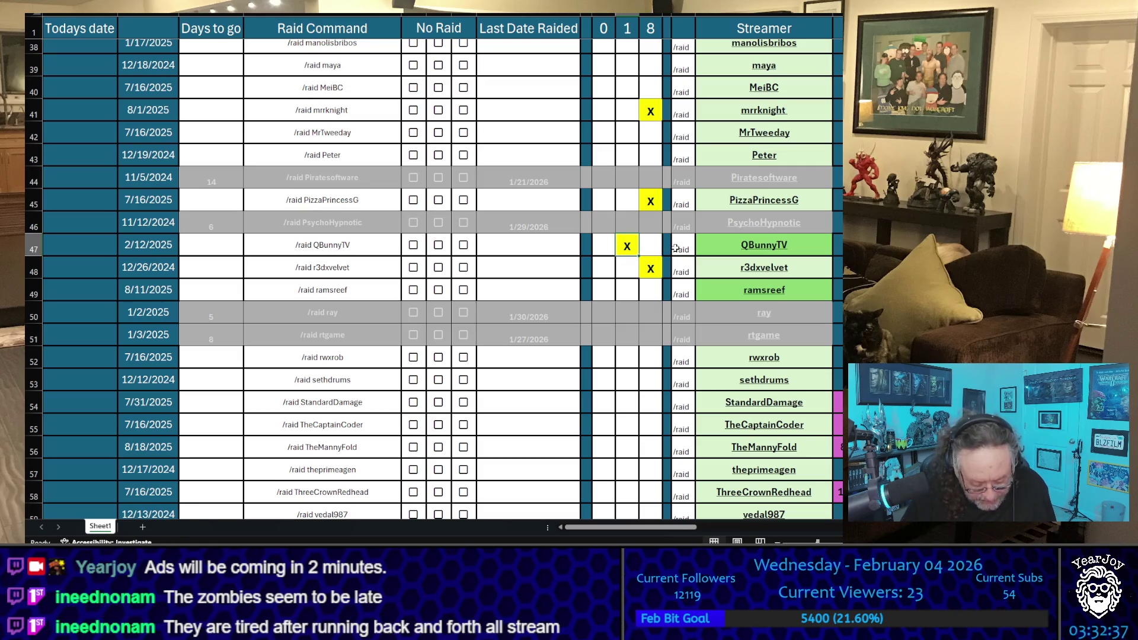
left_click_drag(675, 249, 659, 249)
left_click(610, 261)
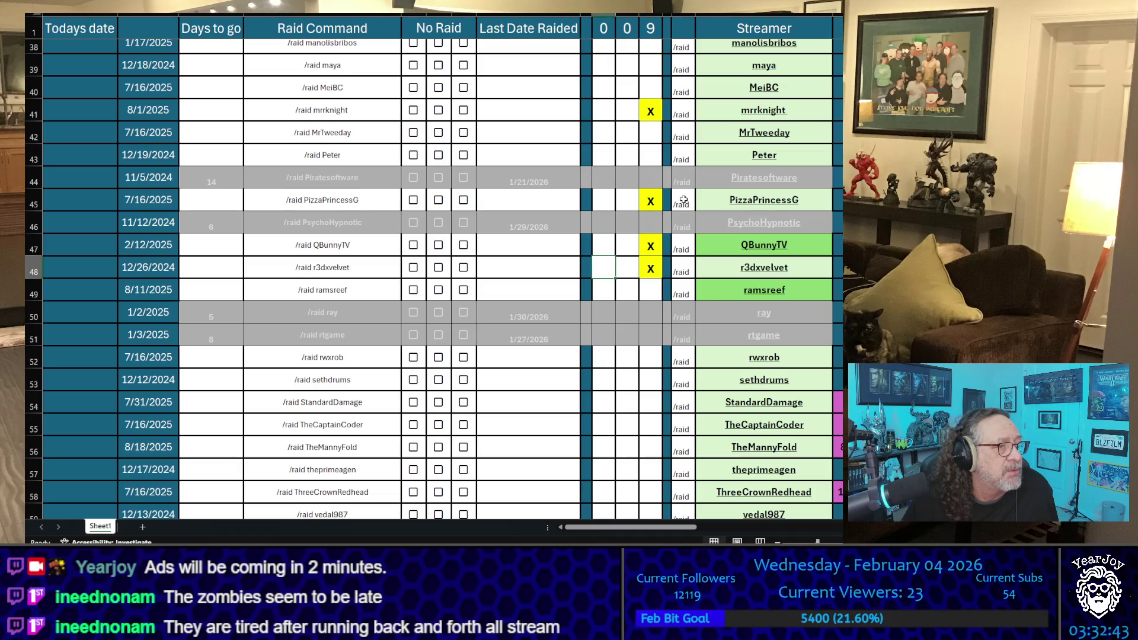
Add third-column X marks for jaythebard (row 30), jocat (row 31) and row 11
scroll(632, 228, "up", 4)
scroll(633, 222, "up", 3)
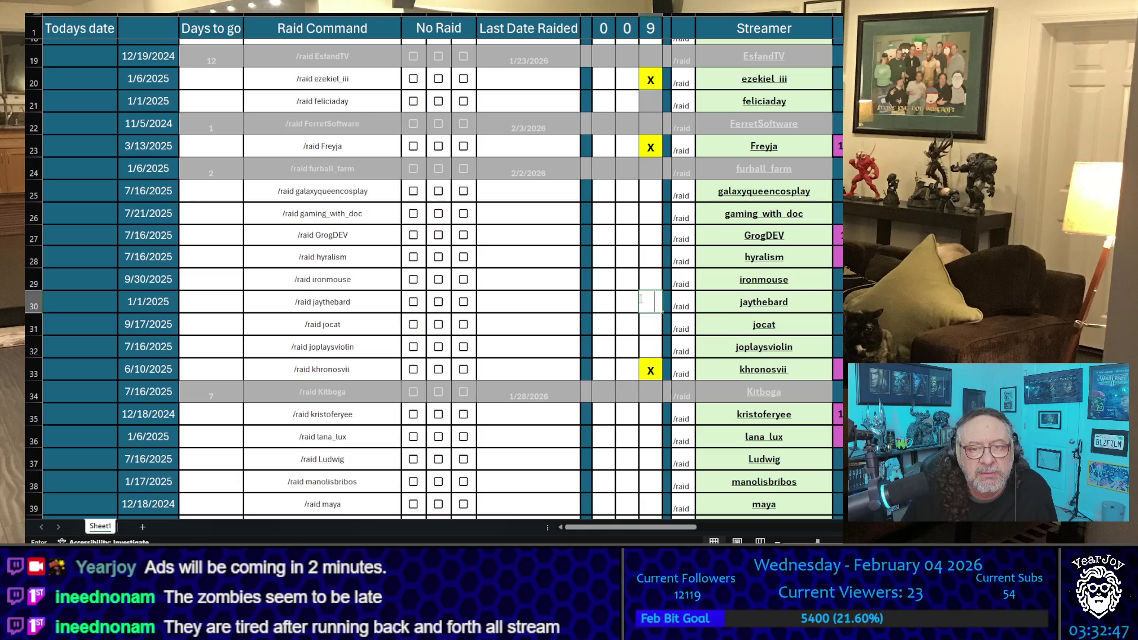
left_click(646, 299)
type("x")
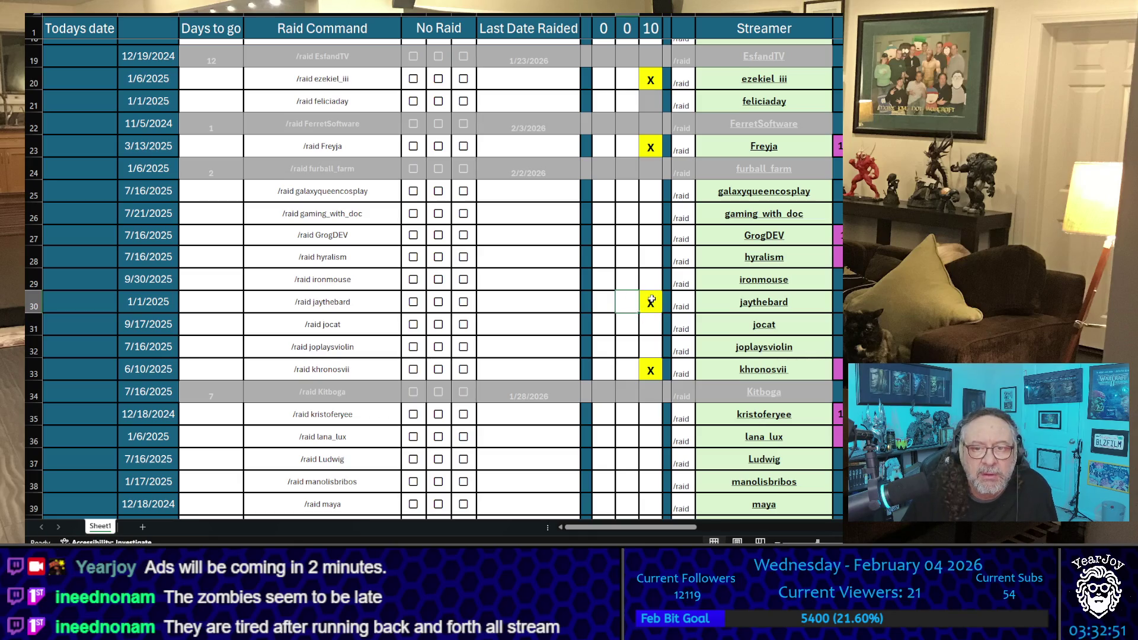
left_click(650, 323)
left_click(641, 257)
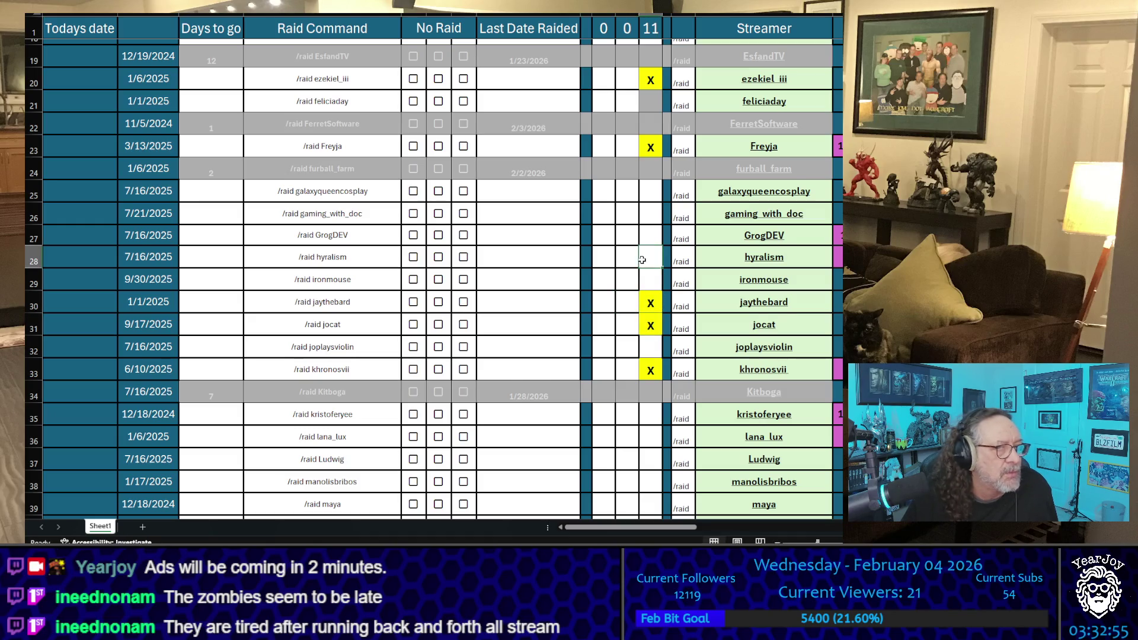
scroll(642, 259, "up", 6)
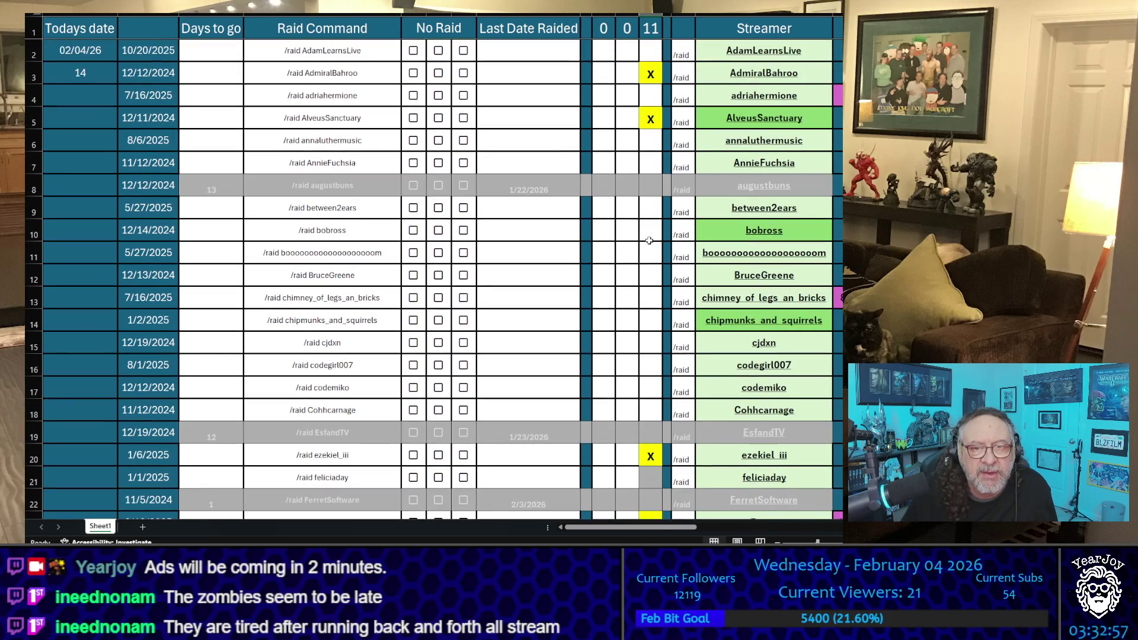
left_click(650, 240)
type("x")
left_click(648, 224)
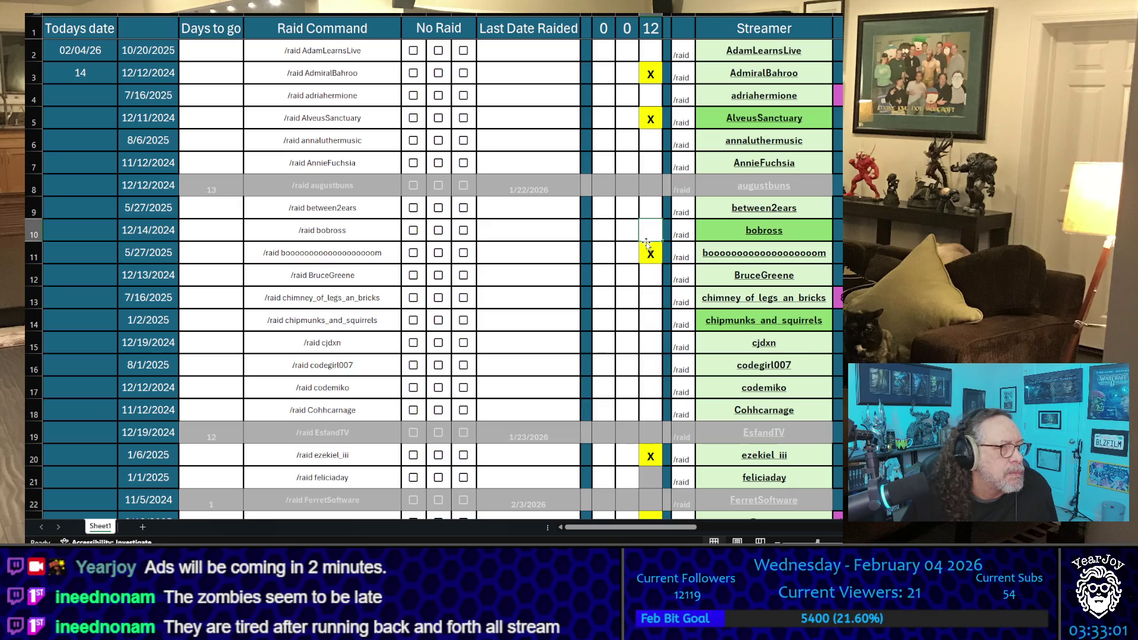
Mark X in the third tally column for StandardDamage and ramsreef, and select between2ears's cell
scroll(646, 242, "down", 11)
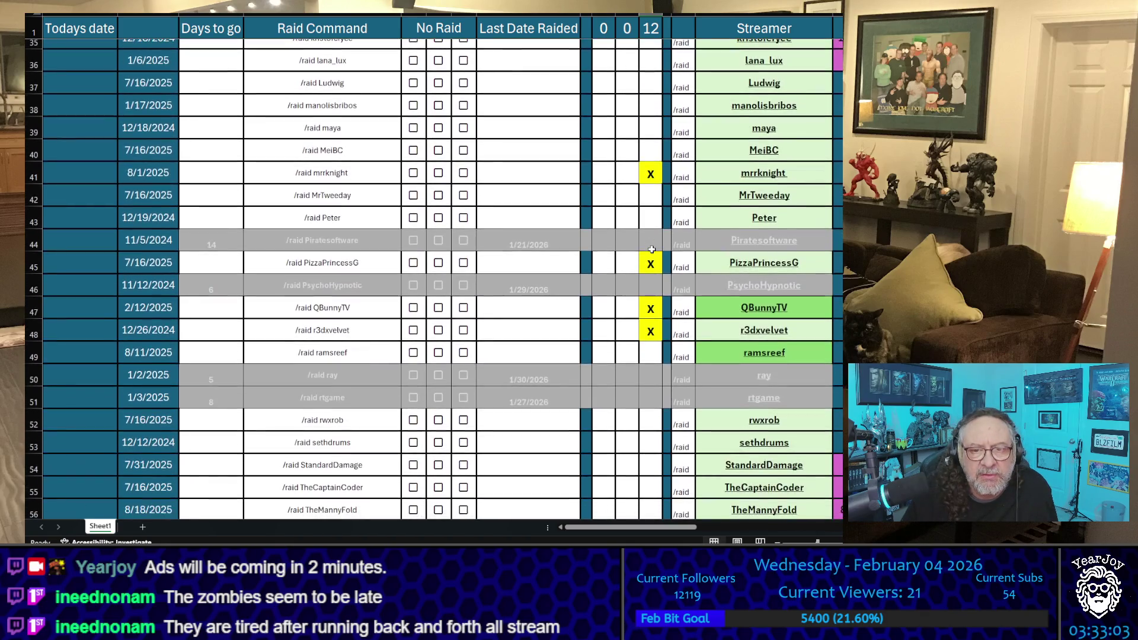
scroll(652, 249, "down", 3)
left_click(645, 276)
type("X")
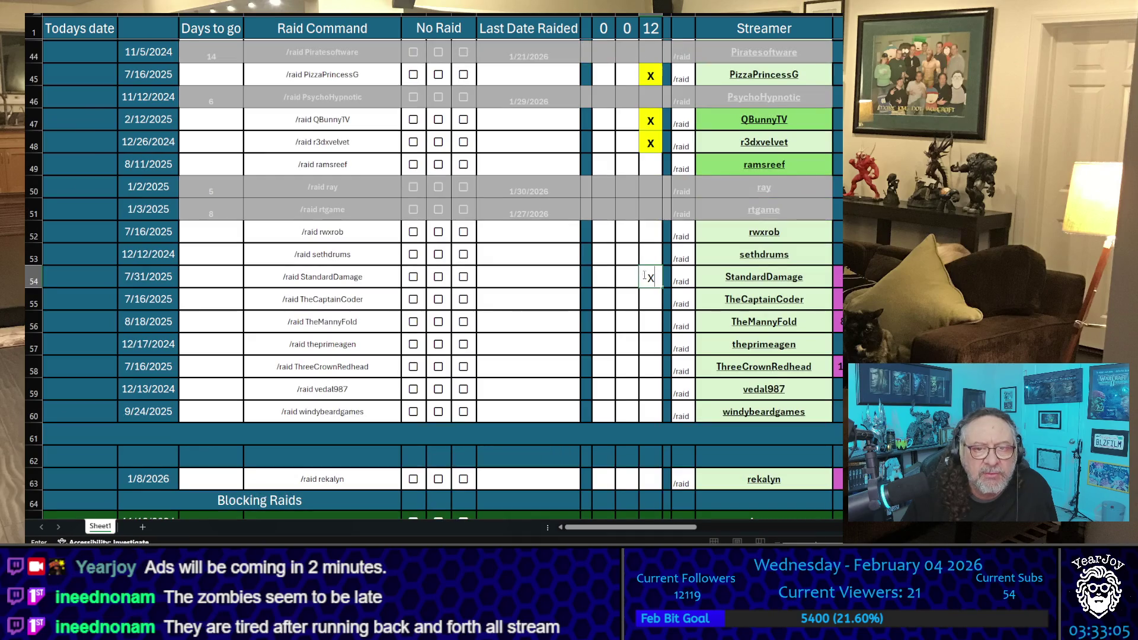
key("Left")
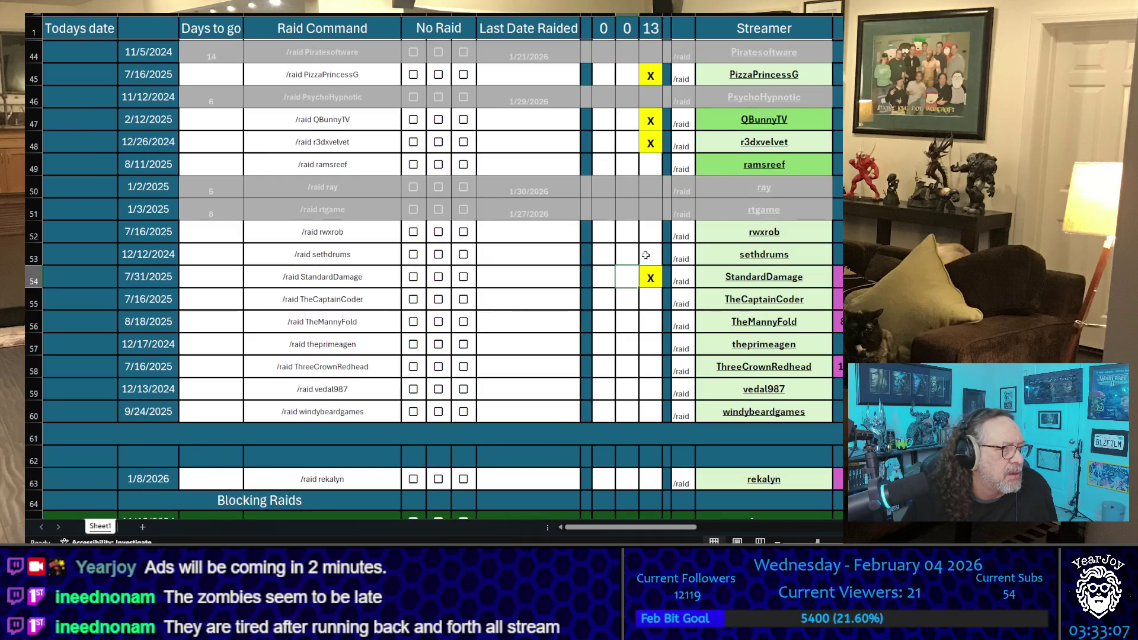
scroll(646, 256, "up", 1)
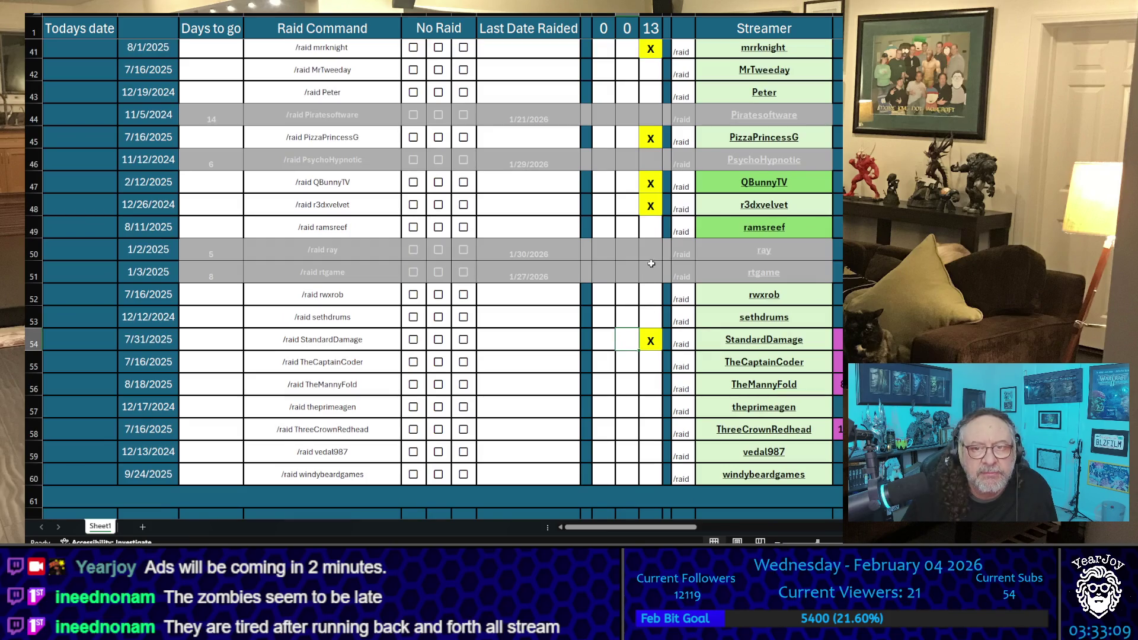
left_click(649, 230)
type("X")
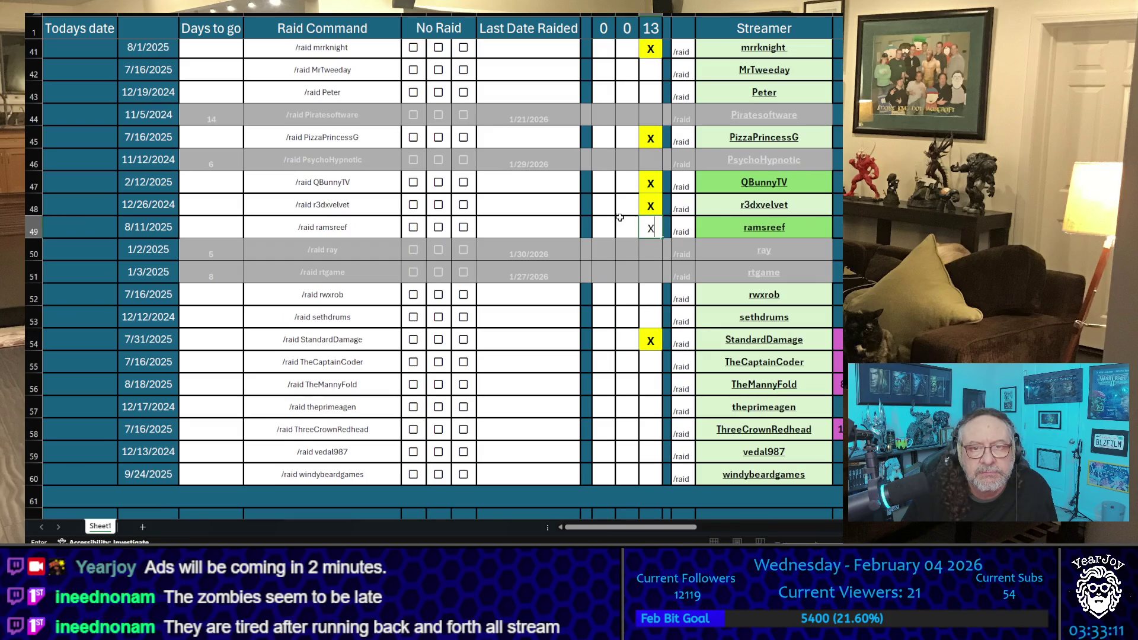
left_click(614, 220)
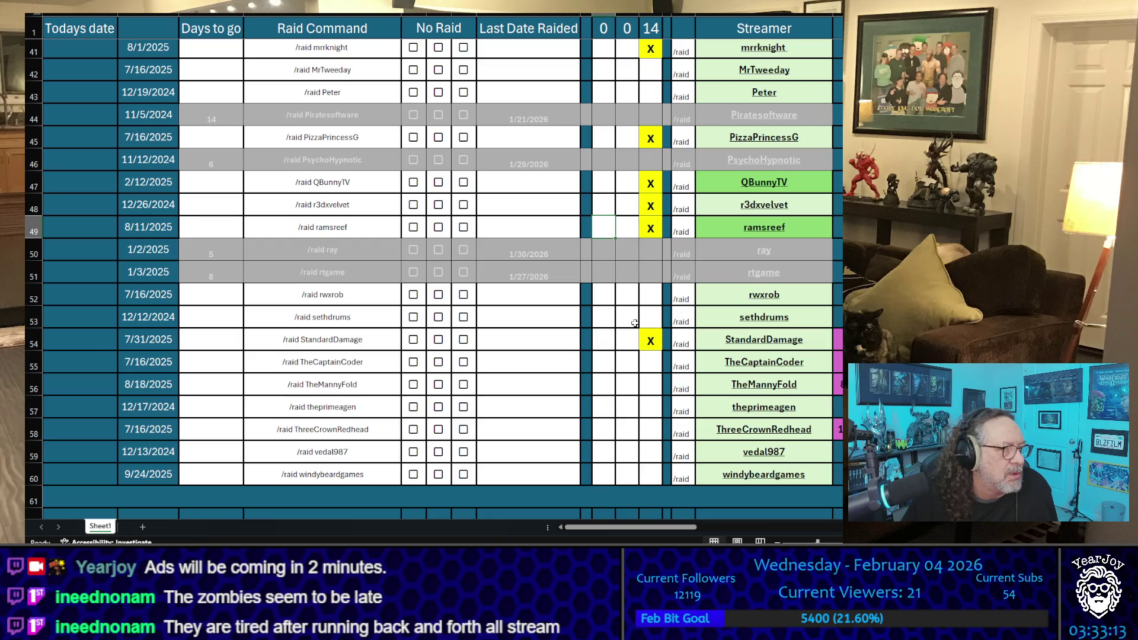
scroll(635, 323, "up", 13)
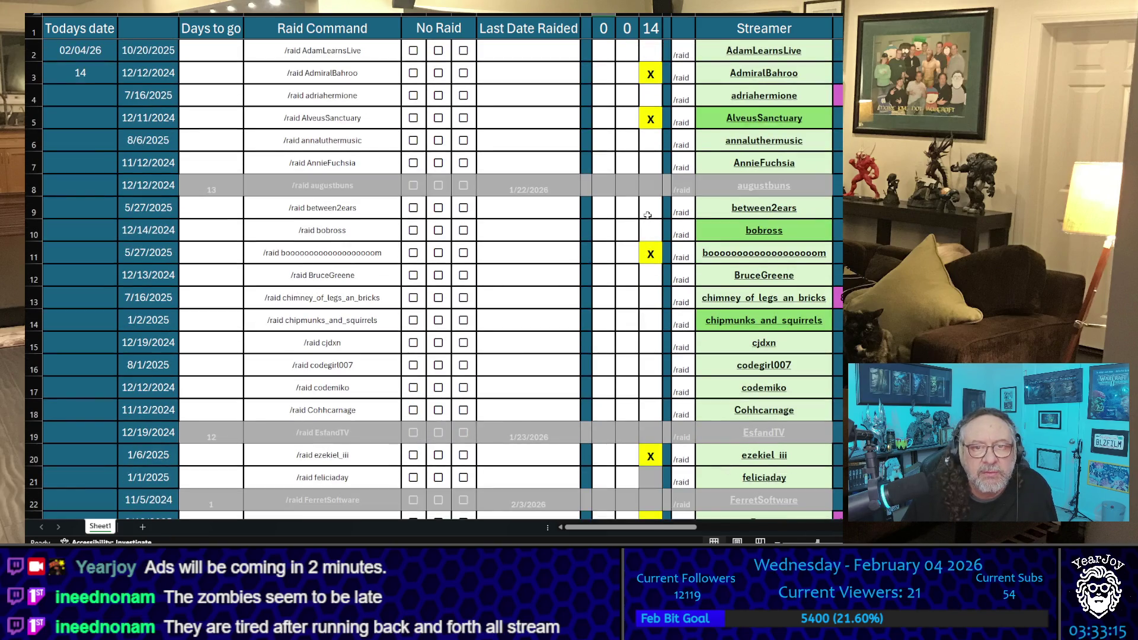
left_click(648, 215)
Enter between2ears's X, then copy the AdmiralBahroo and AlveusSanctuary streamer names
type("X")
left_click(643, 314)
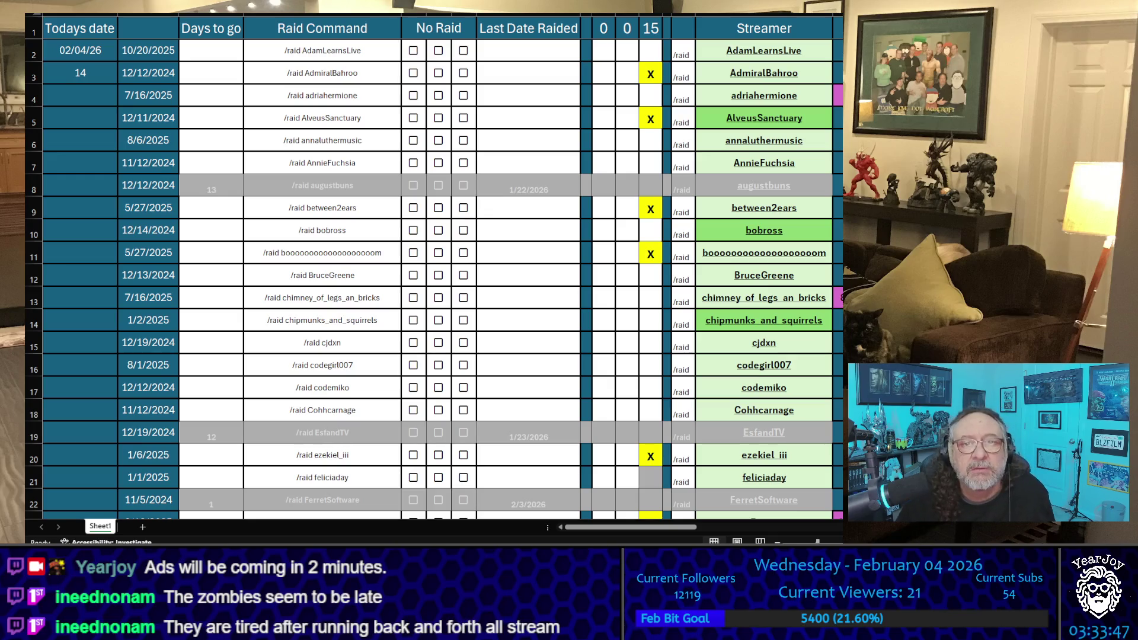
key("ctrl+c")
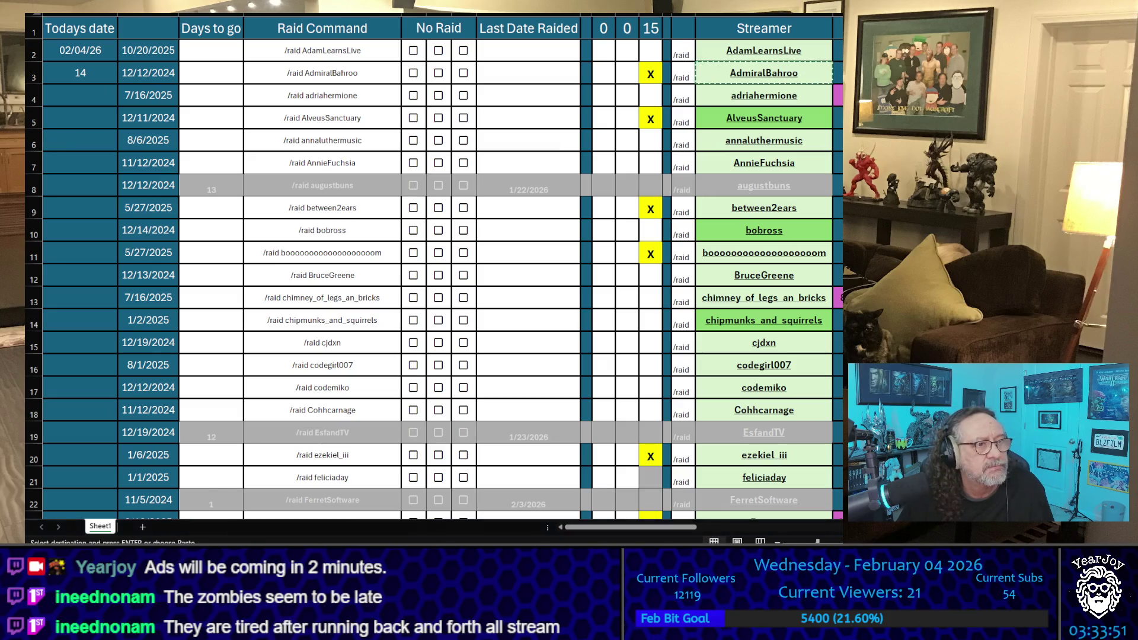
left_click(764, 118)
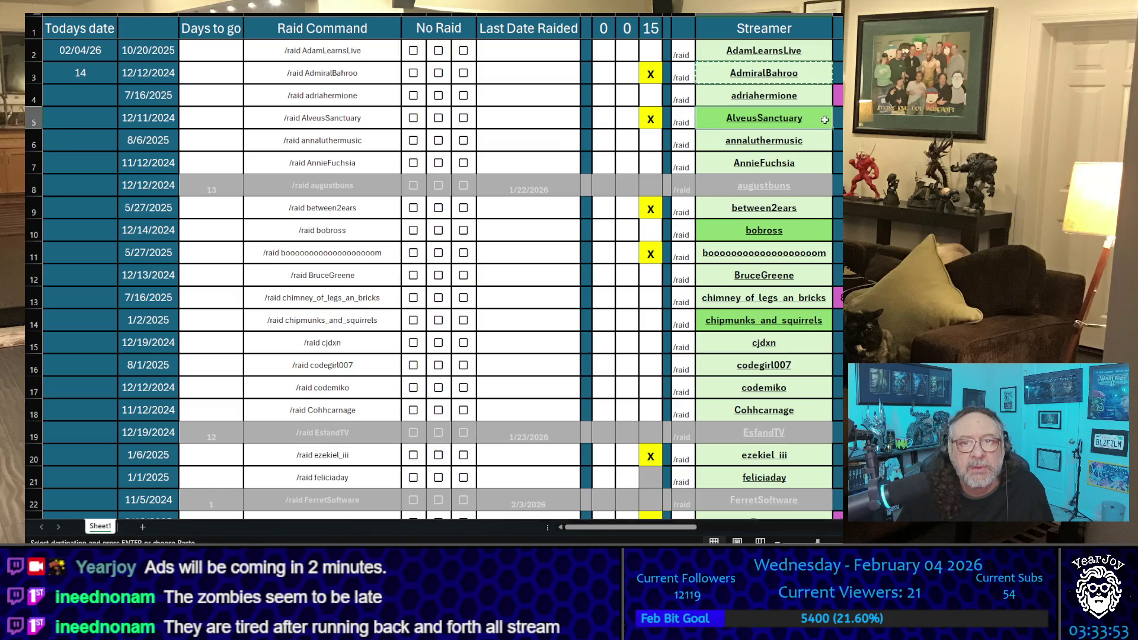
key("ctrl+c")
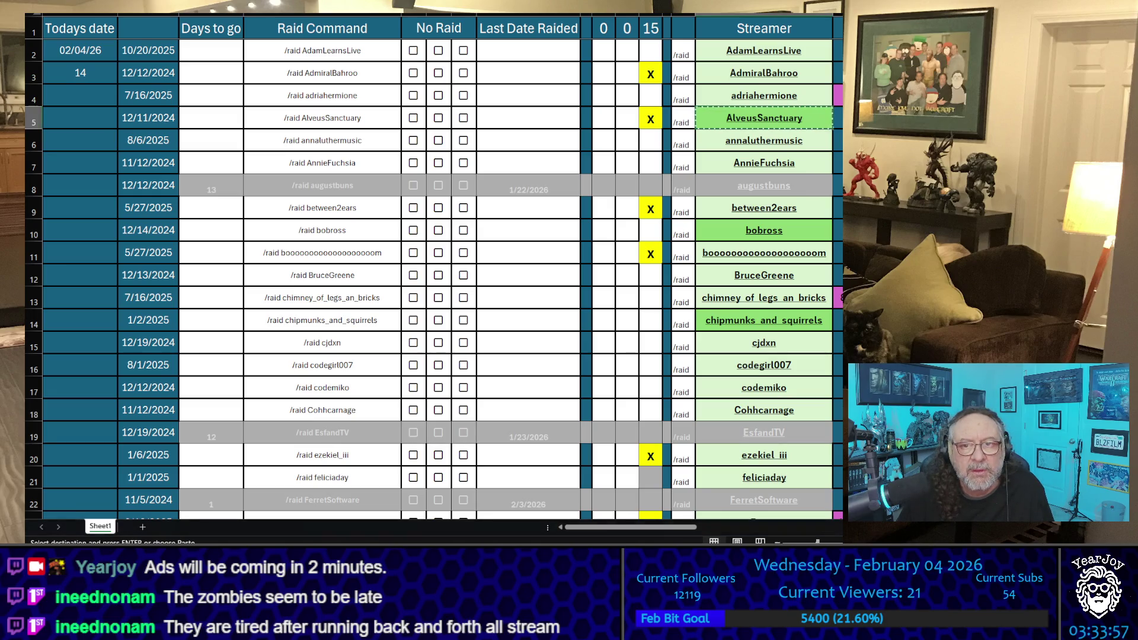
Copy the between2ears, row 11 and ezekiel_iii streamer names in turn
left_click(835, 207)
left_click(829, 208)
key("ctrl+c")
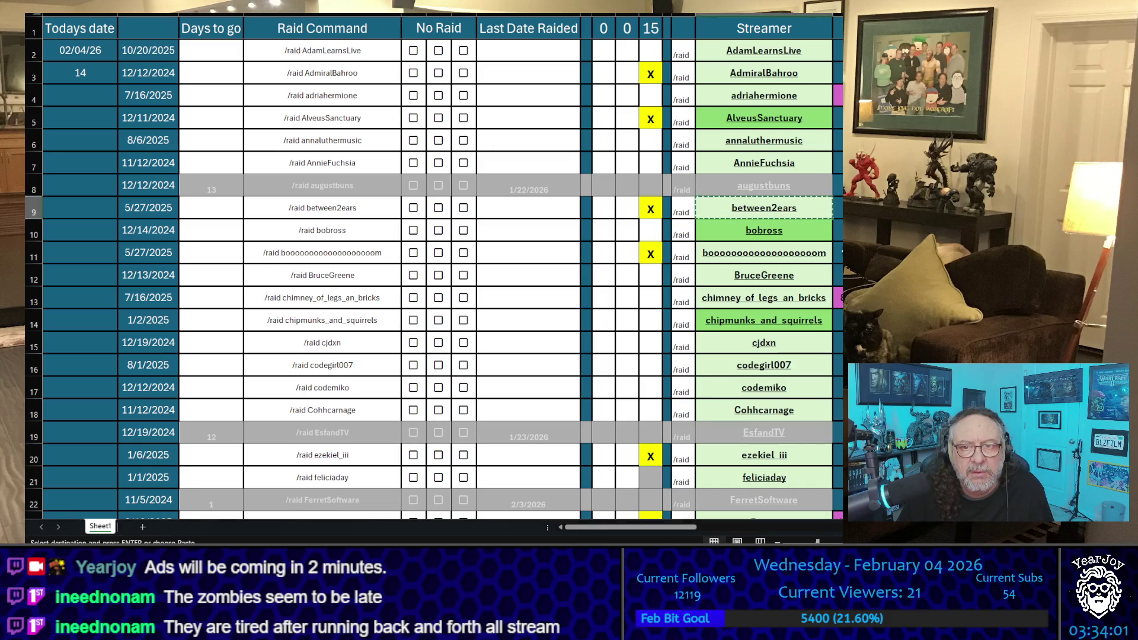
left_click(828, 247)
key("ctrl+c")
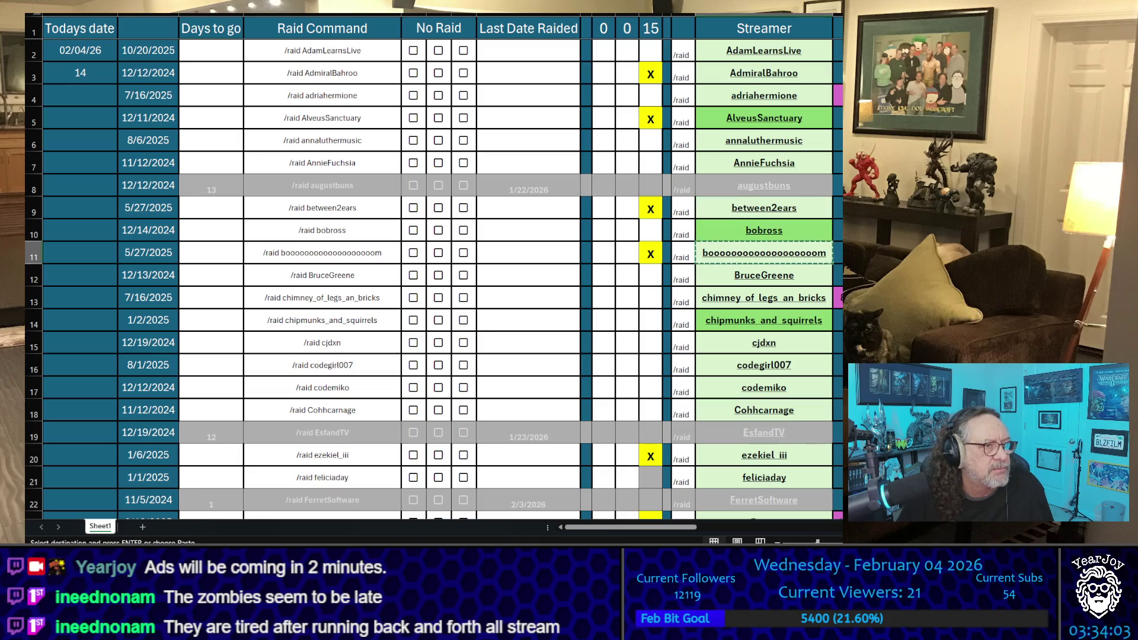
left_click(829, 454)
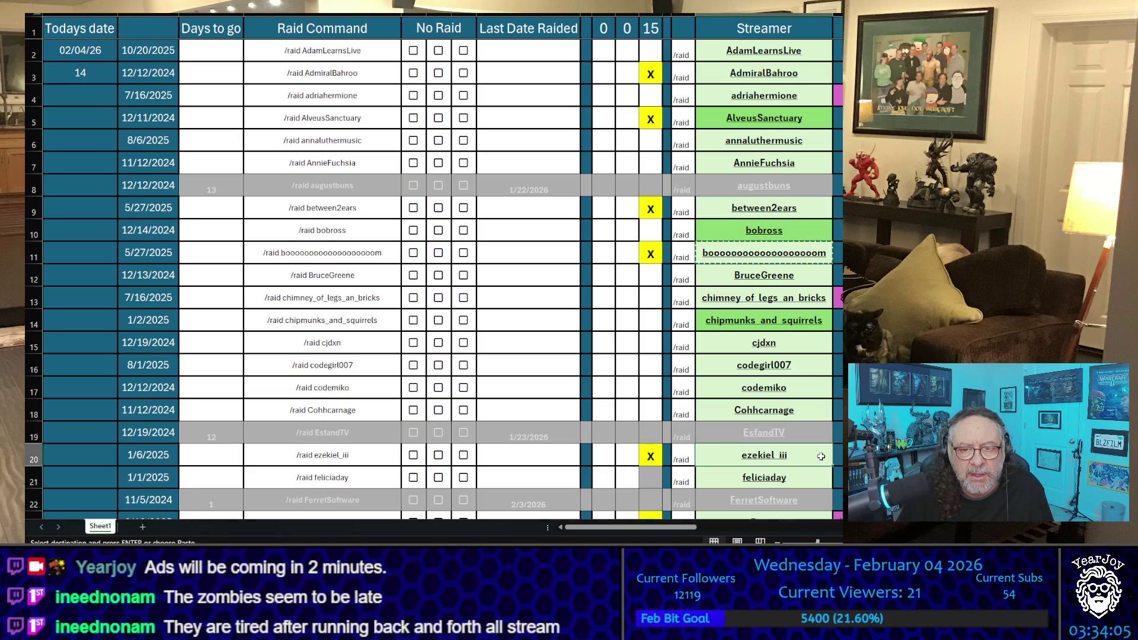
key("ctrl+c")
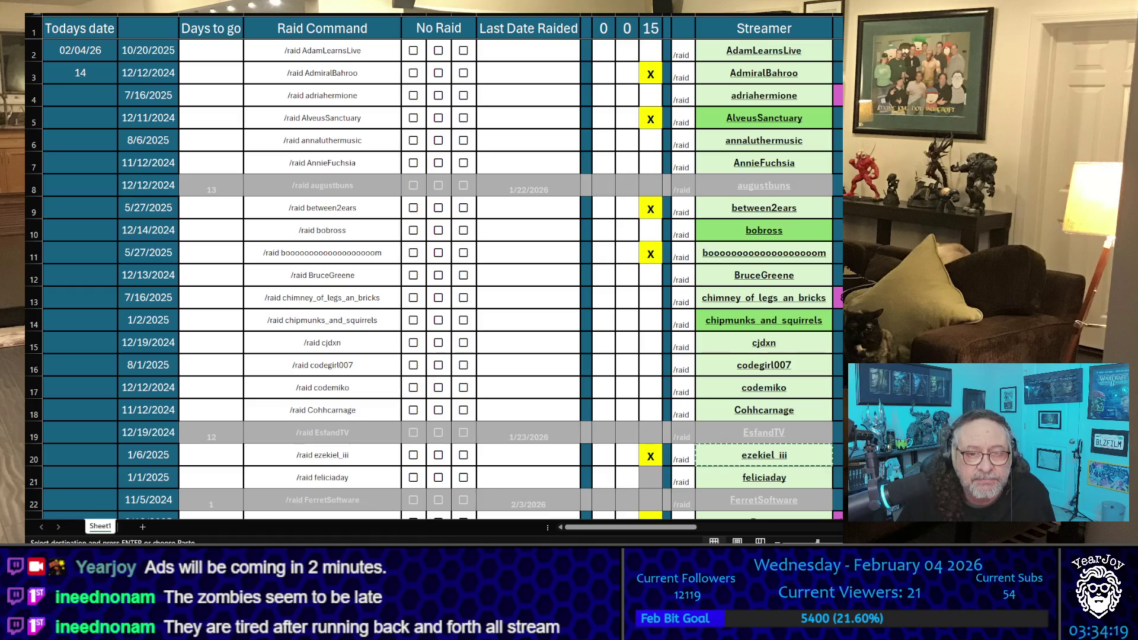
Put X in the second tally column for ezekiel_iii, row 11, between2ears, AlveusSanctuary and AdmiralBahroo
left_click(627, 455)
type("X")
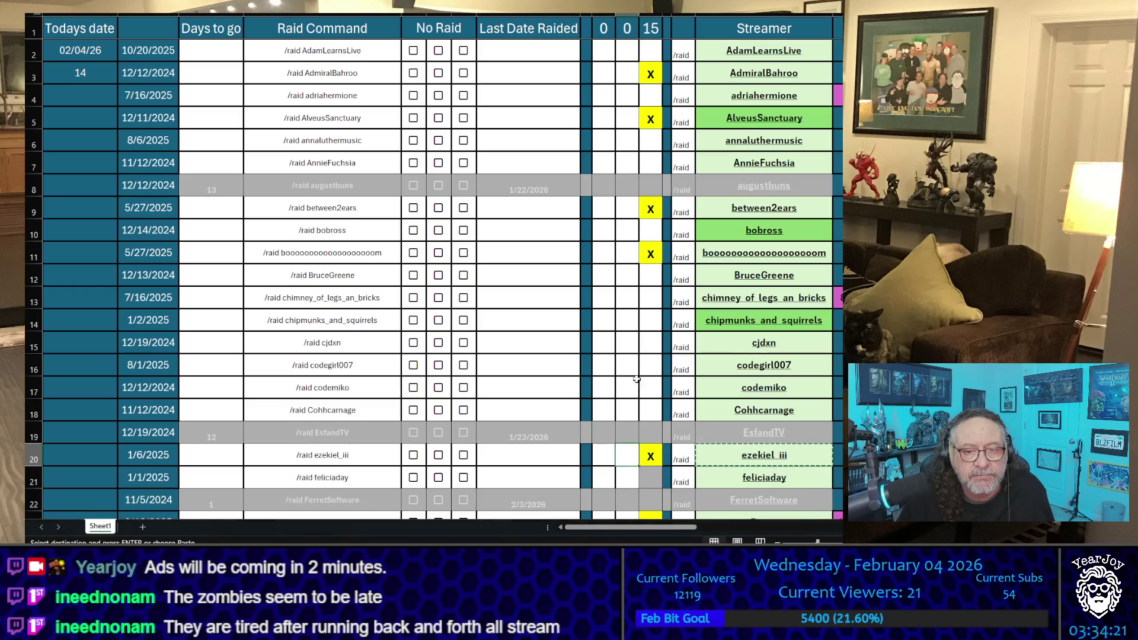
left_click(633, 244)
type("X")
left_click(627, 208)
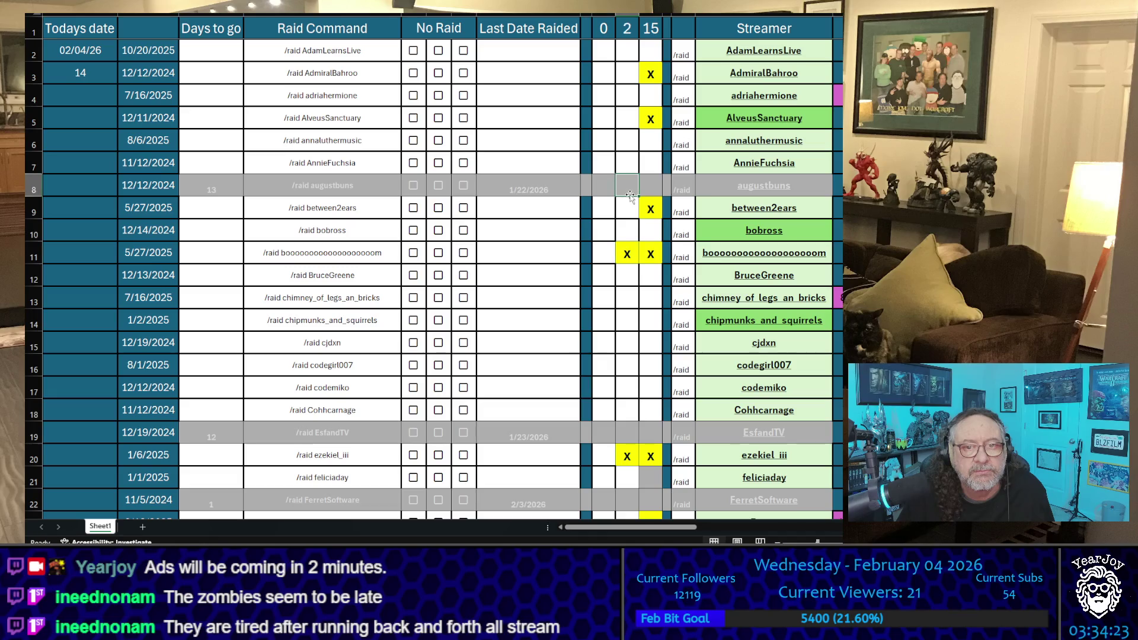
type("X")
left_click(627, 117)
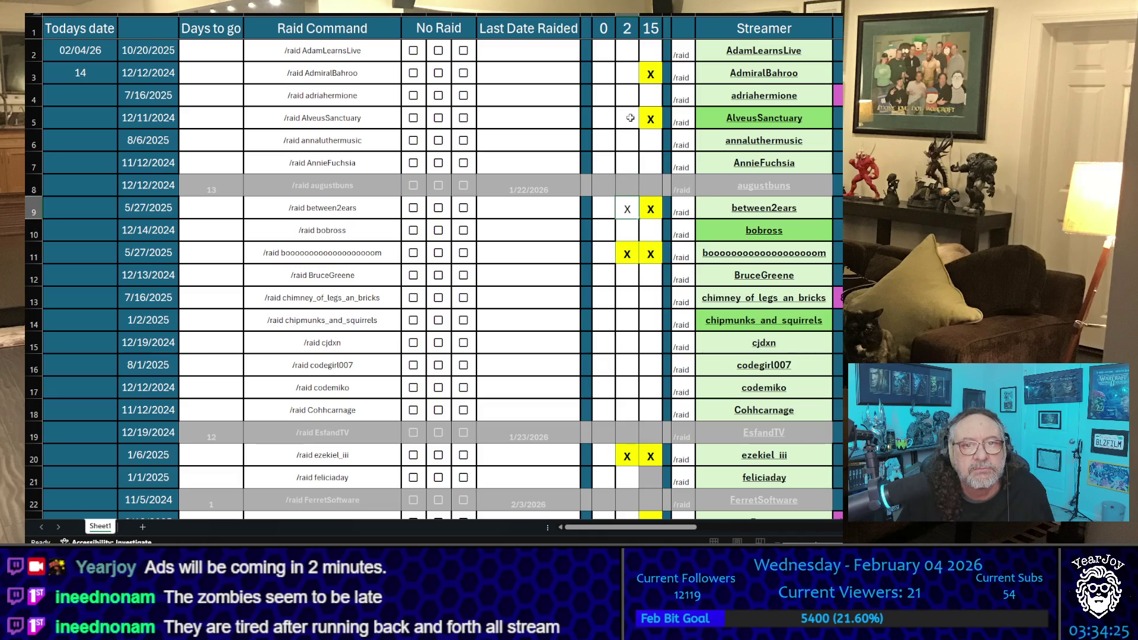
type("X")
left_click(627, 73)
type("X")
left_click(603, 68)
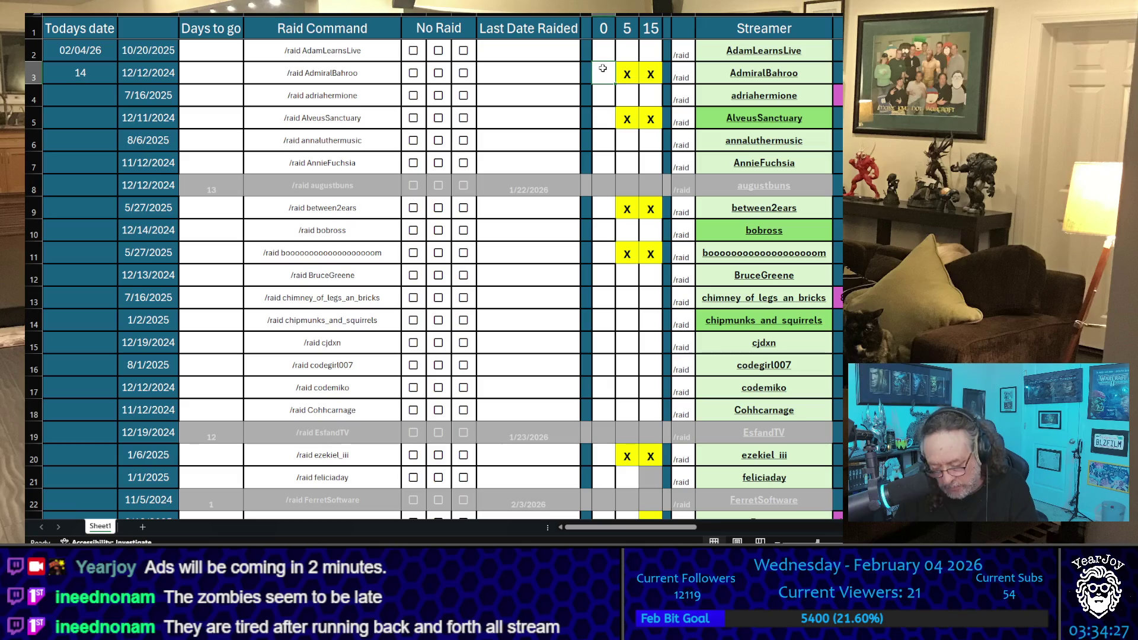
Enter first-column scores of 0 for four streamers and 1 for ezekiel_iii
type("0")
left_click(603, 118)
type("0")
left_click(605, 215)
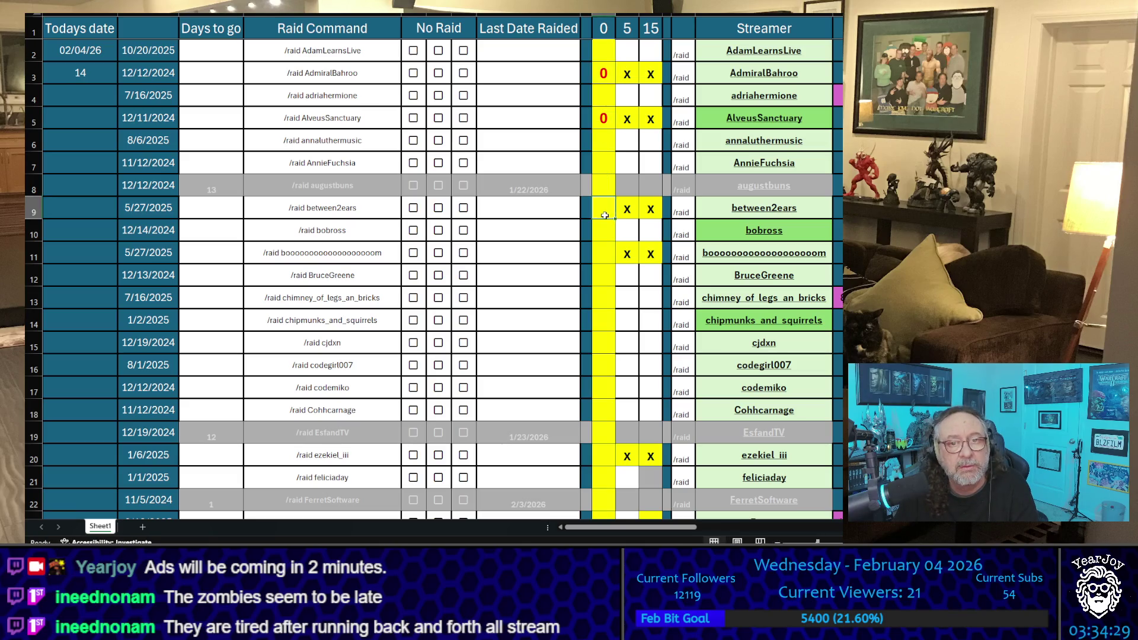
type("0")
left_click(604, 252)
type("0")
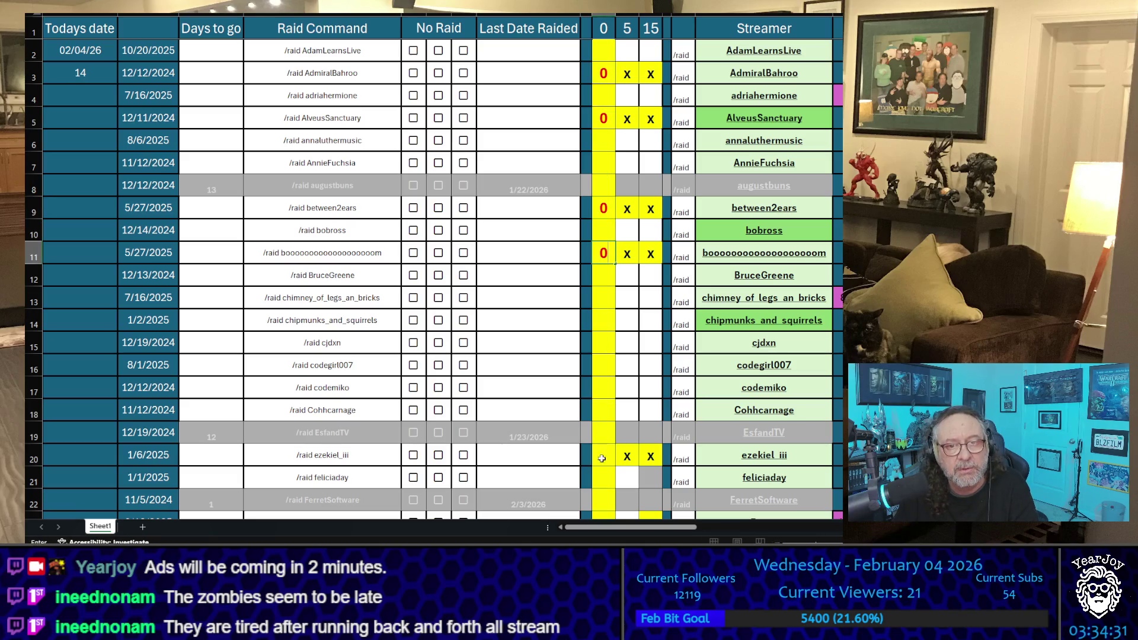
left_click(602, 458)
type("0")
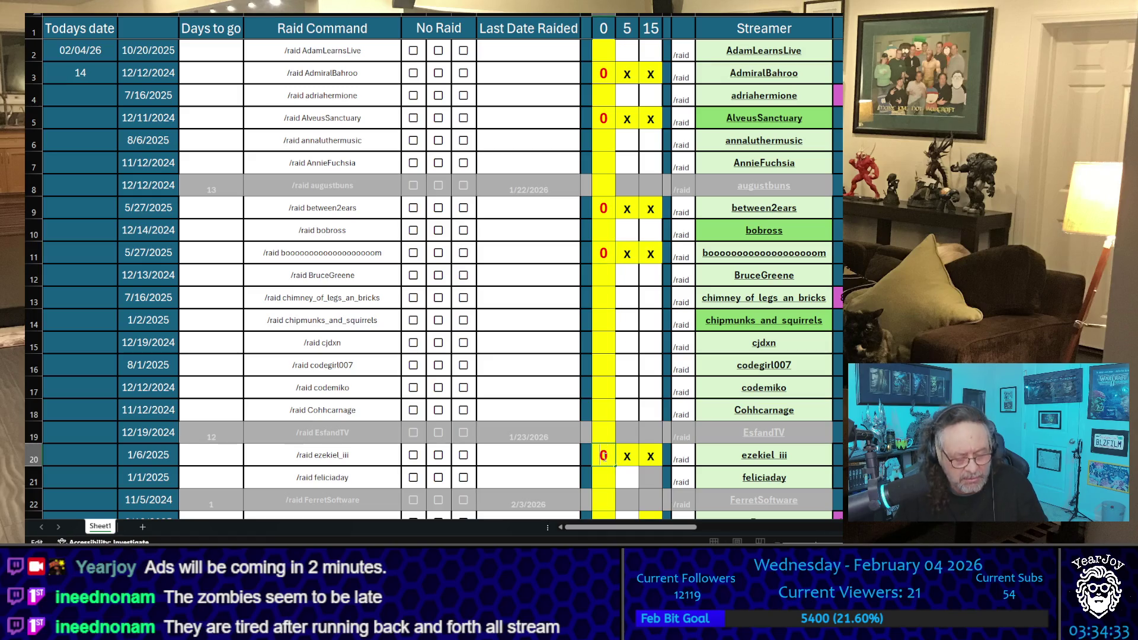
type("q")
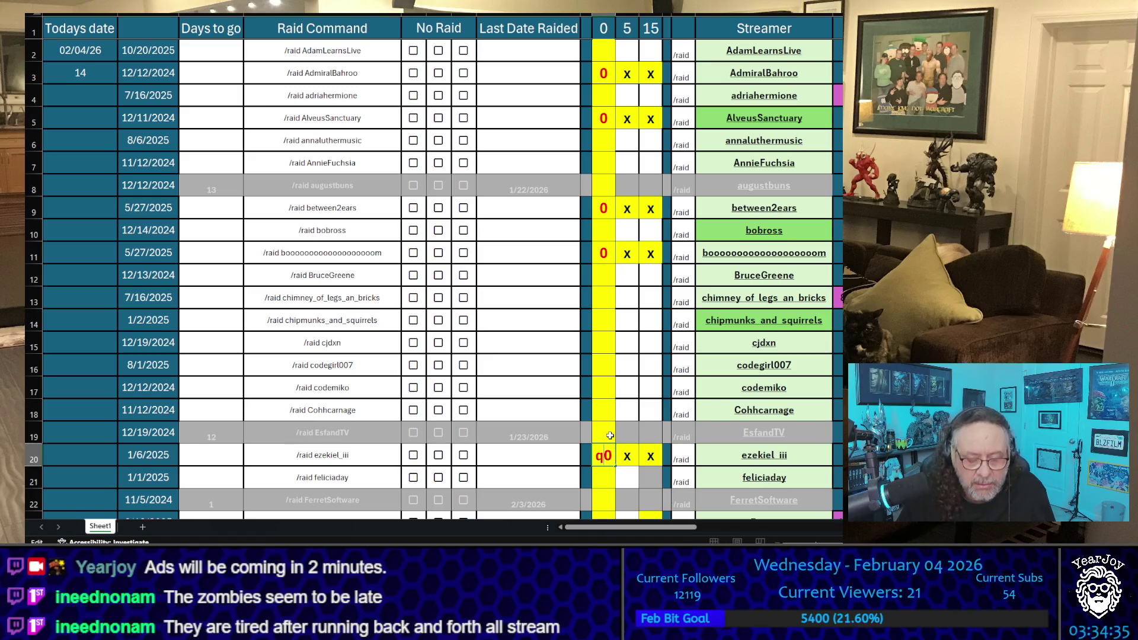
key("BackSpace")
key("BackSpace")
type("10")
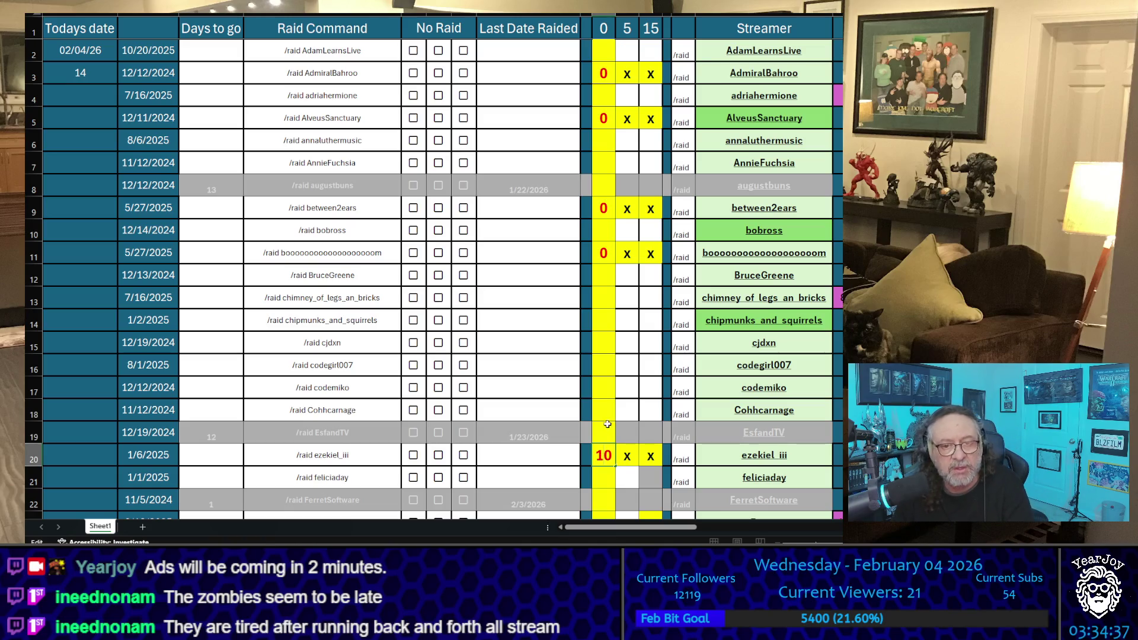
key("BackSpace")
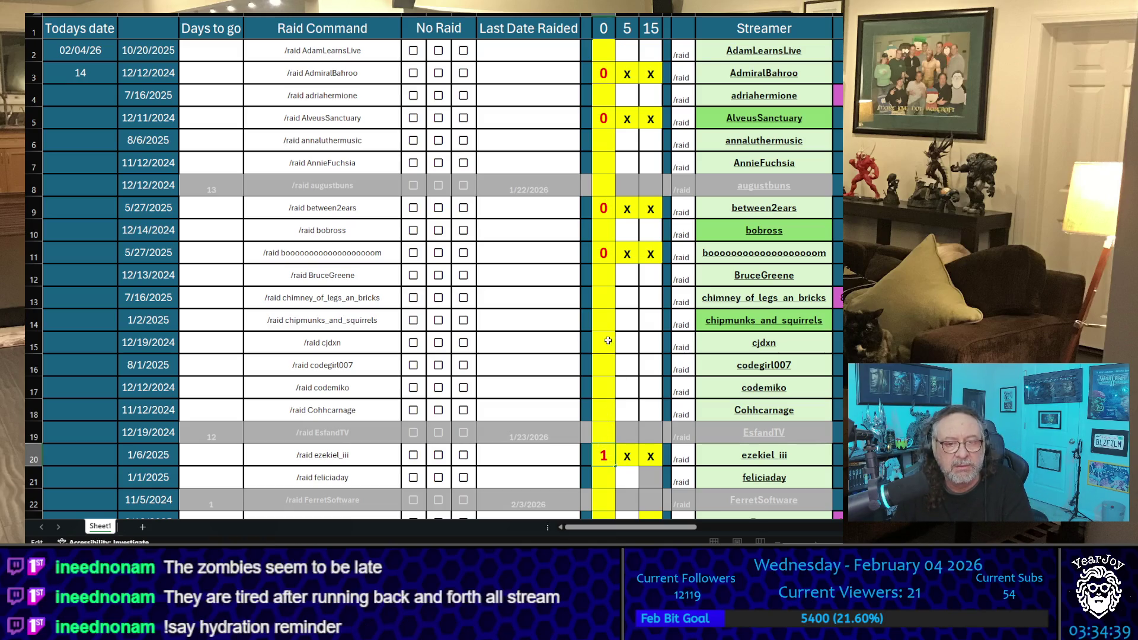
Re-enter row 11's score, typing 7 then 4, and move off the score column
left_click(603, 253)
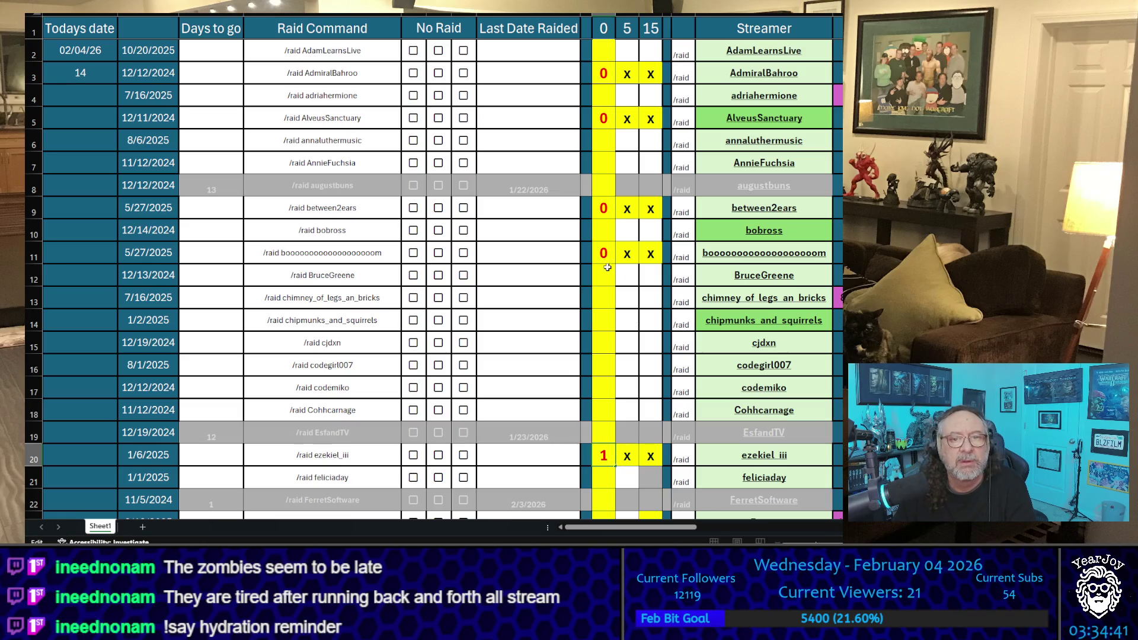
type("7")
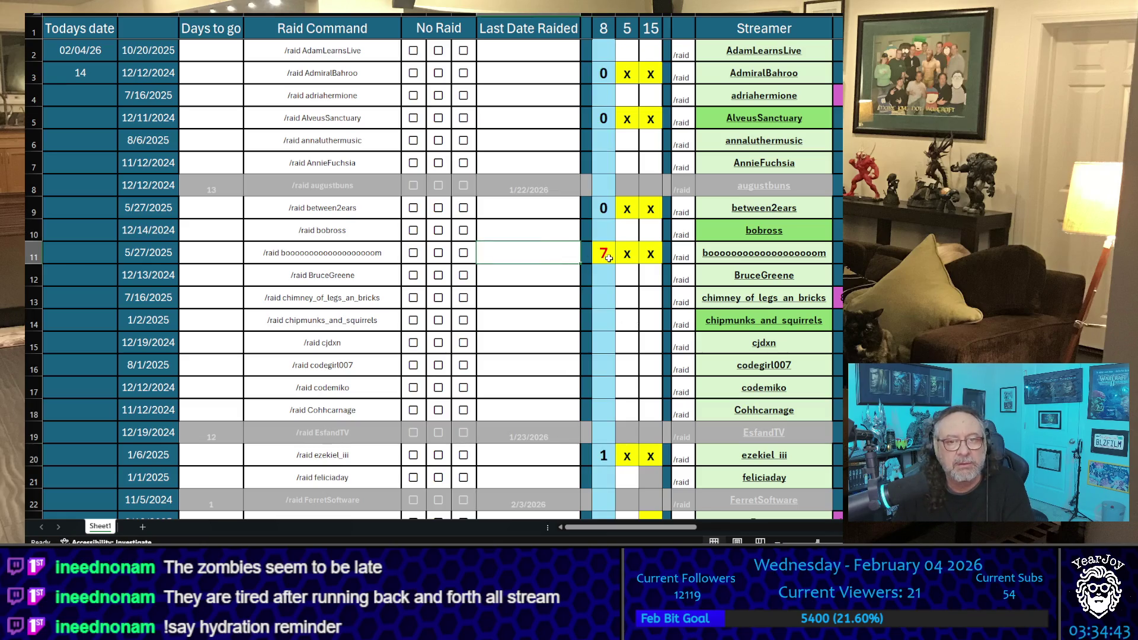
key("ctrl+Return")
type("4")
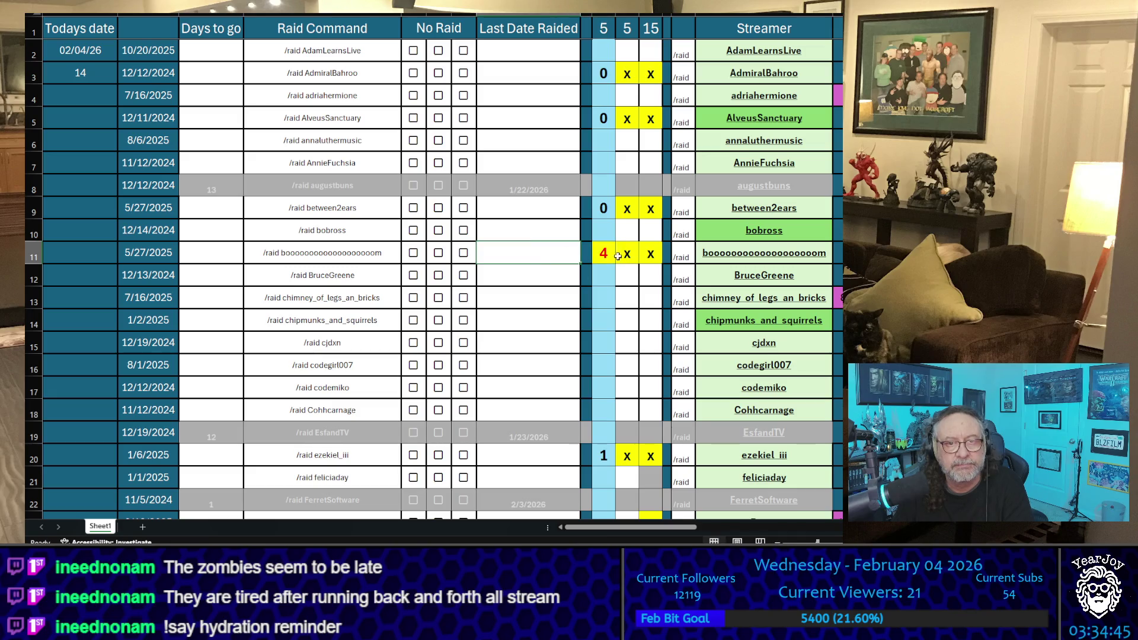
key("ctrl+Return")
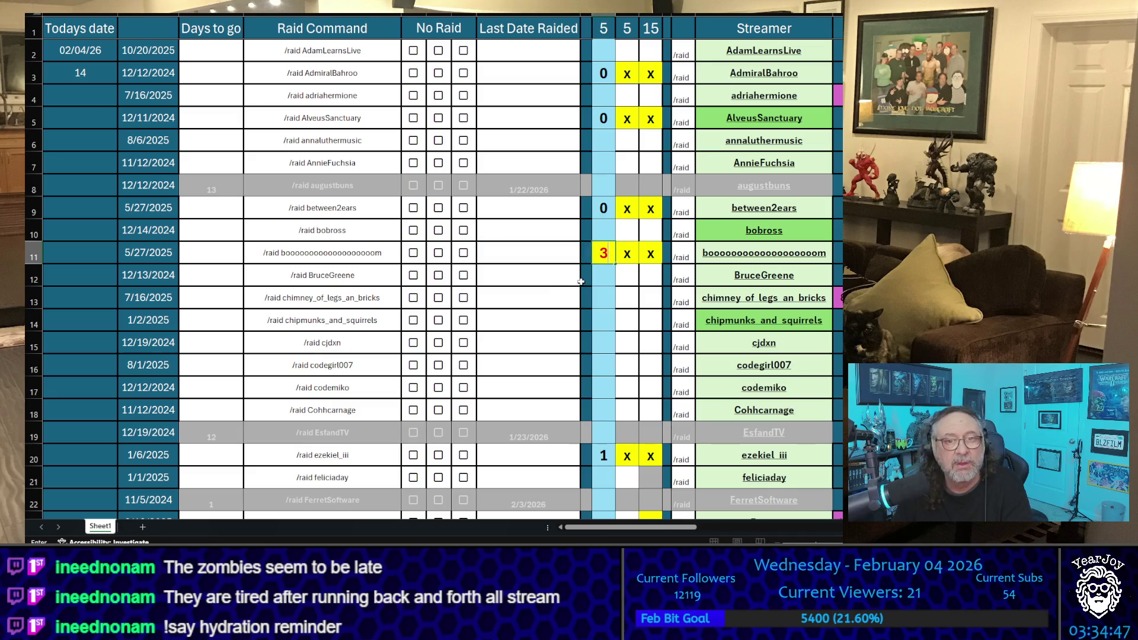
left_click(554, 290)
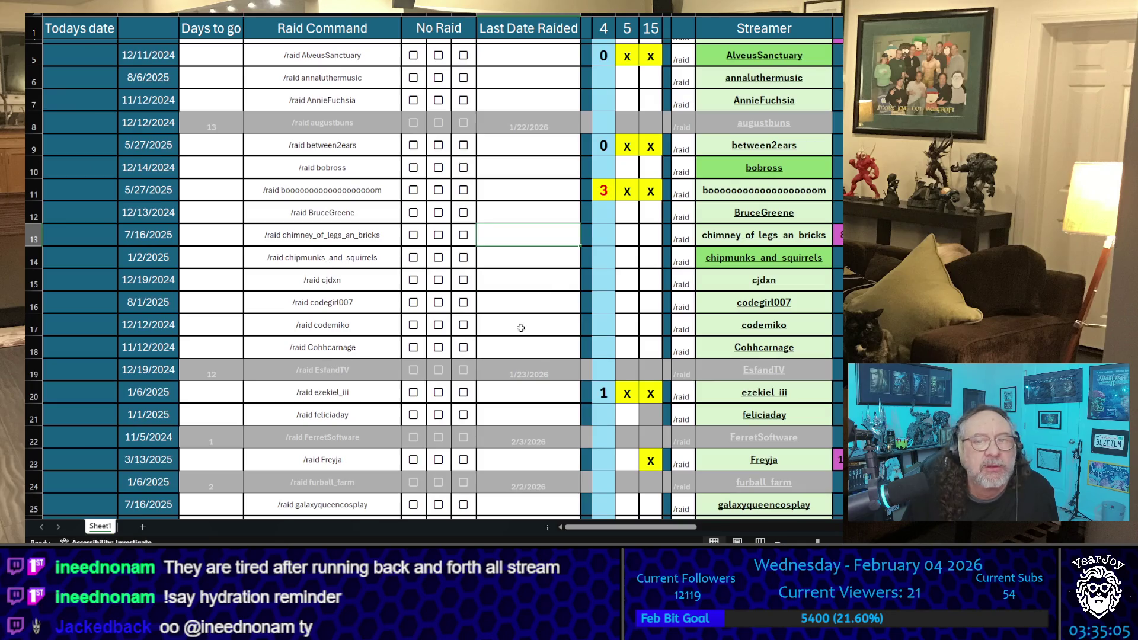
scroll(498, 341, "up", 1)
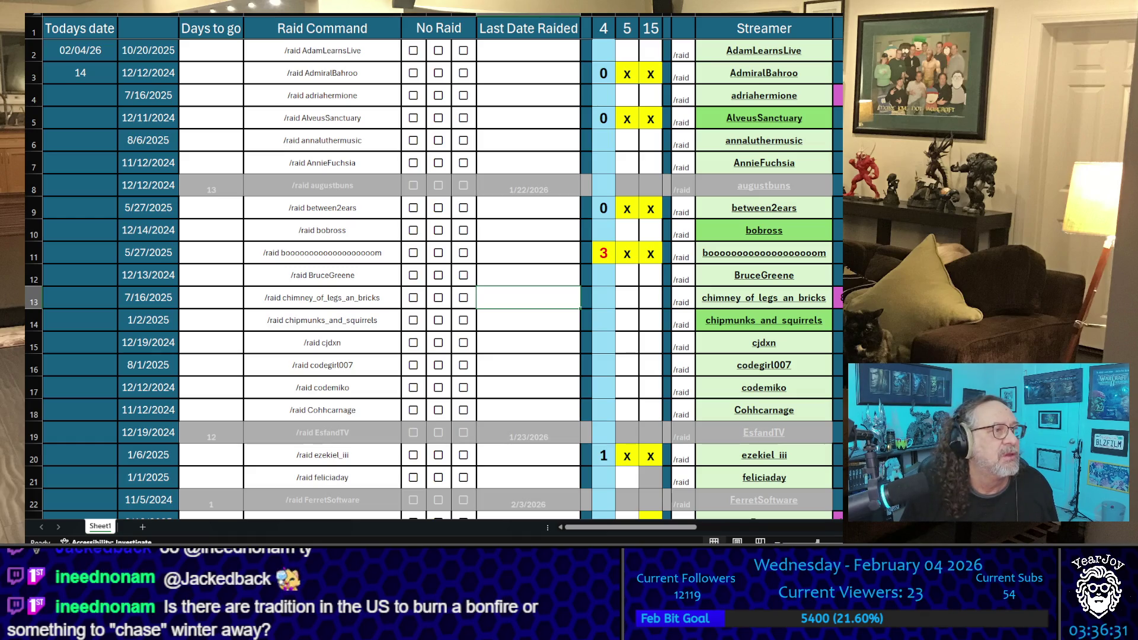
key("alt+Tab")
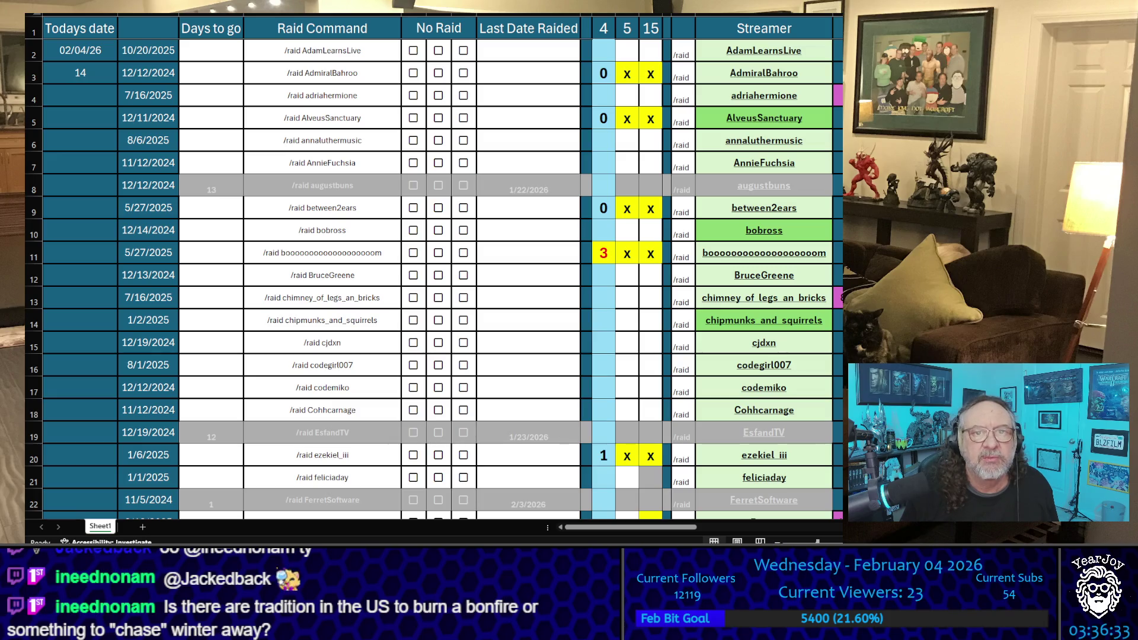
key("alt+Tab")
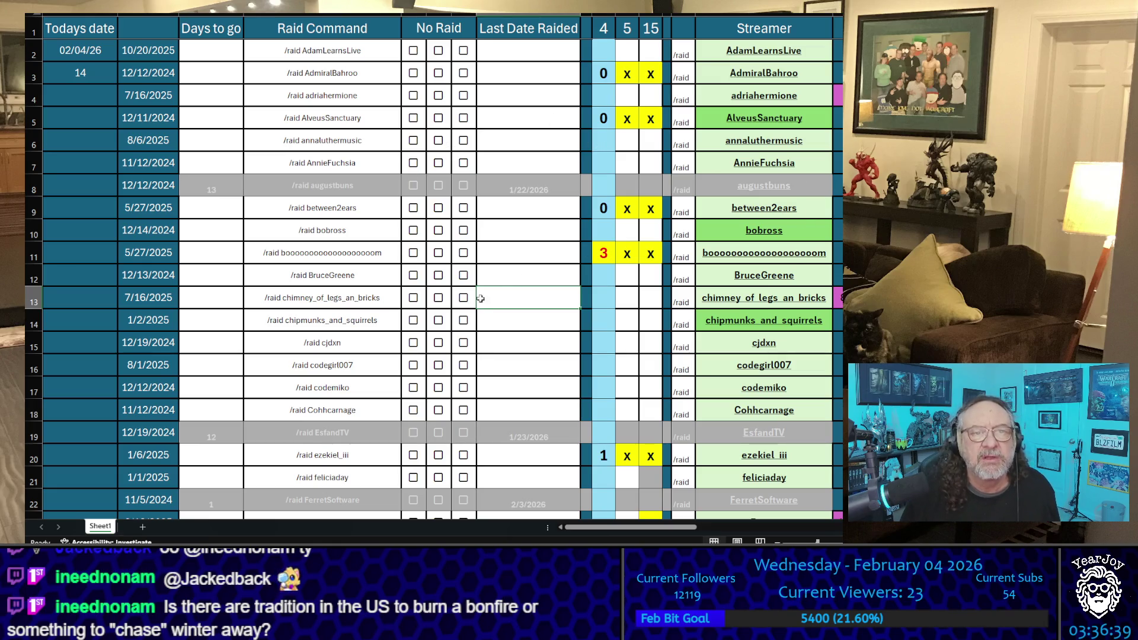
scroll(505, 283, "down", 3)
scroll(506, 282, "up", 2)
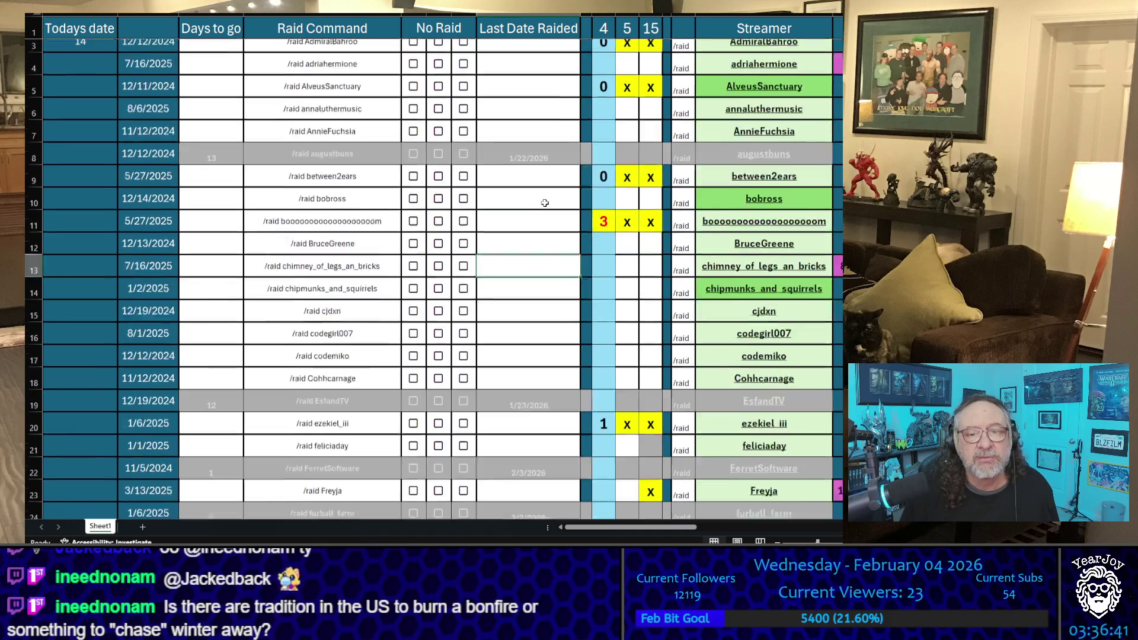
scroll(542, 202, "down", 5)
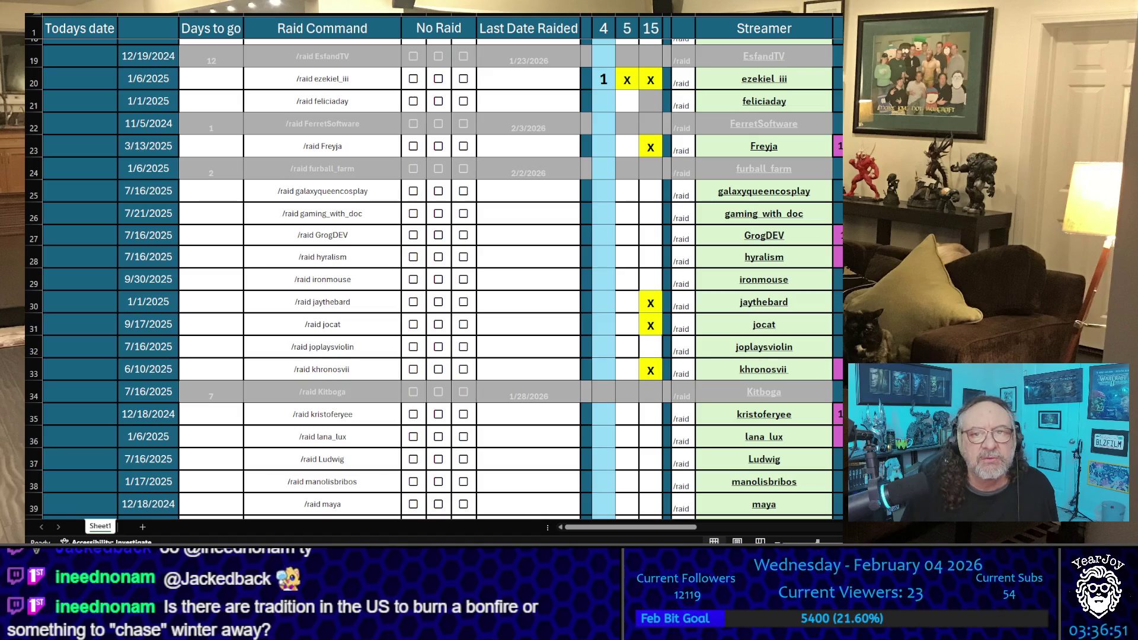
scroll(433, 279, "up", 4)
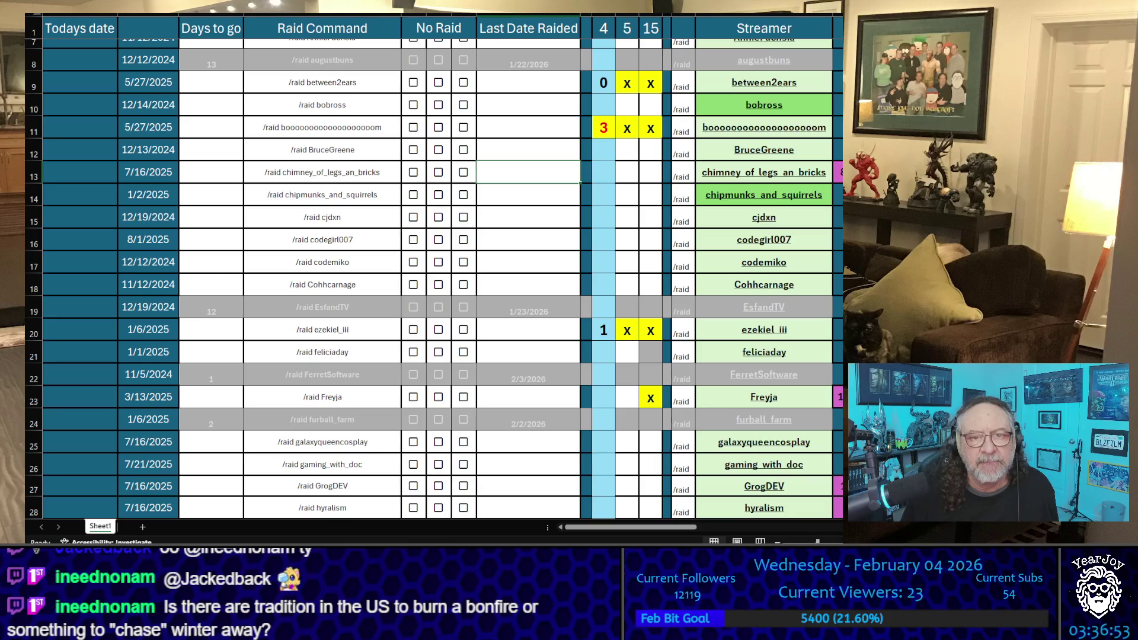
scroll(433, 279, "down", 5)
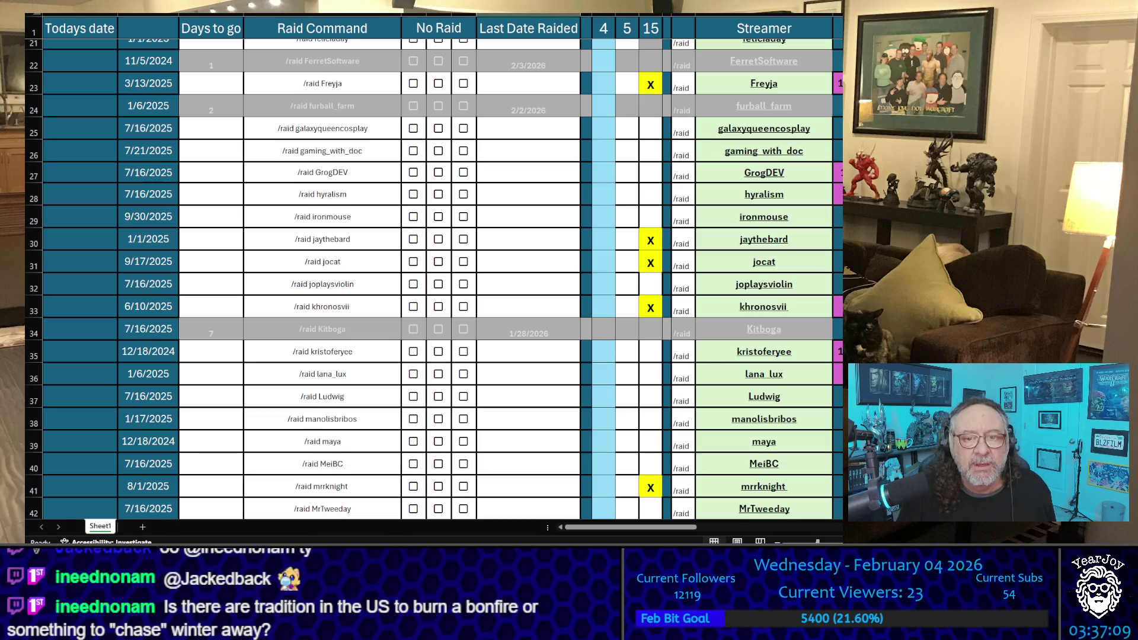
scroll(789, 112, "up", 2)
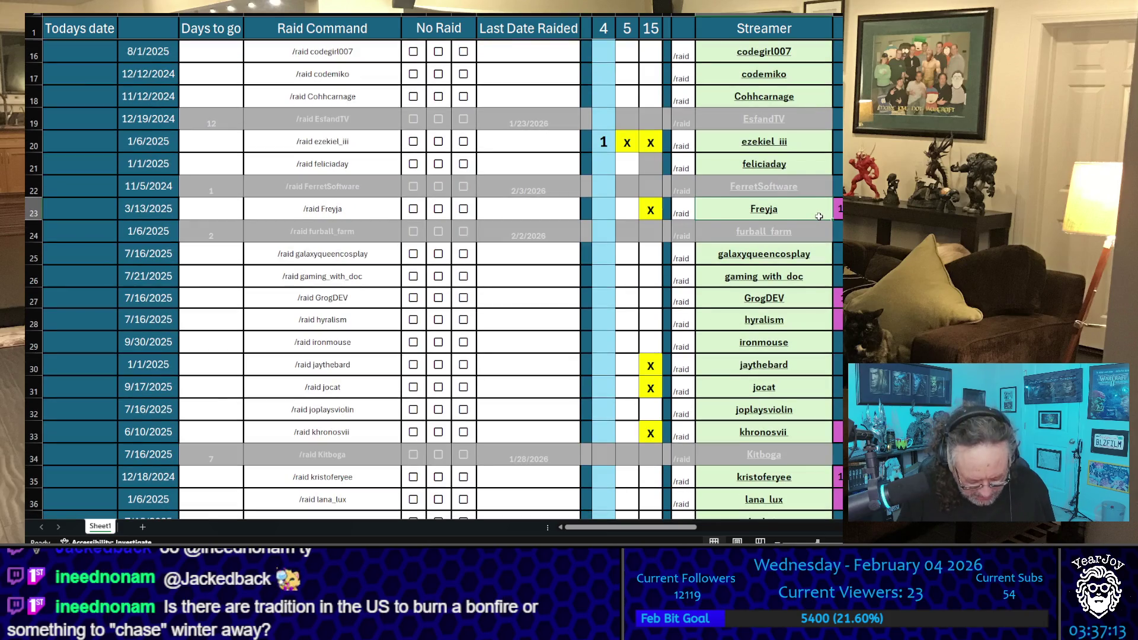
Copy the streamer names Freyja, jaythebard, jocat, khronosvii and mrrknight one after another
left_click(818, 217)
key("ctrl+c")
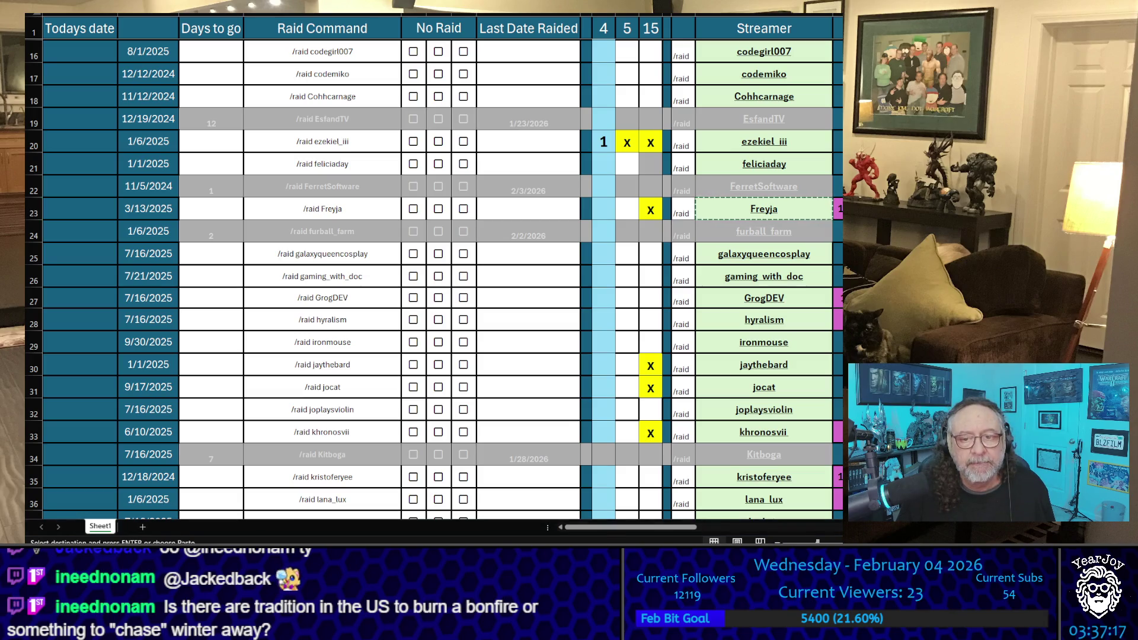
left_click(764, 365)
key("ctrl+c")
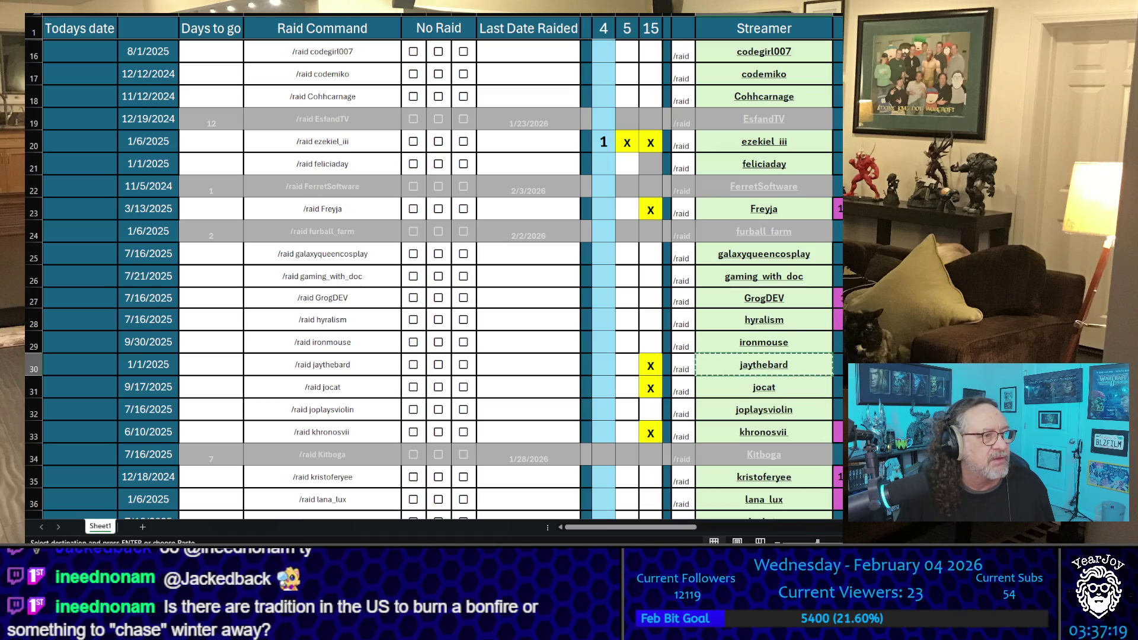
left_click(824, 385)
key("ctrl+c")
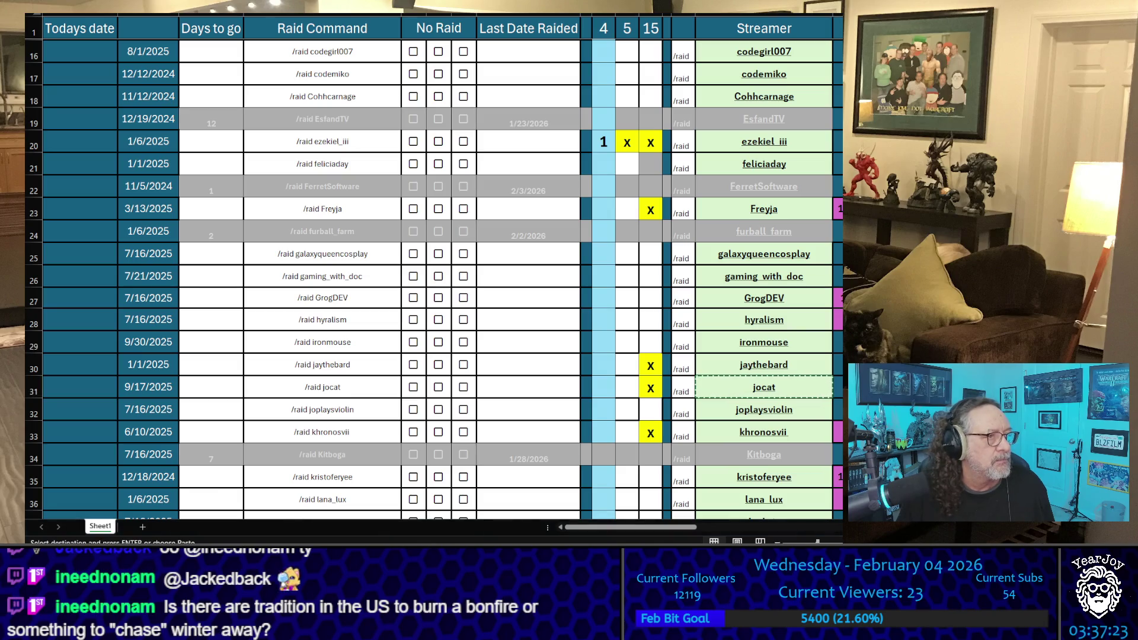
scroll(435, 278, "down", 1)
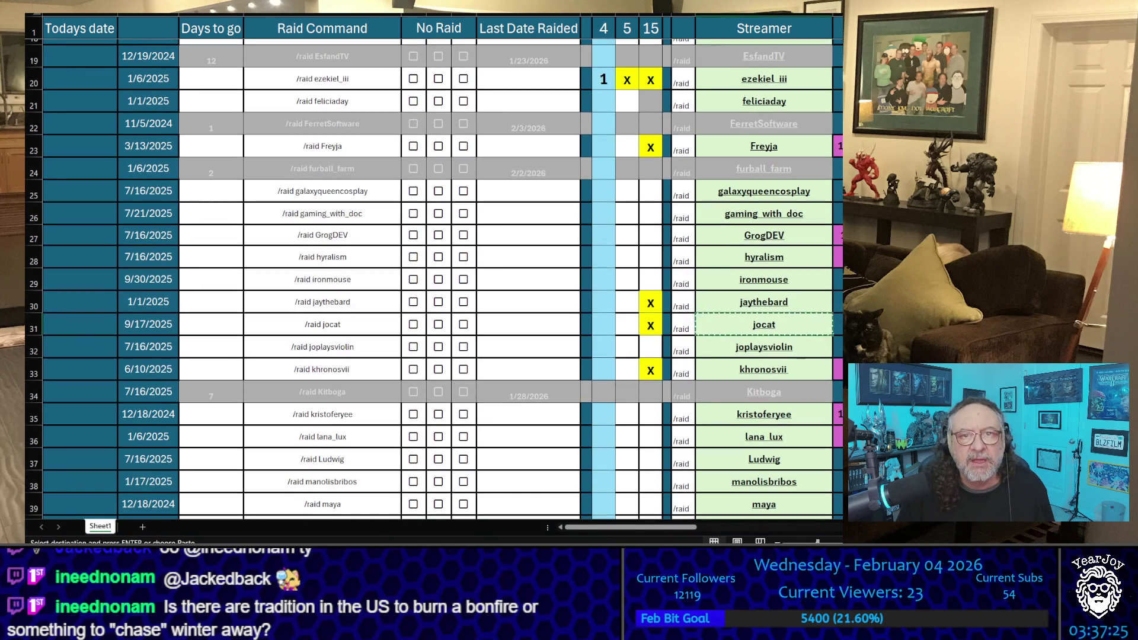
scroll(434, 279, "down", 2)
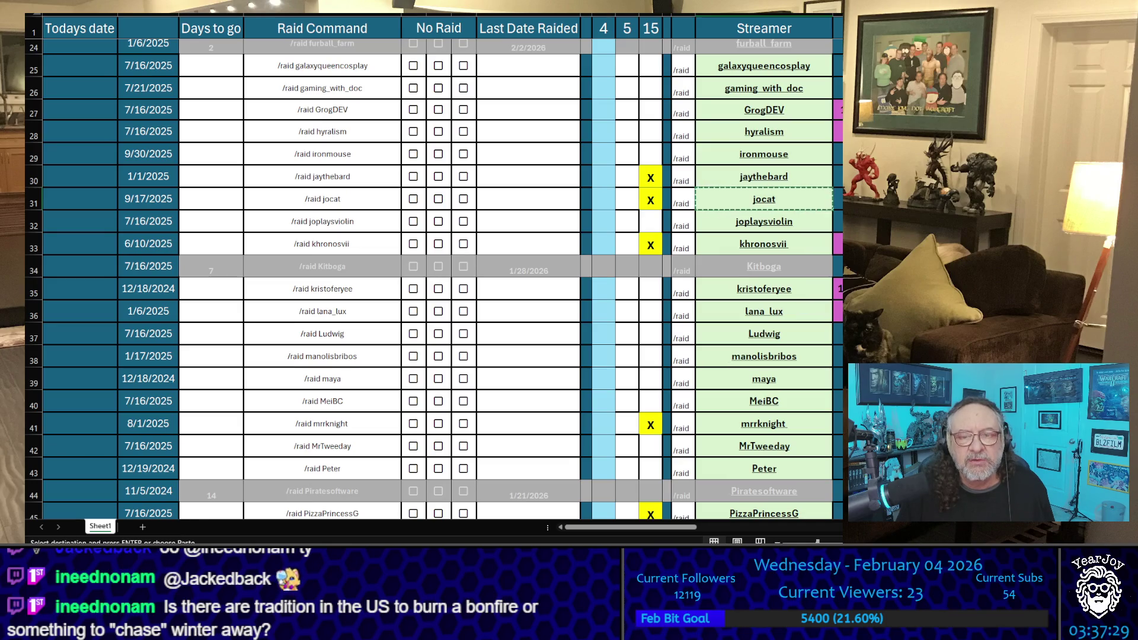
key("Down")
key("Down")
key("ctrl+c")
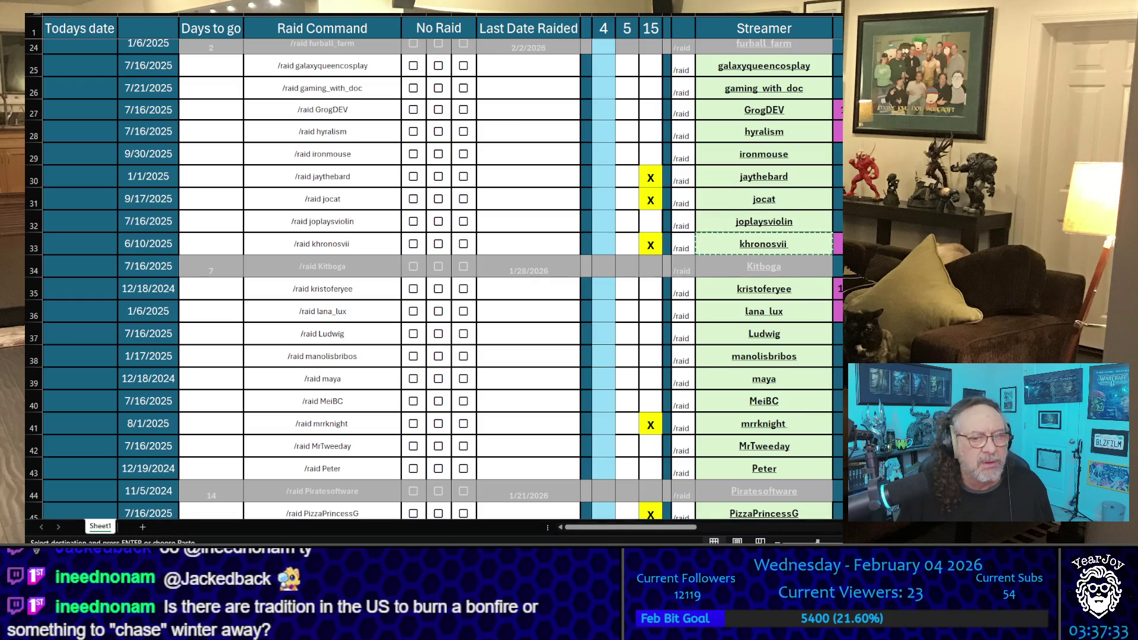
left_click(764, 289)
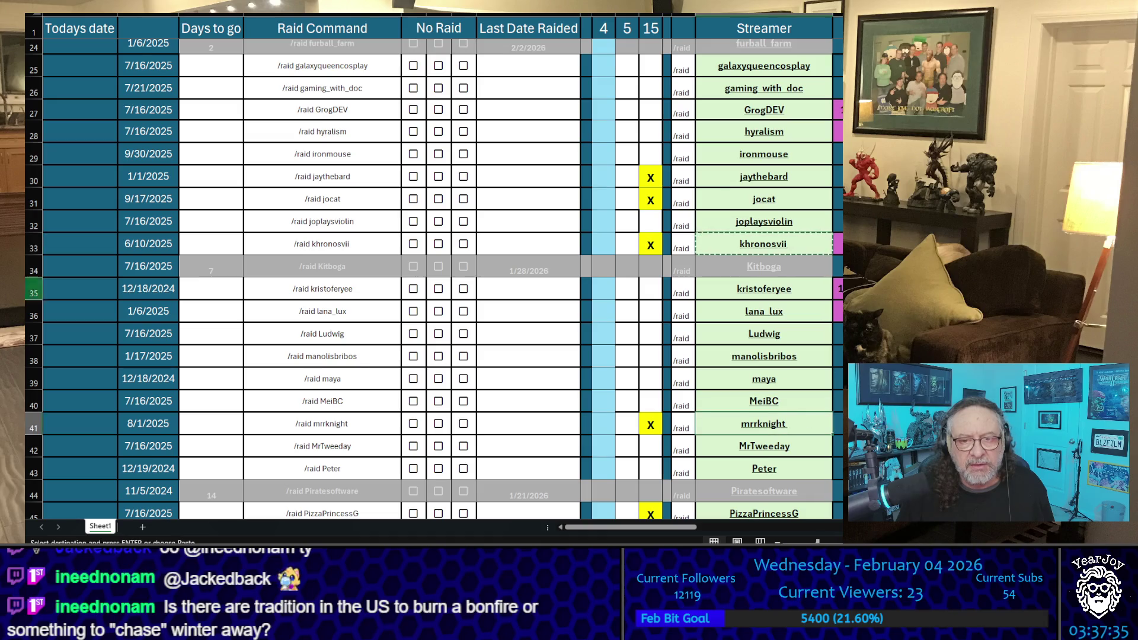
left_click(764, 423)
key("ctrl+c")
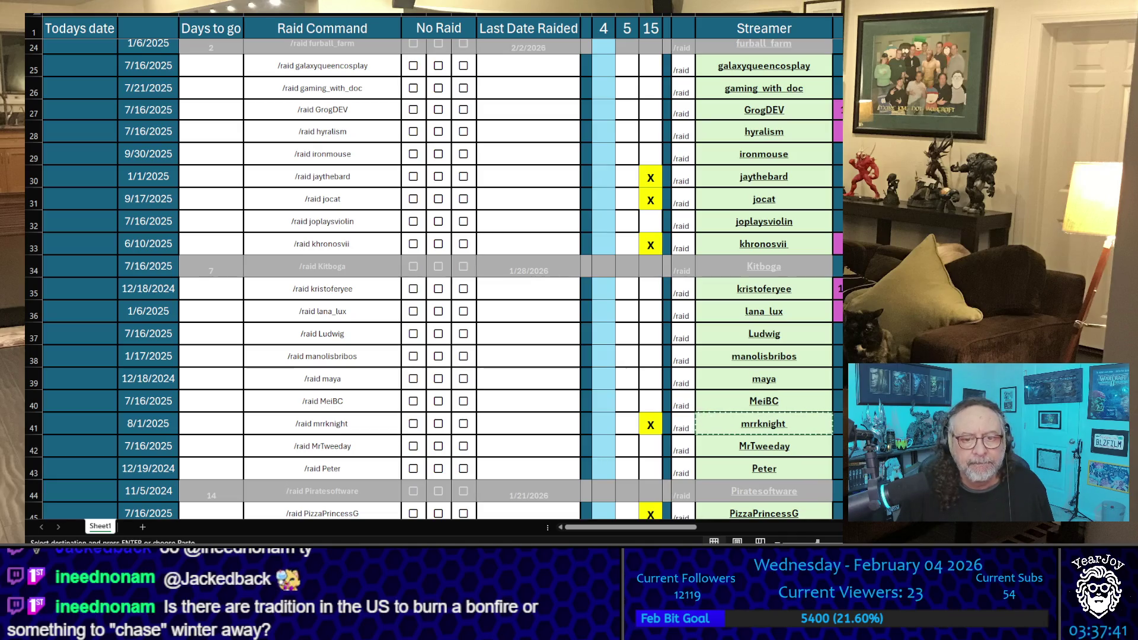
double_click(625, 422)
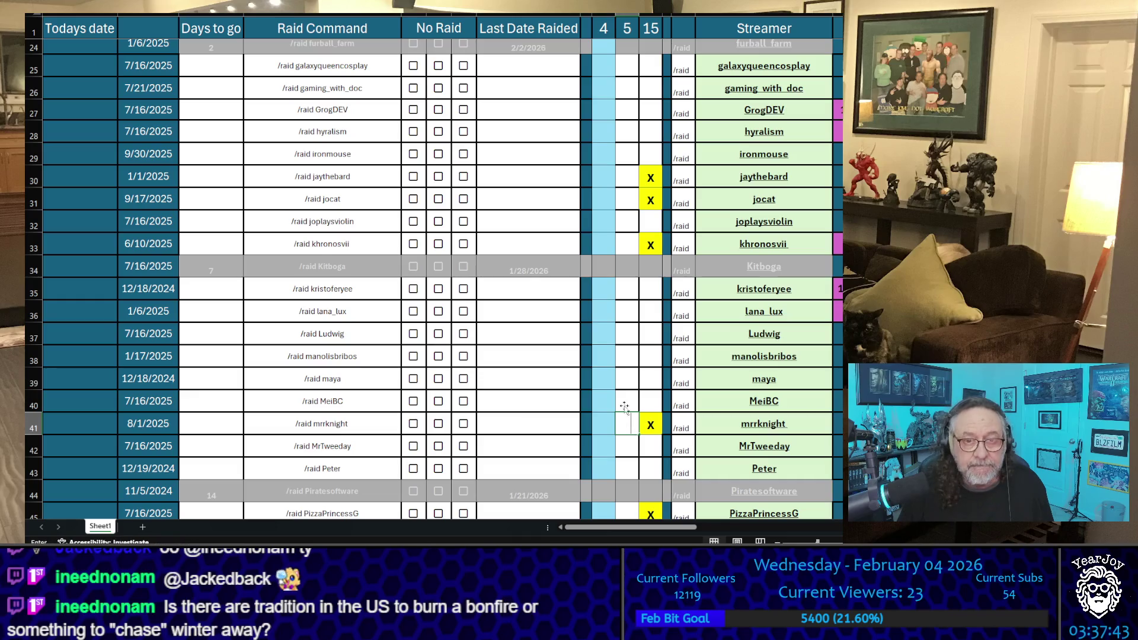
type("X")
left_click(627, 245)
type("X")
left_click(628, 200)
type("X")
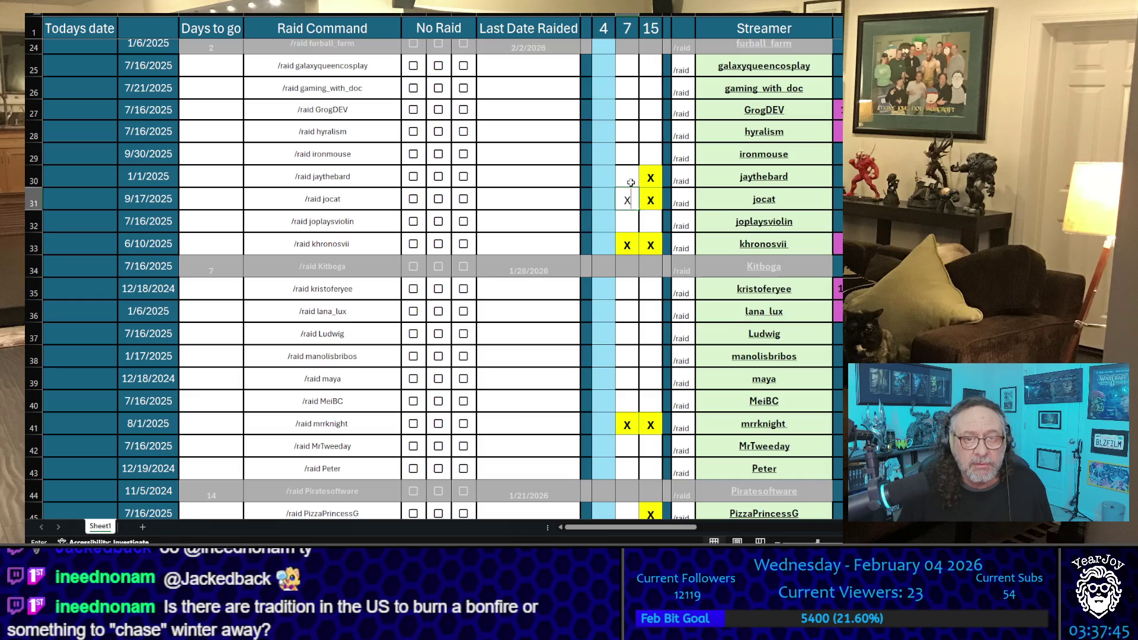
left_click(630, 182)
type("X")
scroll(626, 196, "up", 3)
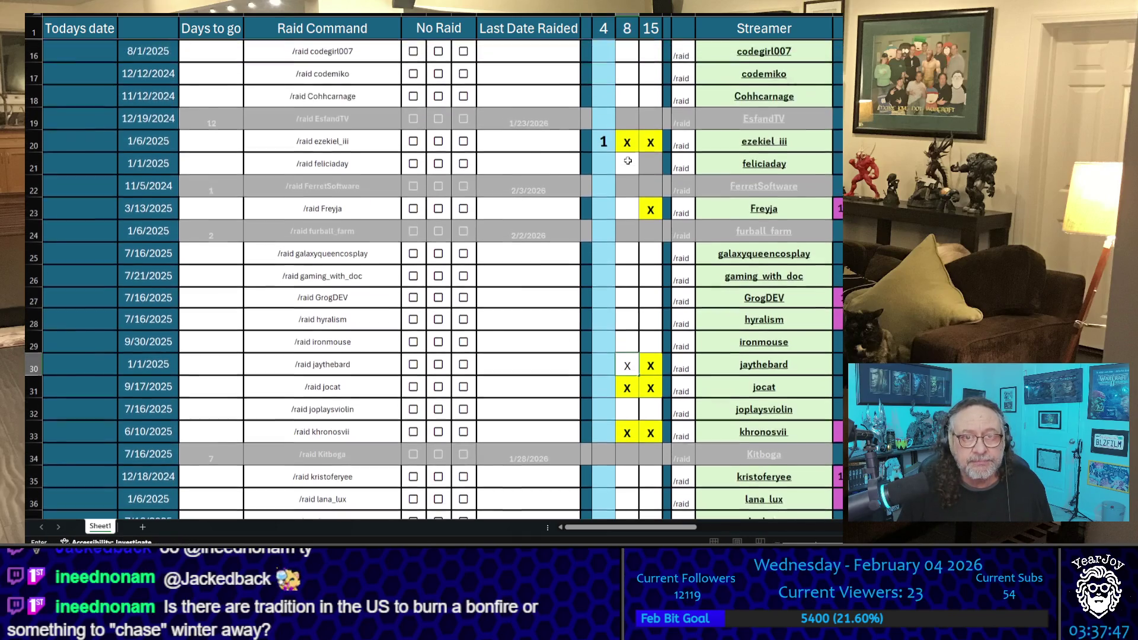
left_click(621, 208)
type("X")
Enter 0 in the first tally column for Freyja, jaythebard, jocat, khronosvii and mrrknight
left_click(608, 208)
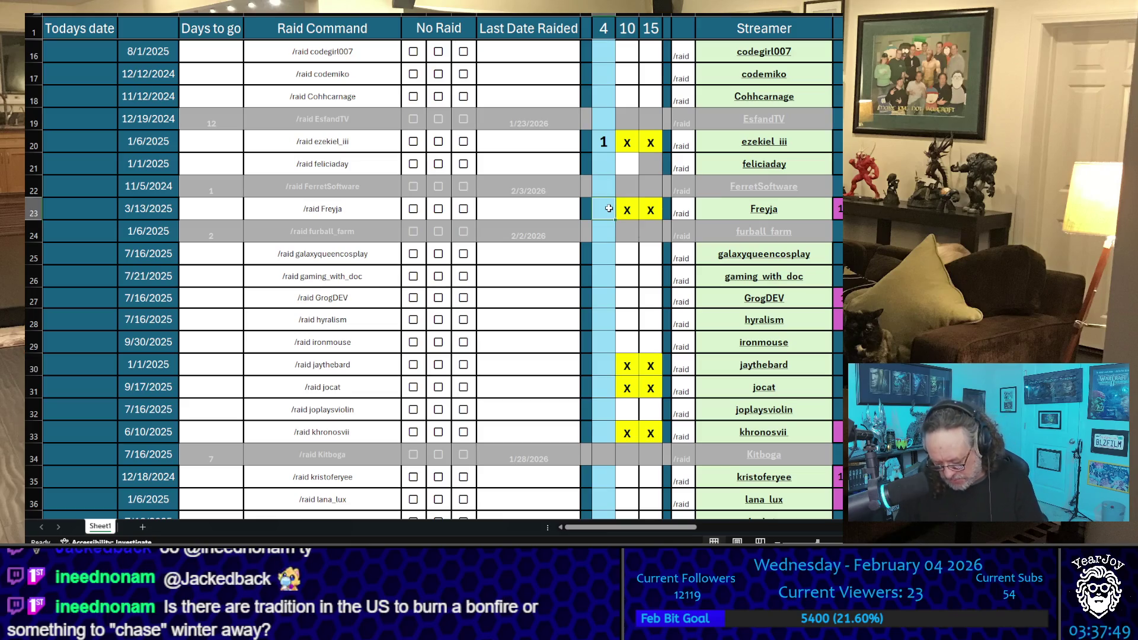
type("0")
left_click(604, 367)
type("0")
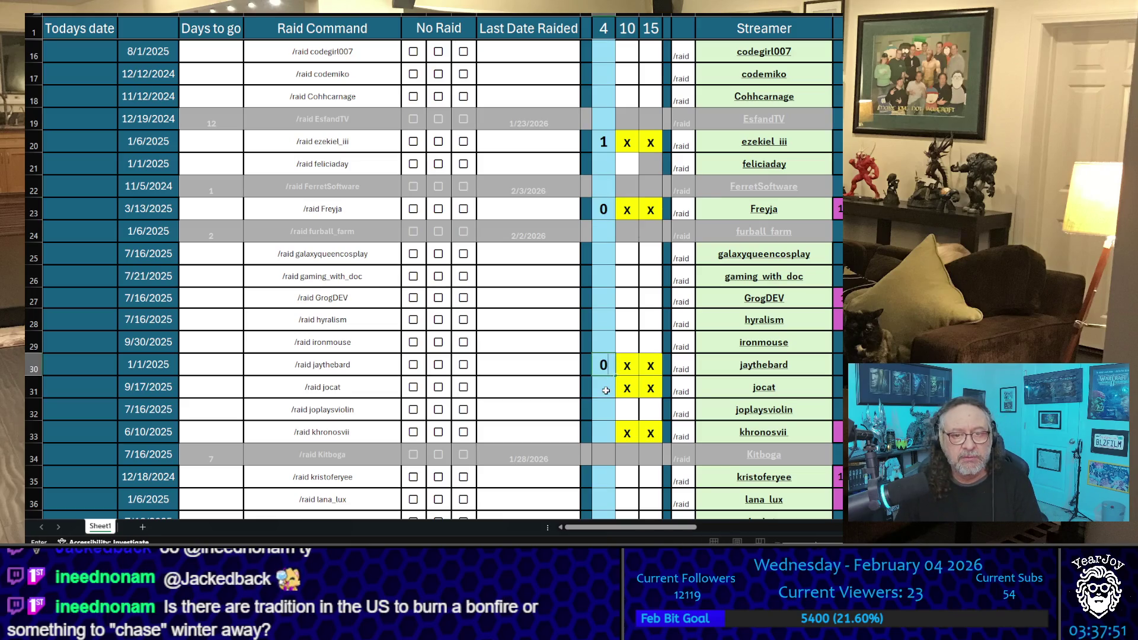
left_click(606, 391)
type("0")
left_click(604, 432)
type("0")
scroll(603, 377, "down", 2)
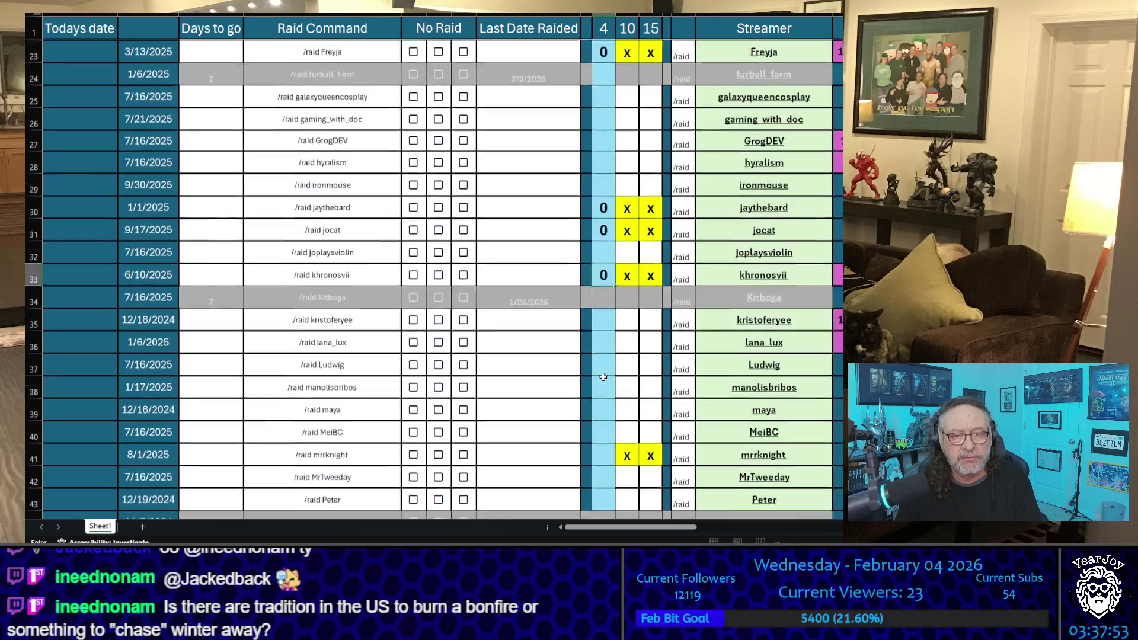
scroll(603, 377, "down", 1)
left_click(603, 363)
type("0")
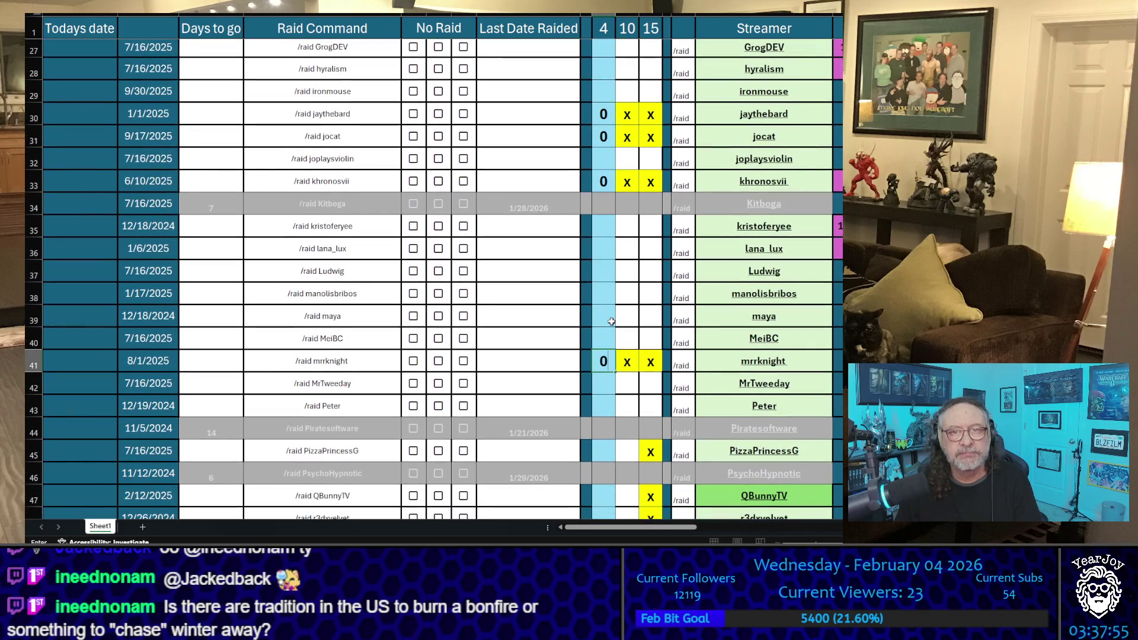
scroll(611, 321, "up", 1)
scroll(611, 322, "up", 1)
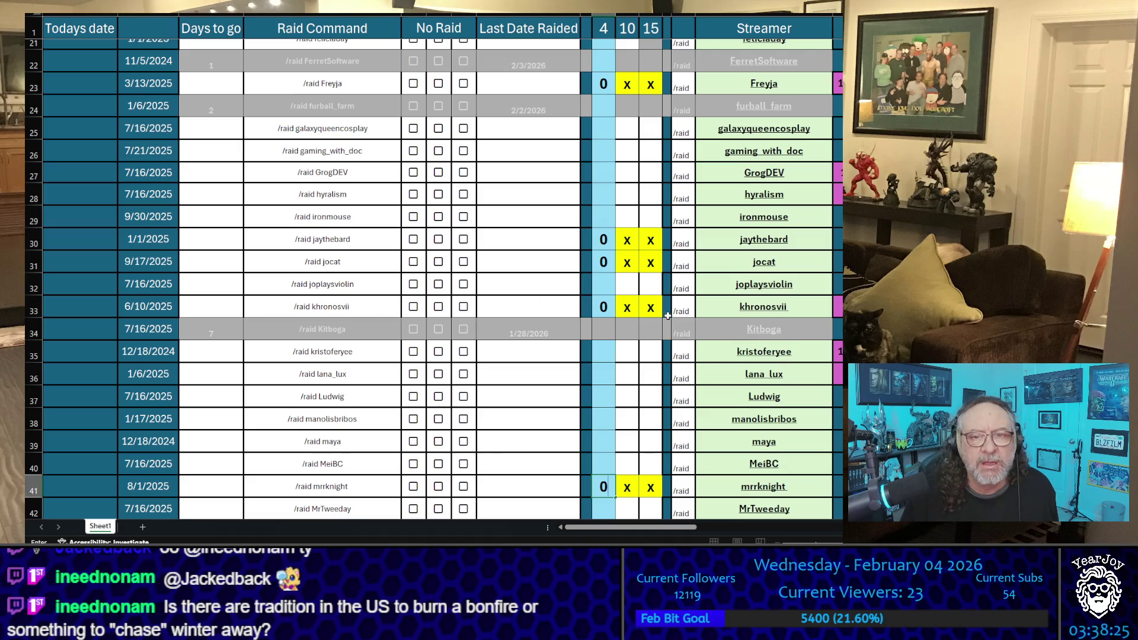
left_click(604, 310)
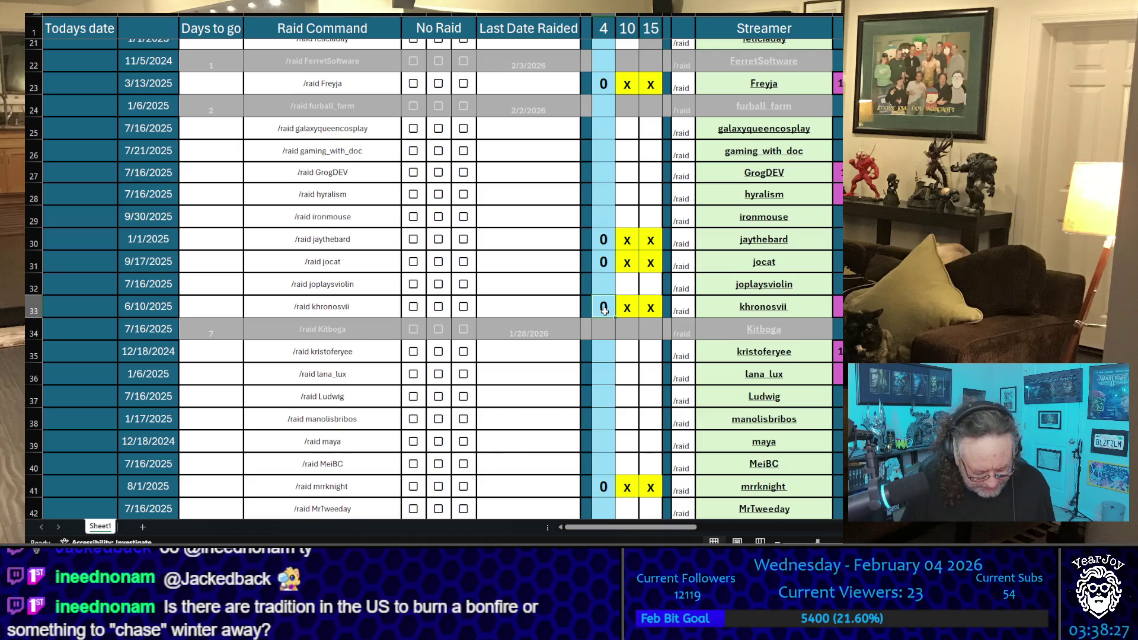
type("2")
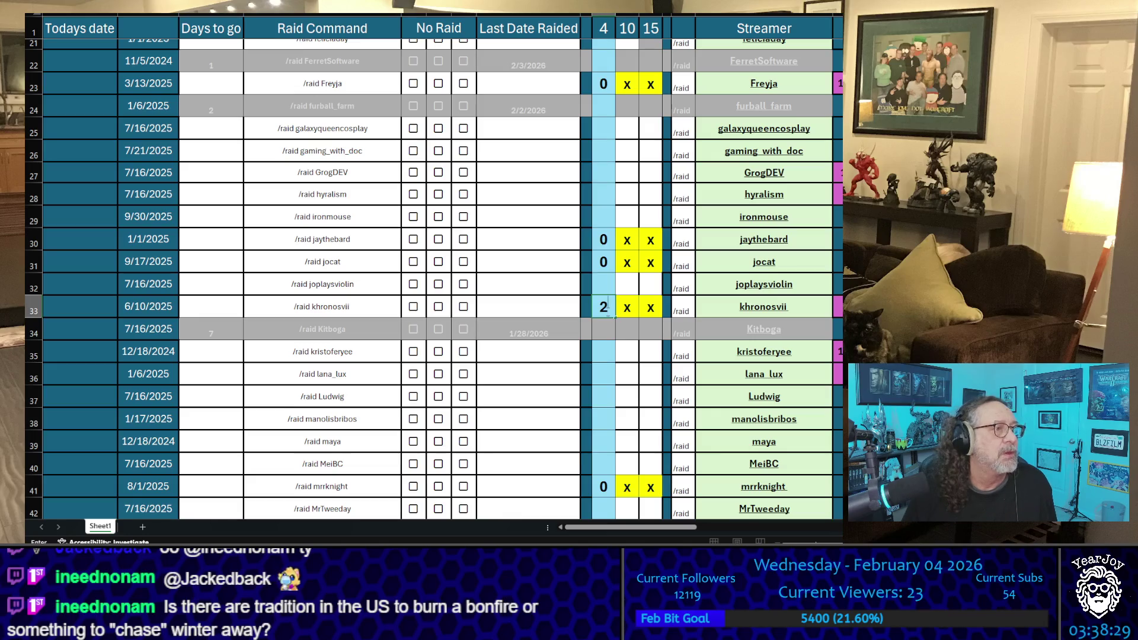
left_click(604, 487)
type("1")
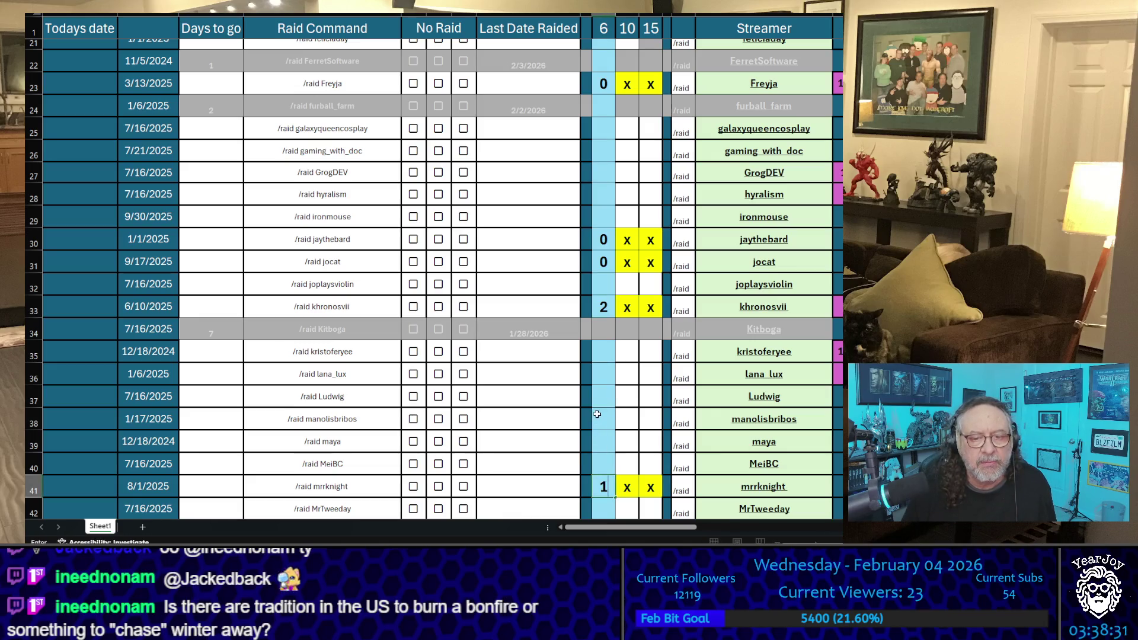
left_click(596, 414)
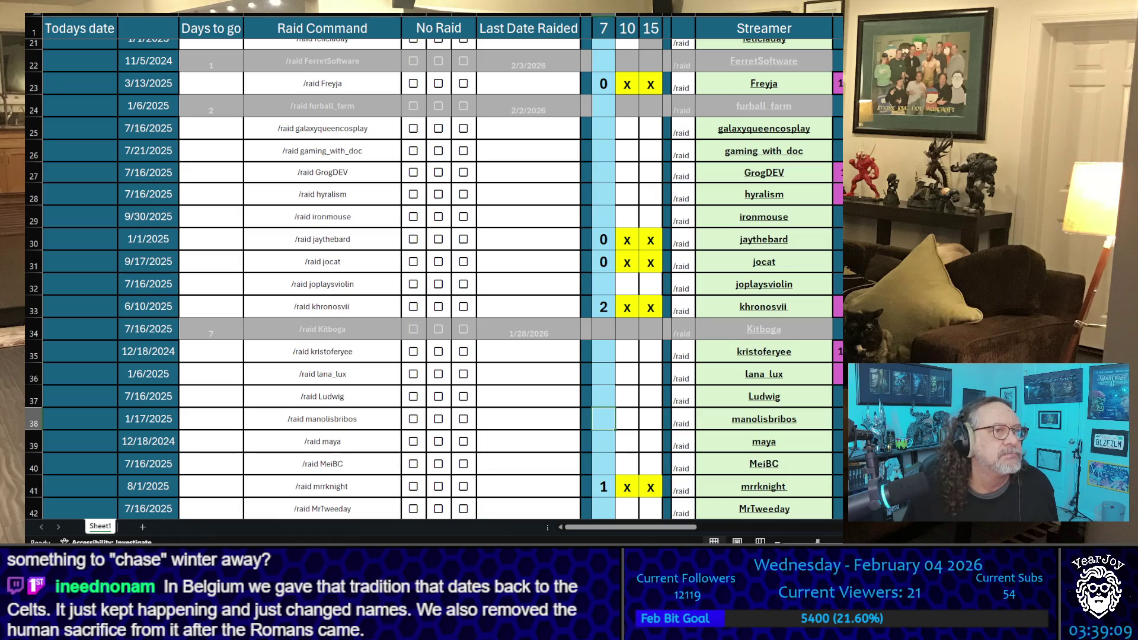
Correct khronosvii's tally to 4 and mrrknight's tally to 2
left_click(542, 287)
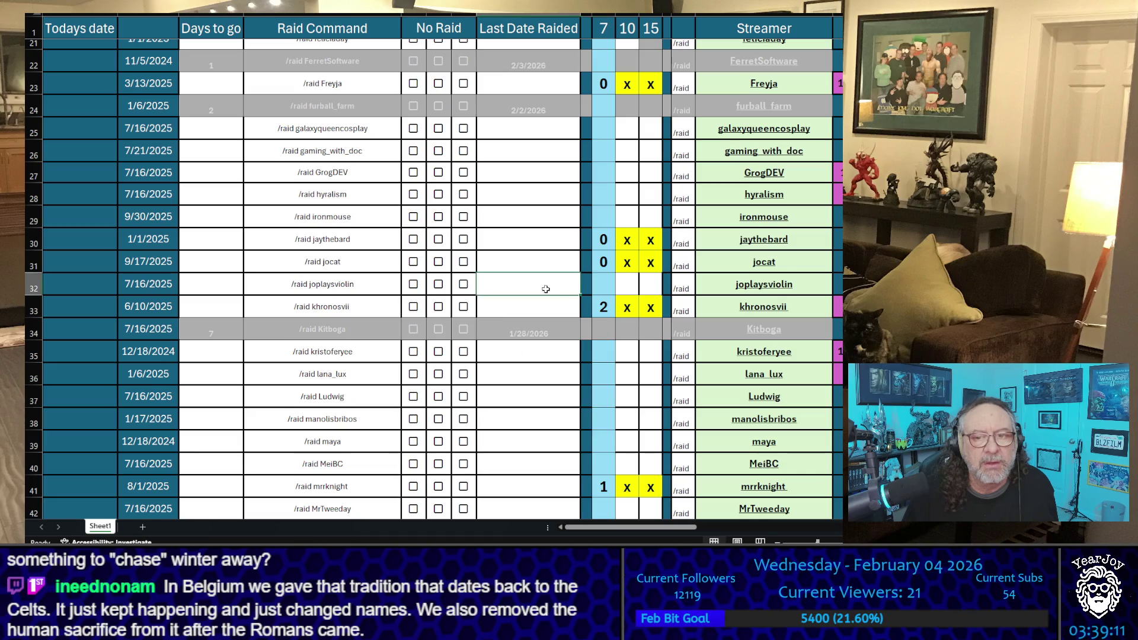
left_click(591, 310)
type("4")
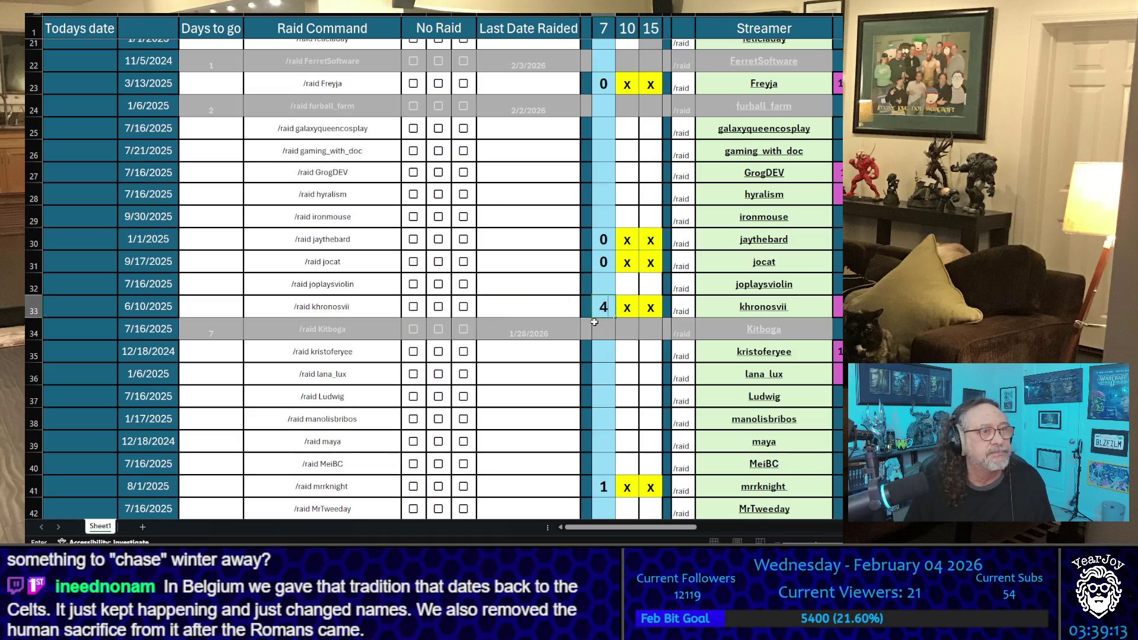
left_click(606, 485)
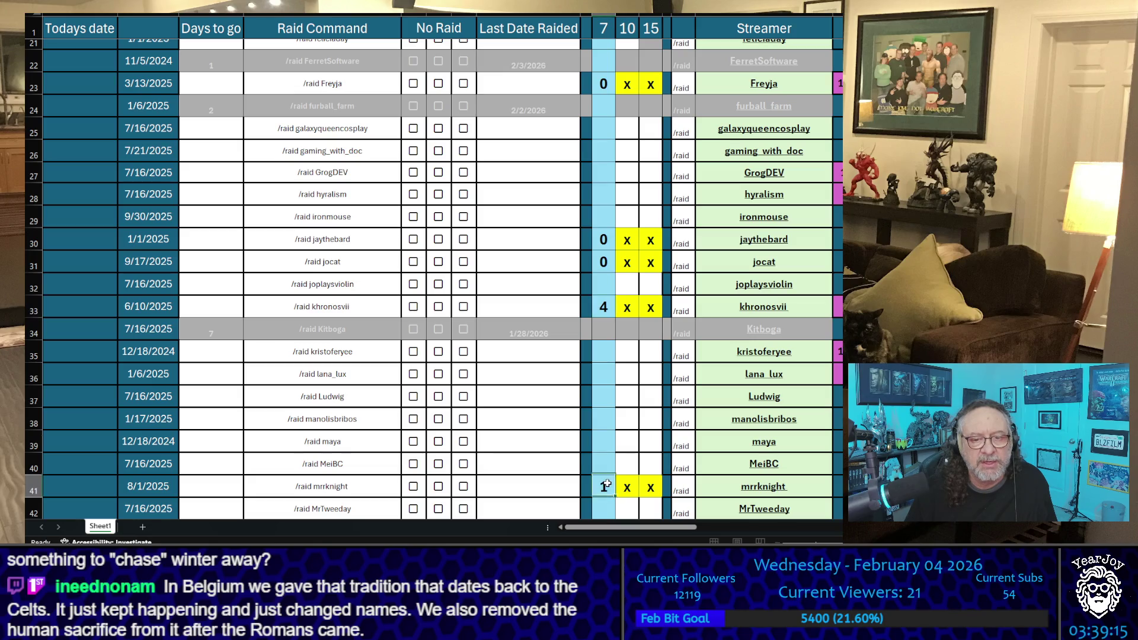
type("2")
left_click(521, 402)
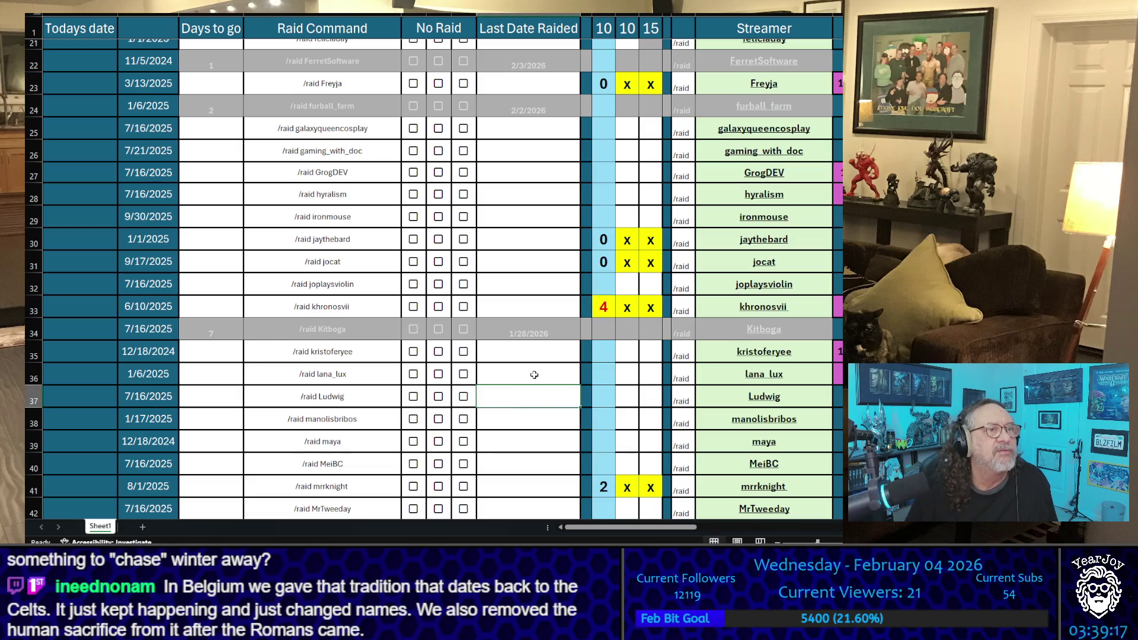
Change Freyja's first-column tally in row 23 from 0 to 1
left_click(603, 86)
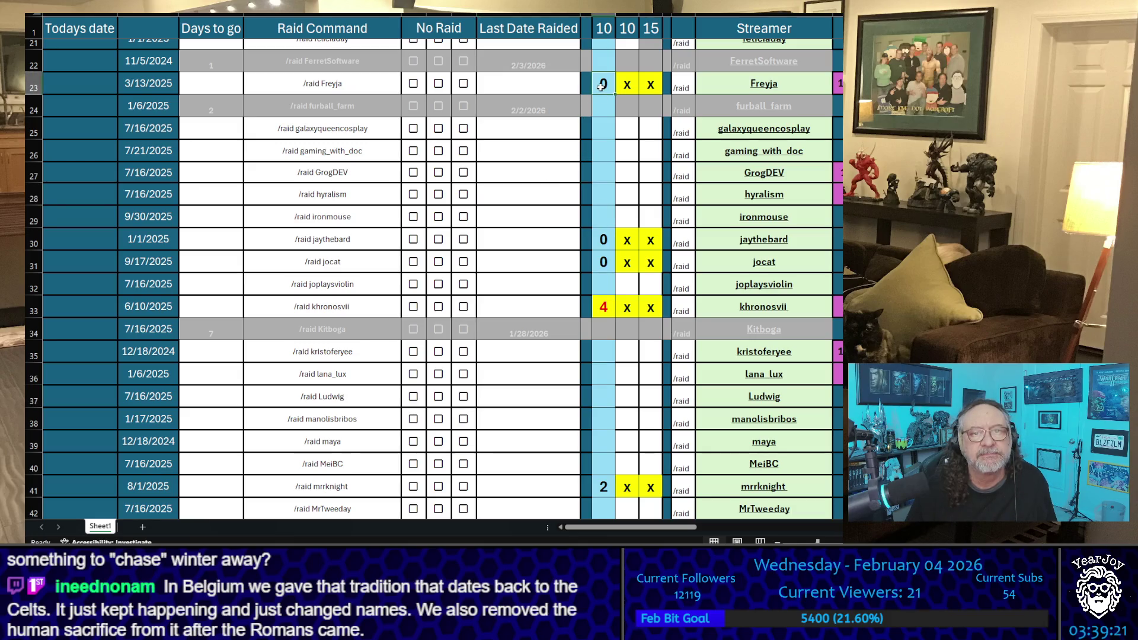
type("1")
left_click(542, 215)
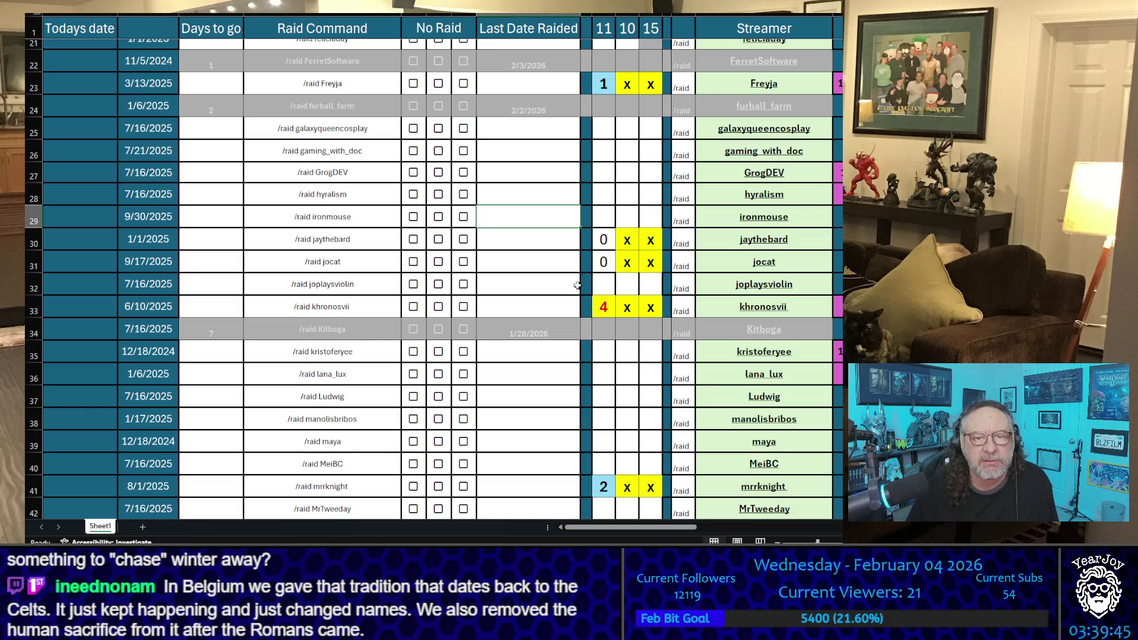
Copy the names PizzaPrincessG, QBunnyTV, r3dxvelvet, ramsreef and StandardDamage one after another
scroll(577, 285, "down", 7)
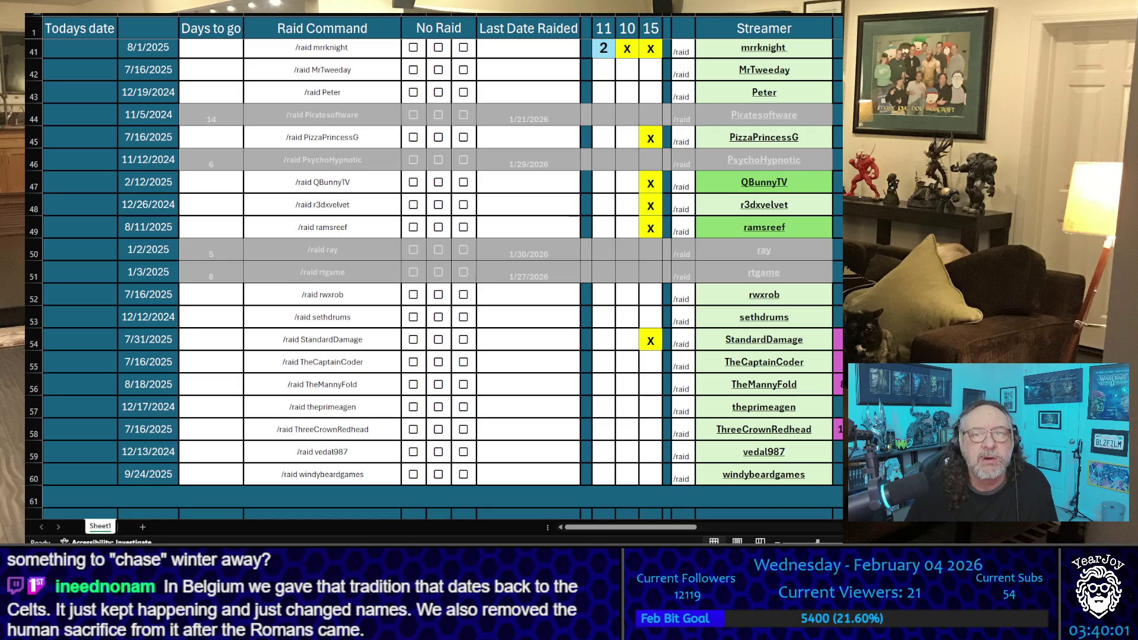
left_click(824, 143)
key("ctrl+c")
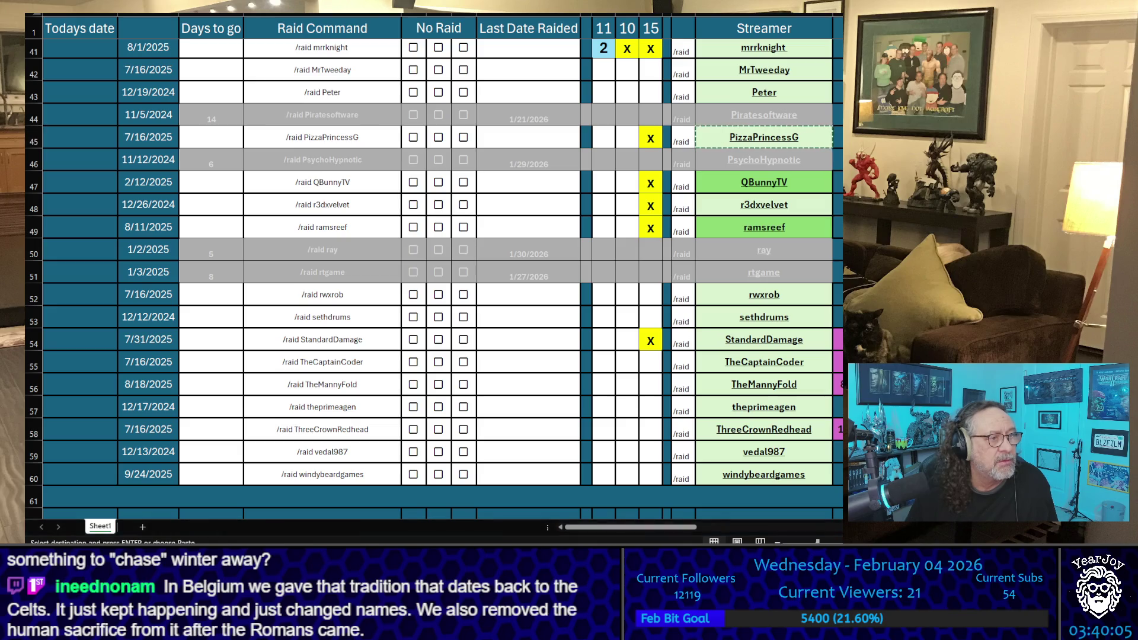
left_click(825, 185)
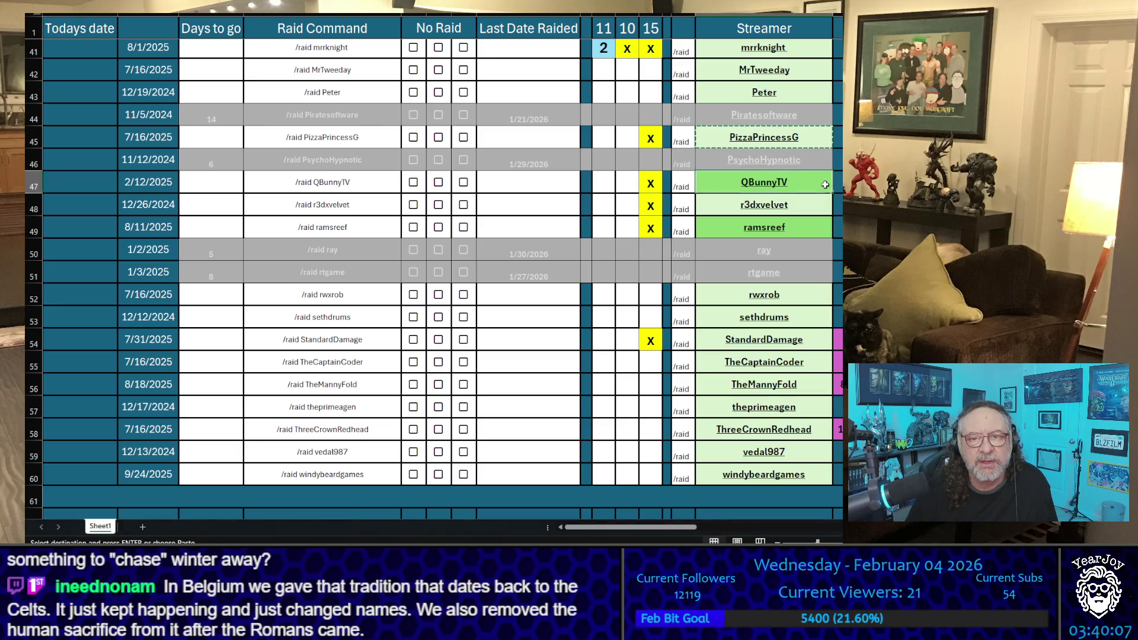
key("ctrl+c")
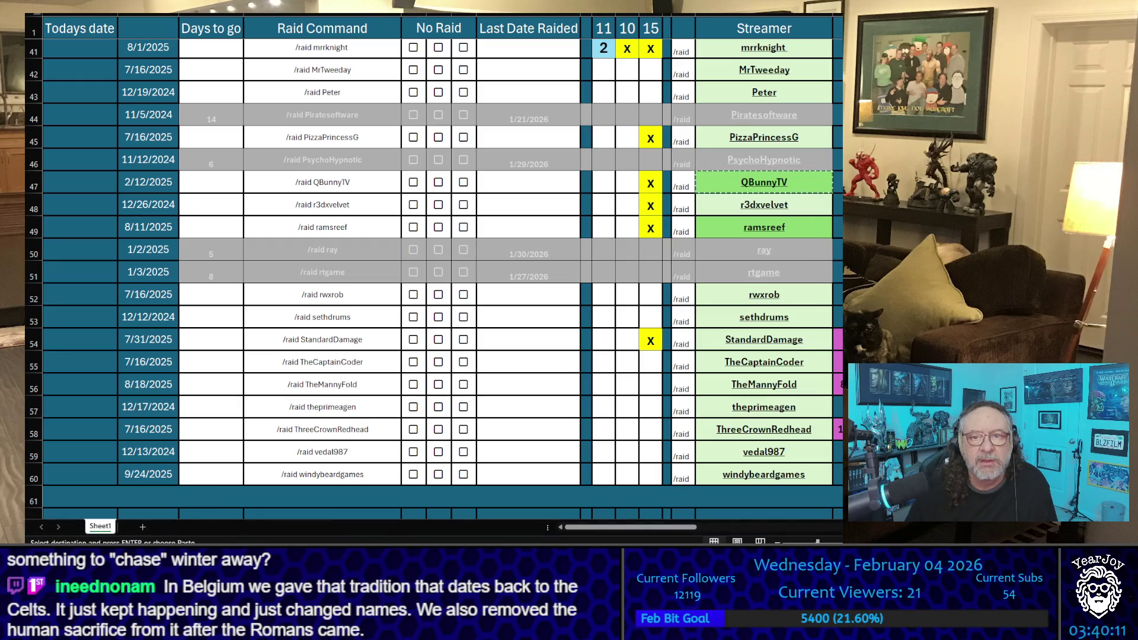
key("Down")
key("ctrl+c")
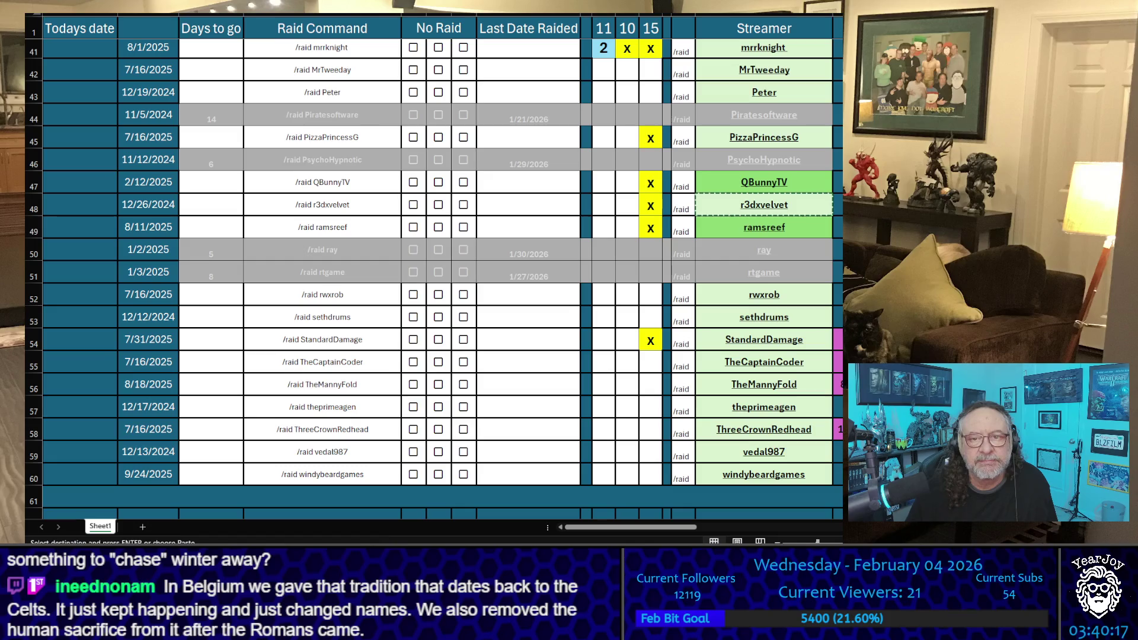
left_click(816, 233)
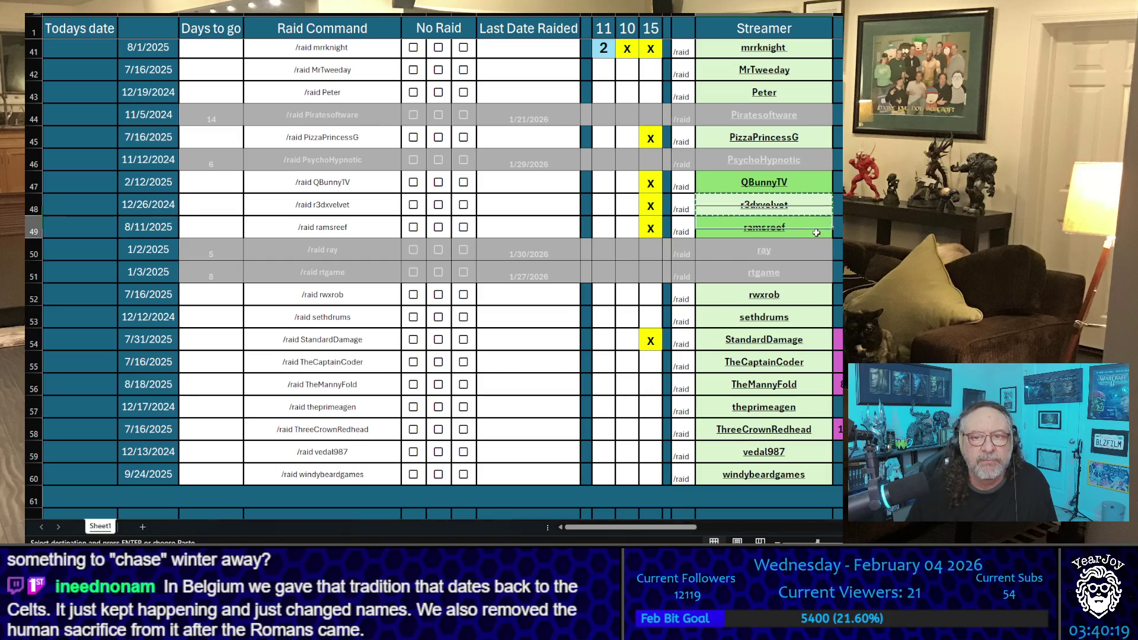
key("ctrl+c")
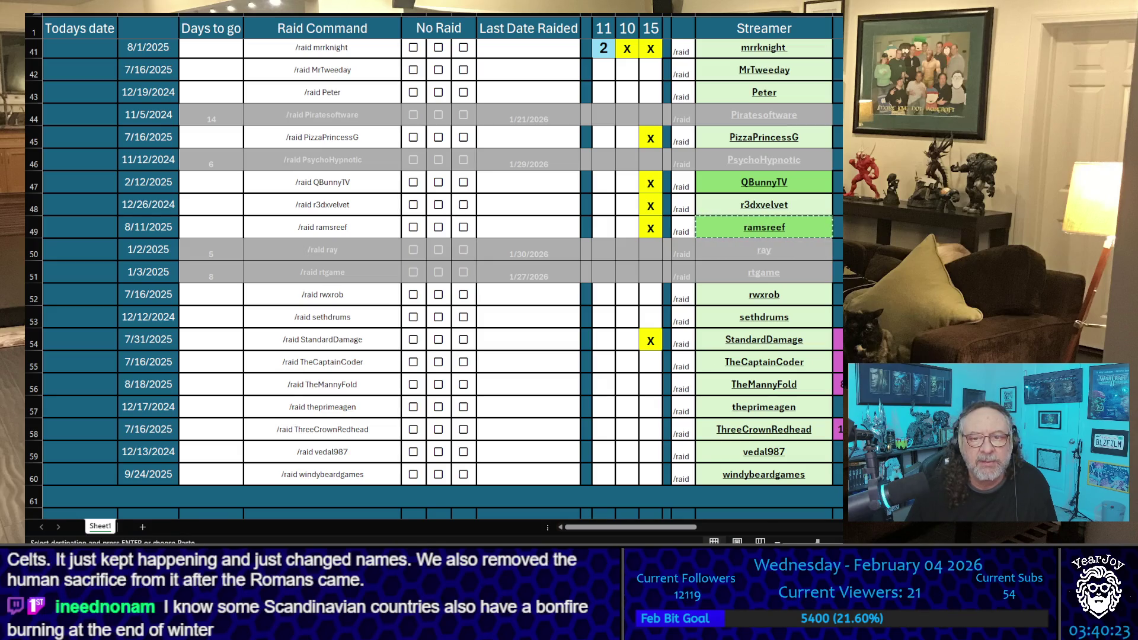
left_click(764, 339)
key("ctrl+c")
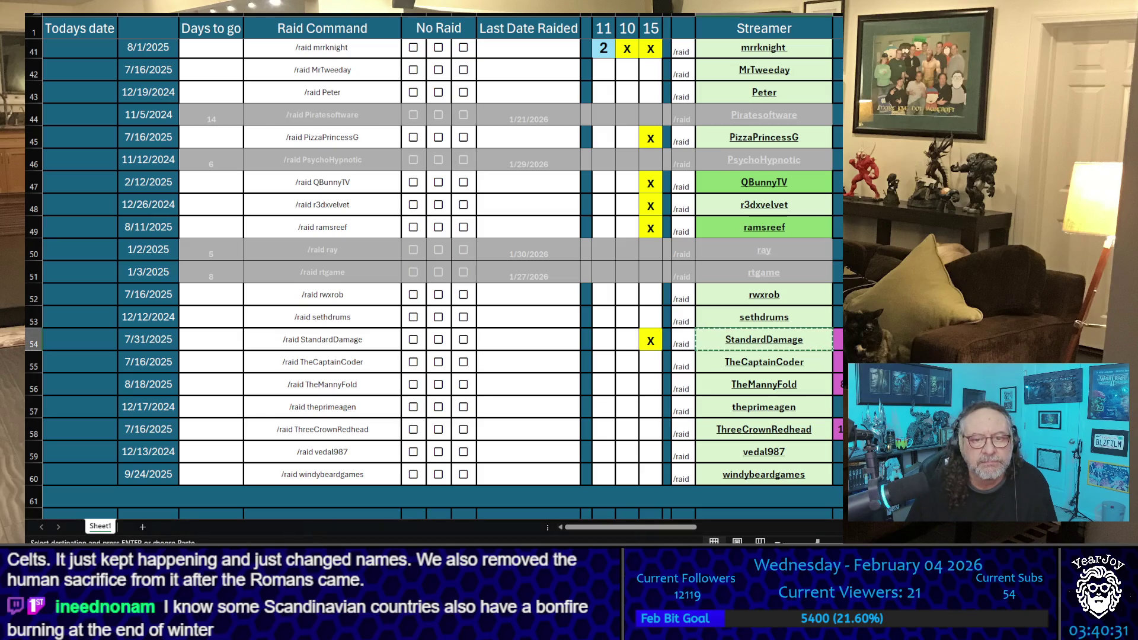
Mark X in the middle tally column for StandardDamage and ramsreef
left_click(627, 339)
type("X")
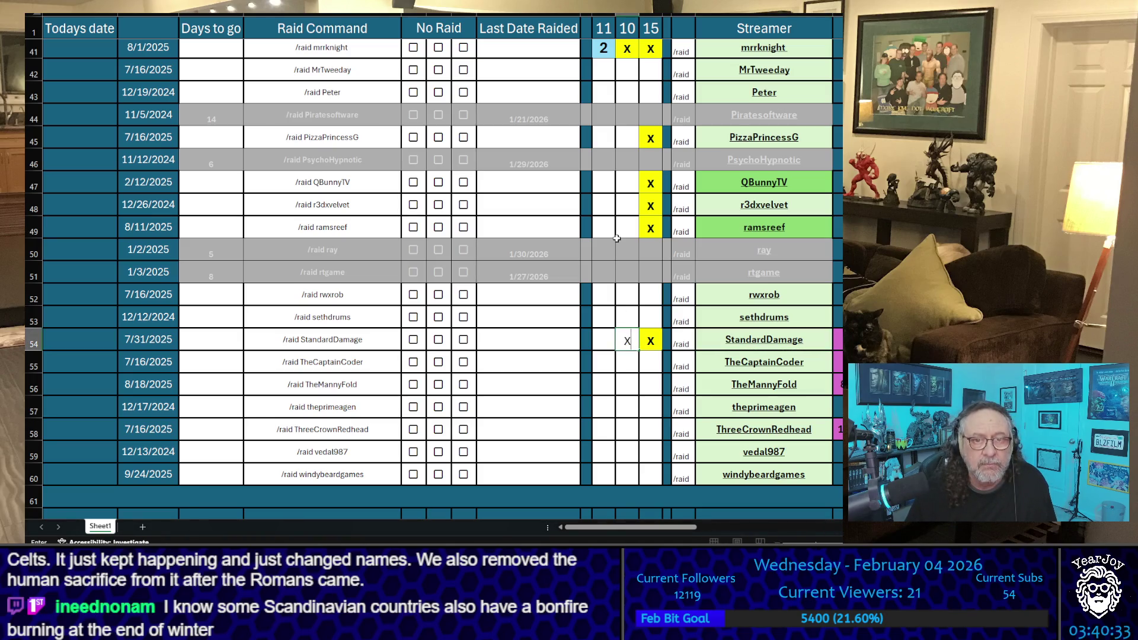
left_click(627, 228)
type("X")
left_click(627, 204)
type("X")
left_click(628, 185)
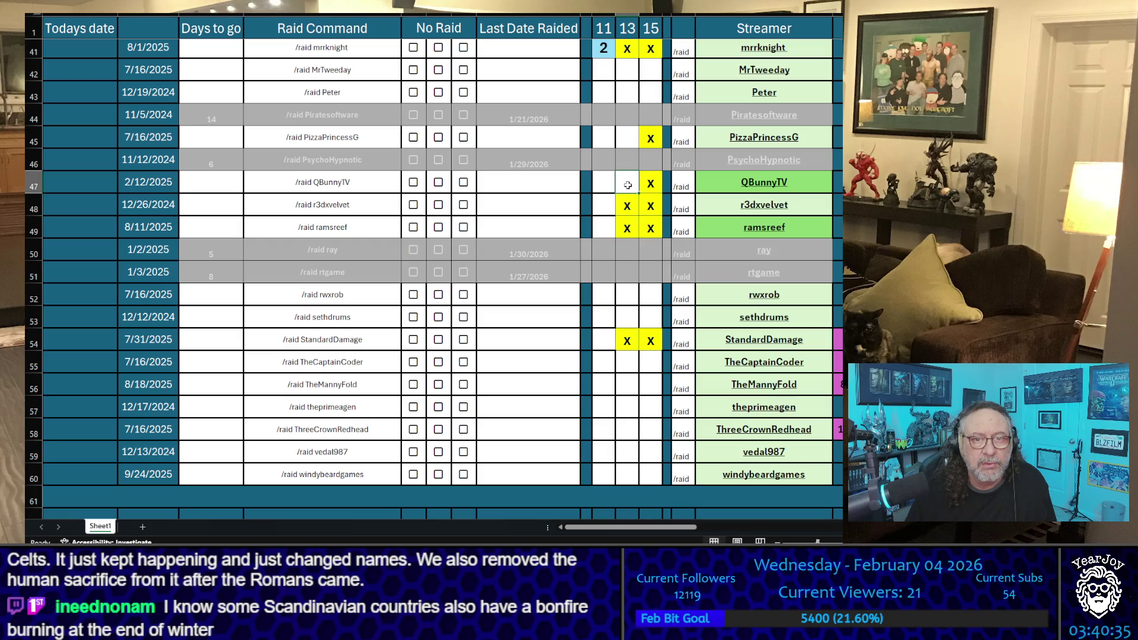
type("X")
left_click(628, 137)
type("X")
left_click(635, 235)
scroll(634, 235, "down", 1)
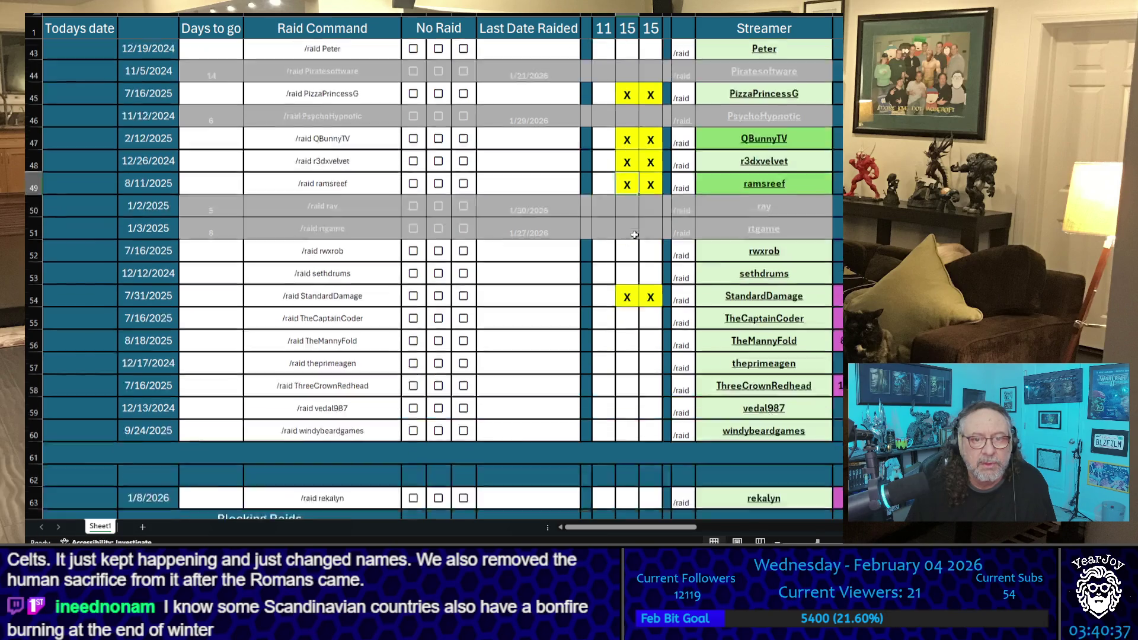
scroll(634, 235, "down", 2)
scroll(609, 146, "up", 3)
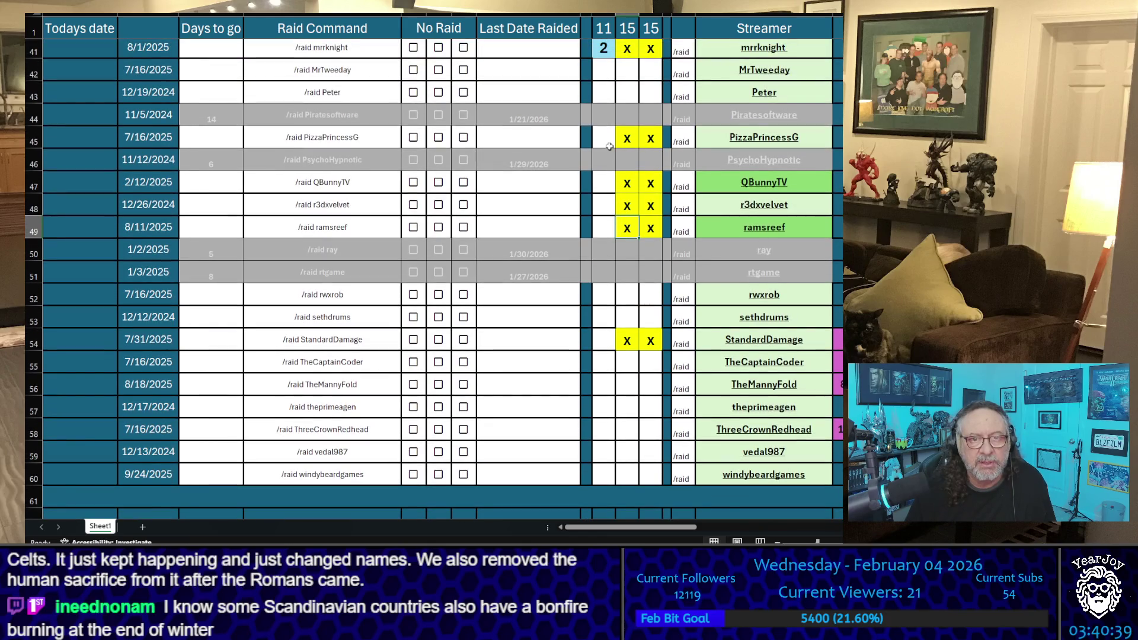
Enter 0 in the first tally column for PizzaPrincessG, QBunnyTV, r3dxvelvet, ramsreef and StandardDamage
left_click(610, 146)
type("0")
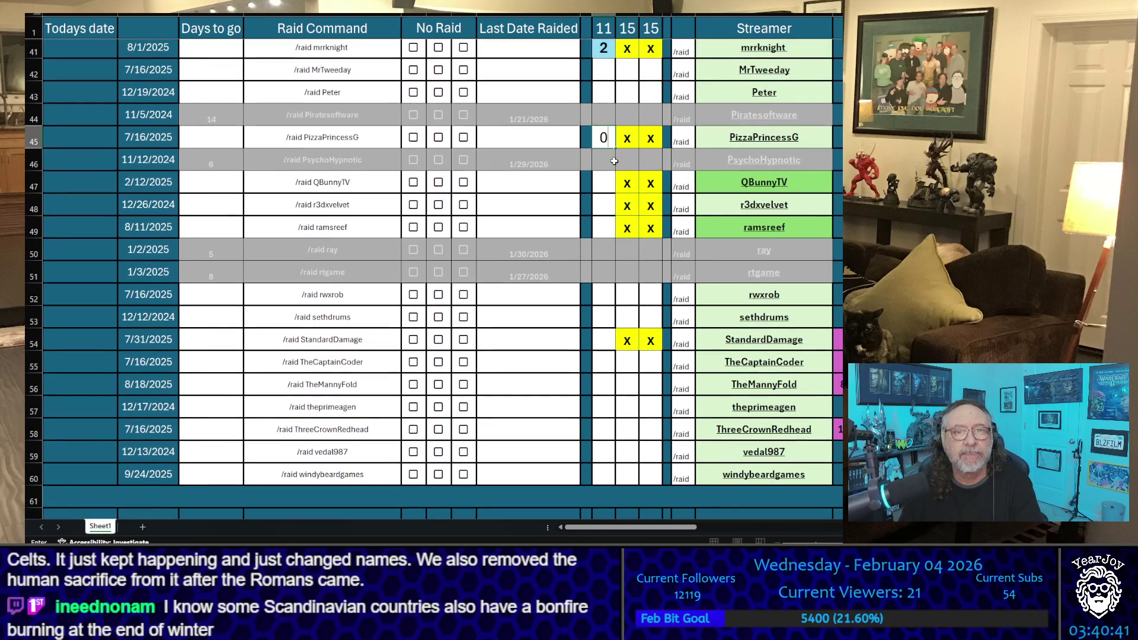
left_click(617, 177)
type("0")
key("Return")
type("0")
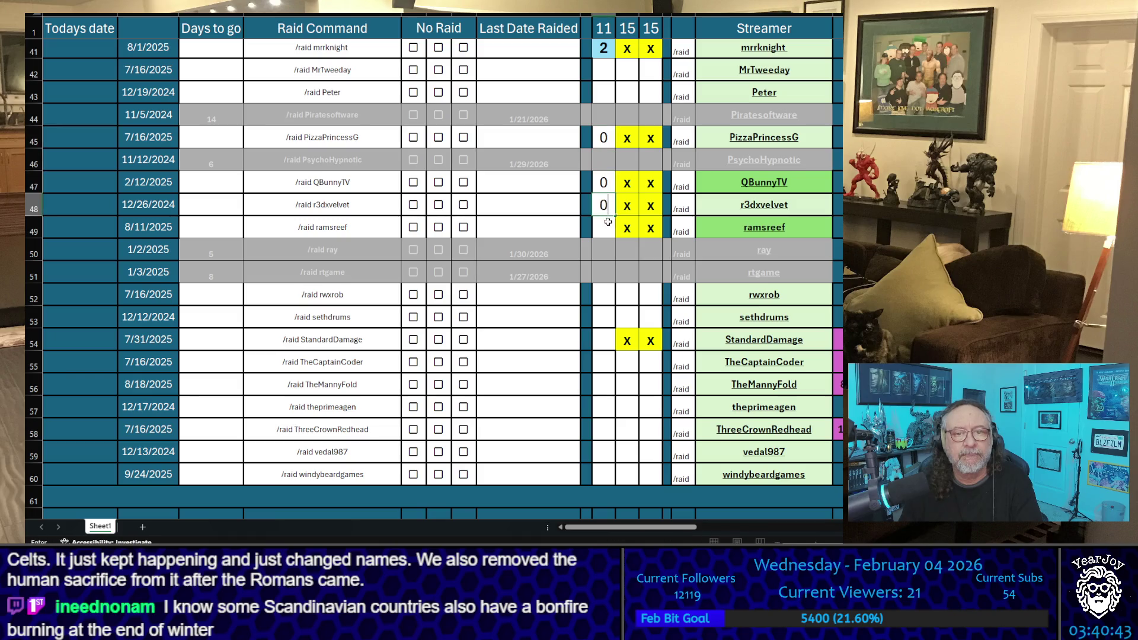
key("Return")
type("0")
left_click(613, 338)
type("0")
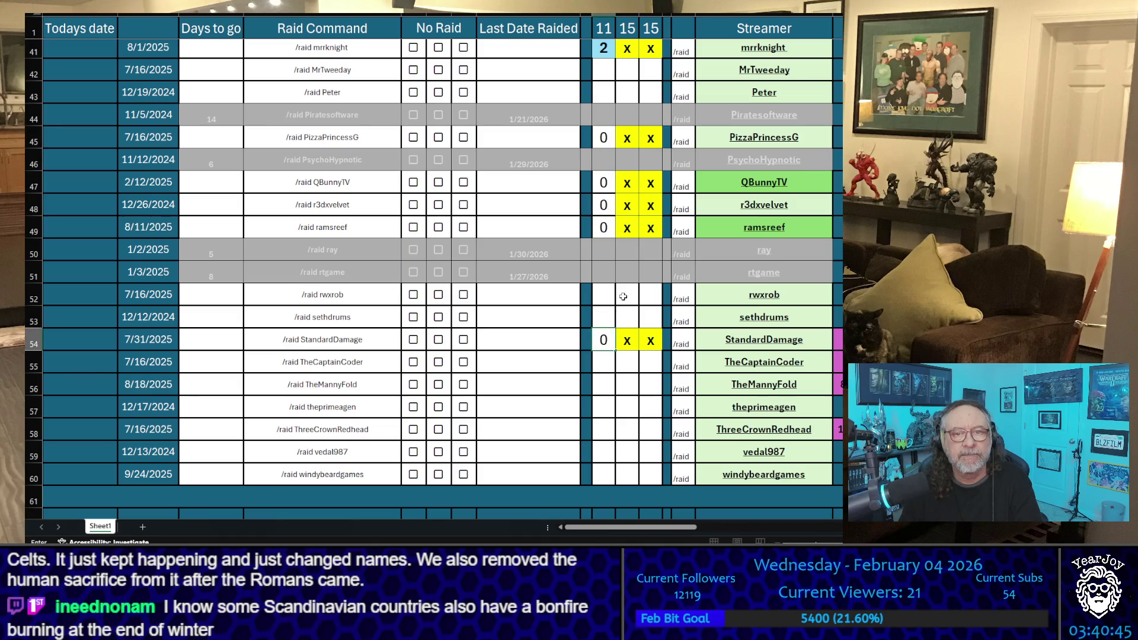
scroll(623, 296, "down", 1)
left_click(617, 350)
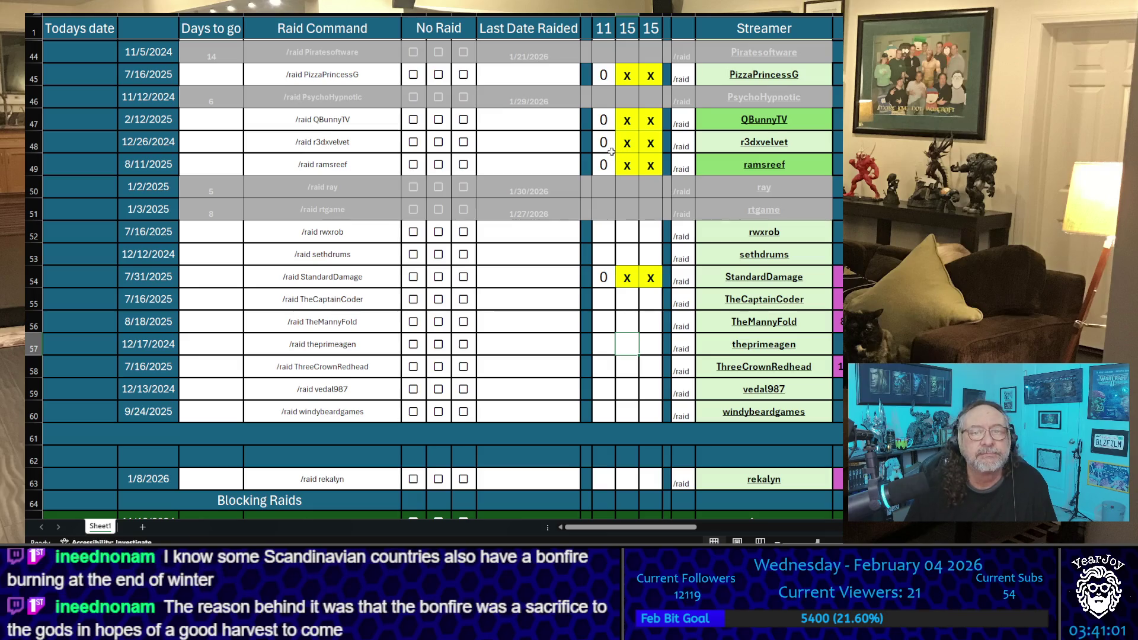
left_click(608, 146)
type("1")
left_click(543, 143)
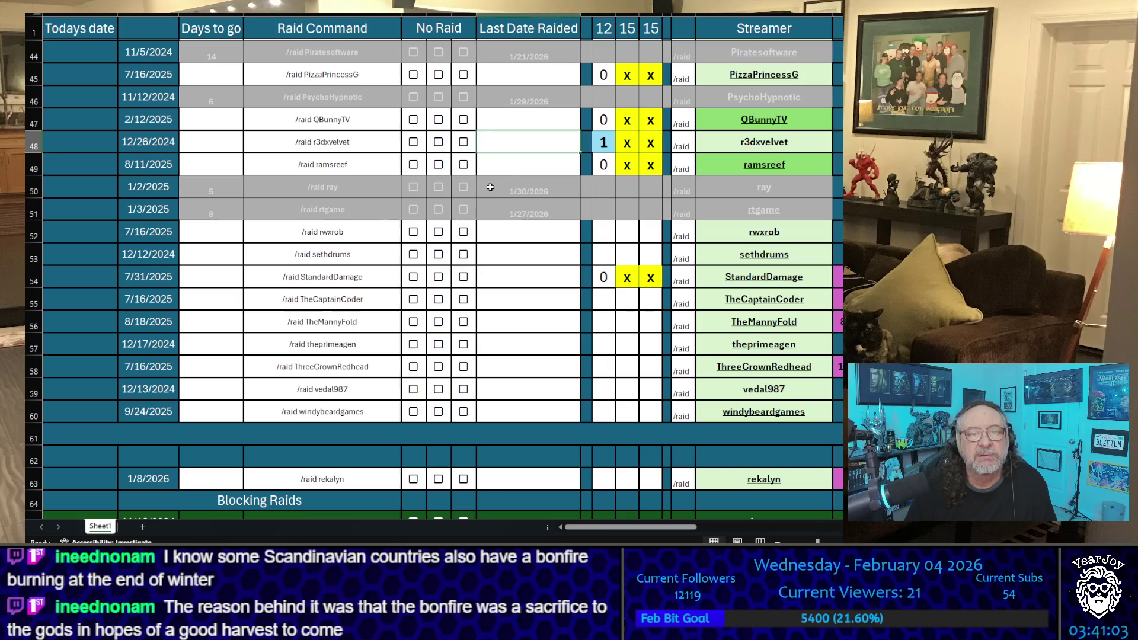
left_click(603, 142)
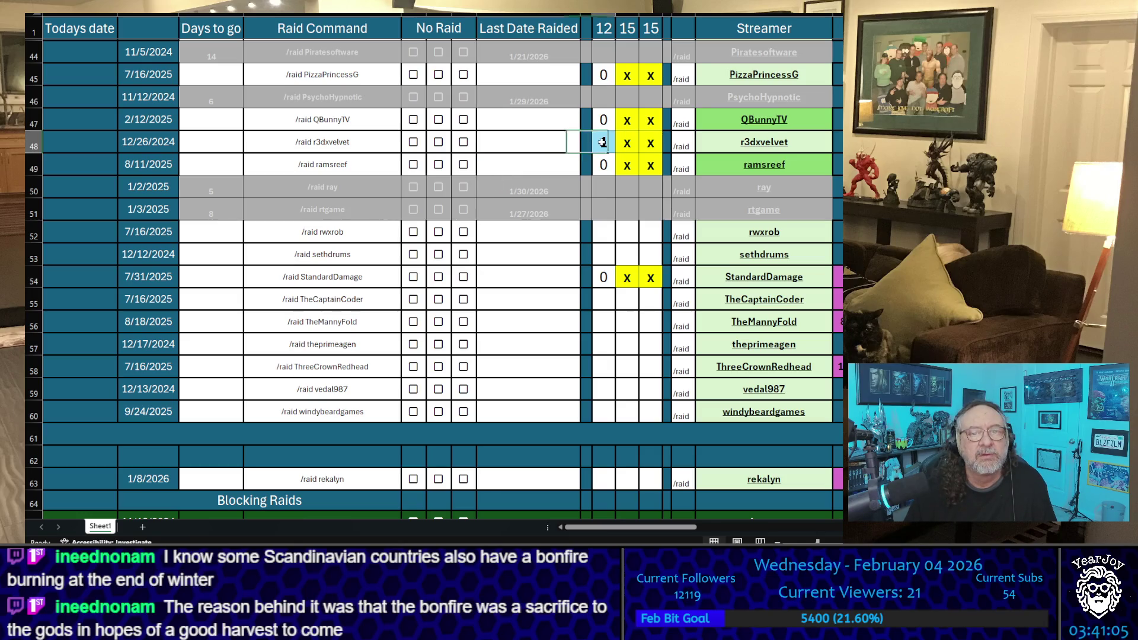
type("2")
left_click(546, 145)
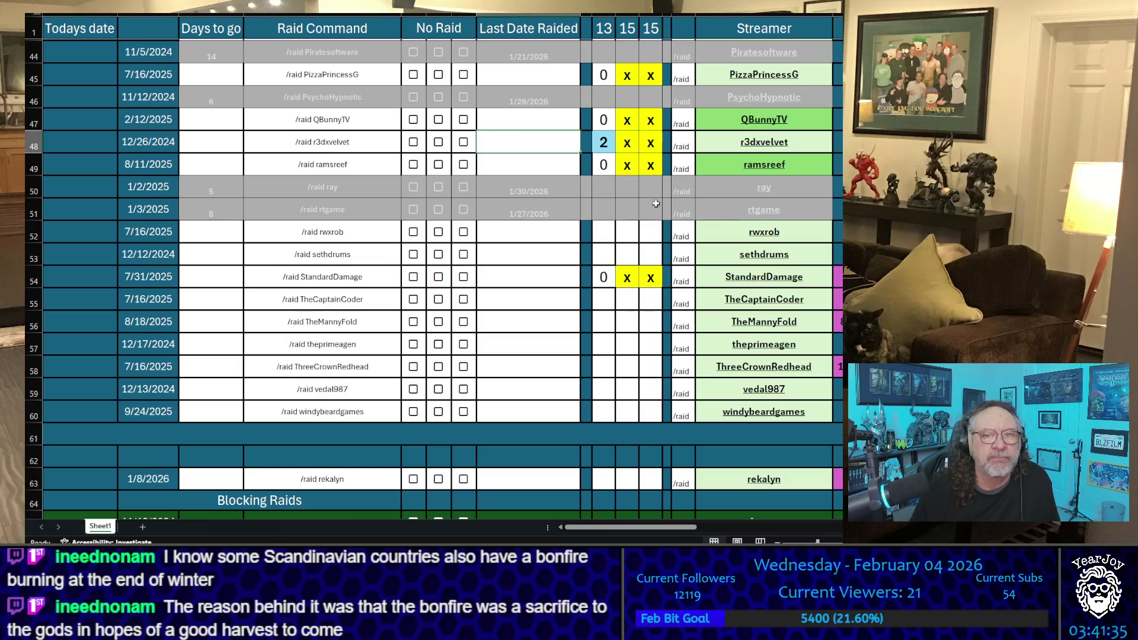
Raise StandardDamage's first-column tally from 0 to 2
left_click(611, 311)
left_click(603, 276)
type("1")
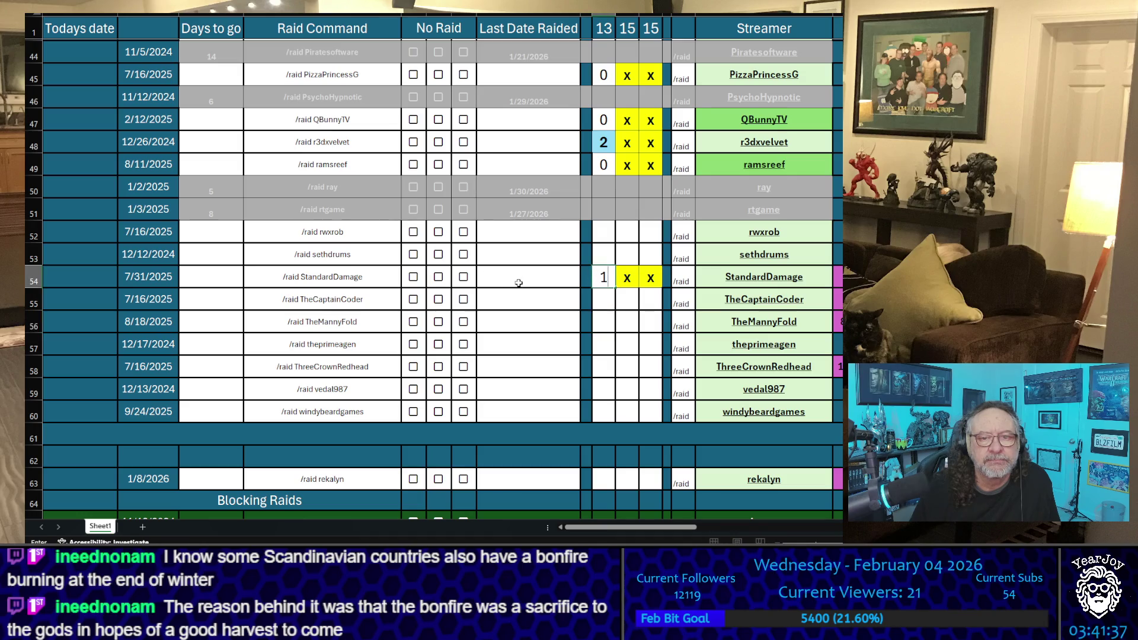
left_click(519, 283)
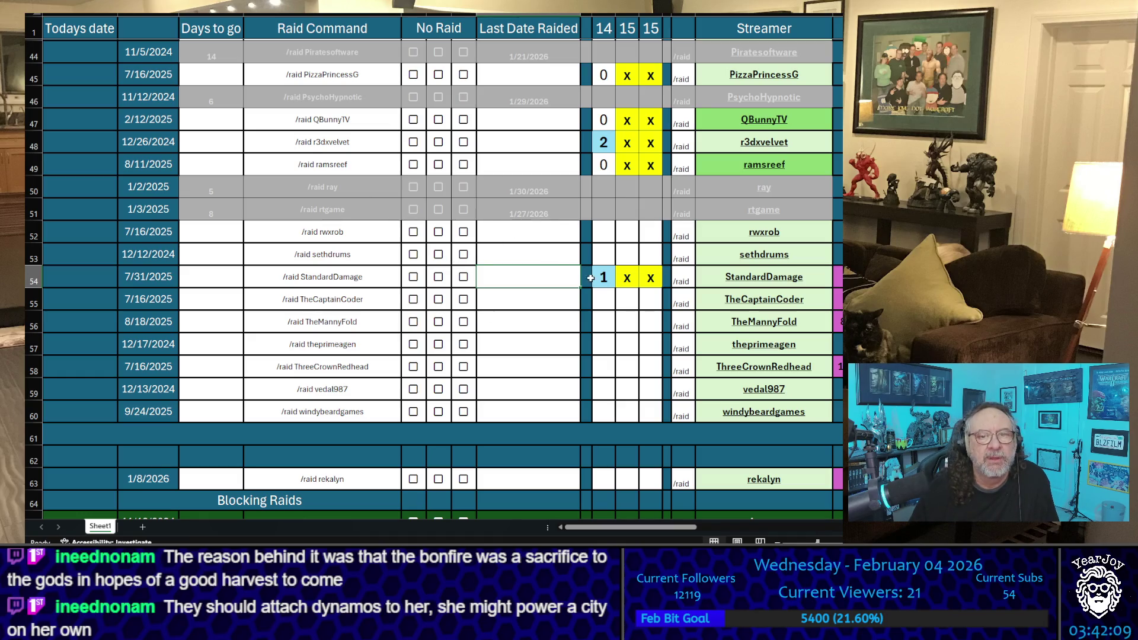
type("2")
left_click(551, 256)
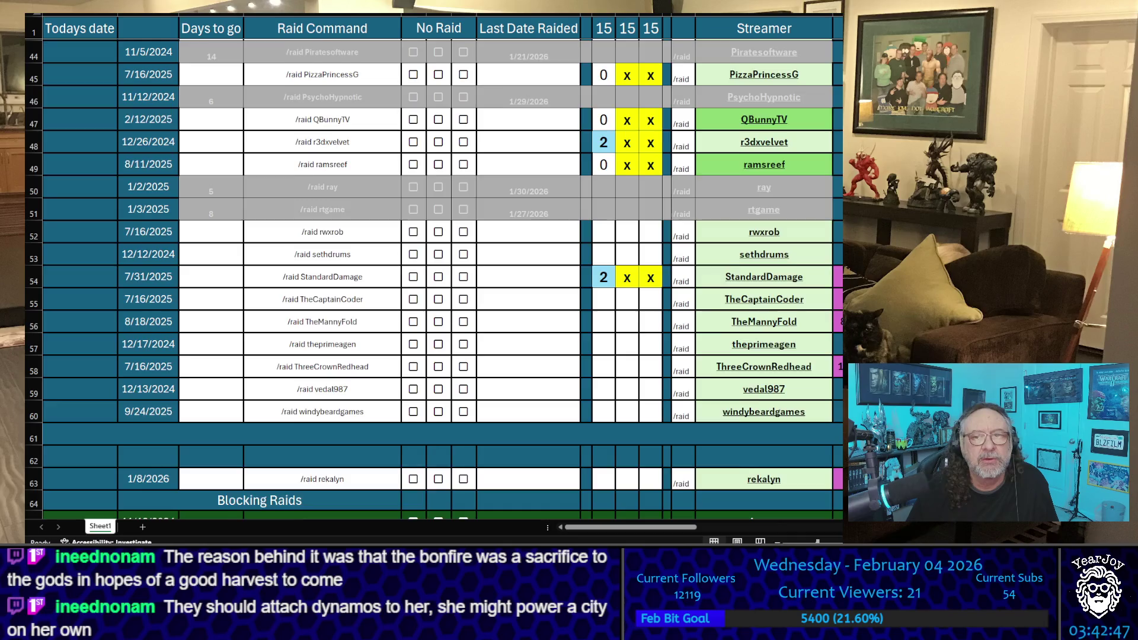
Copy the khronosvii name, then the row 11 streamer's name
scroll(434, 279, "up", 6)
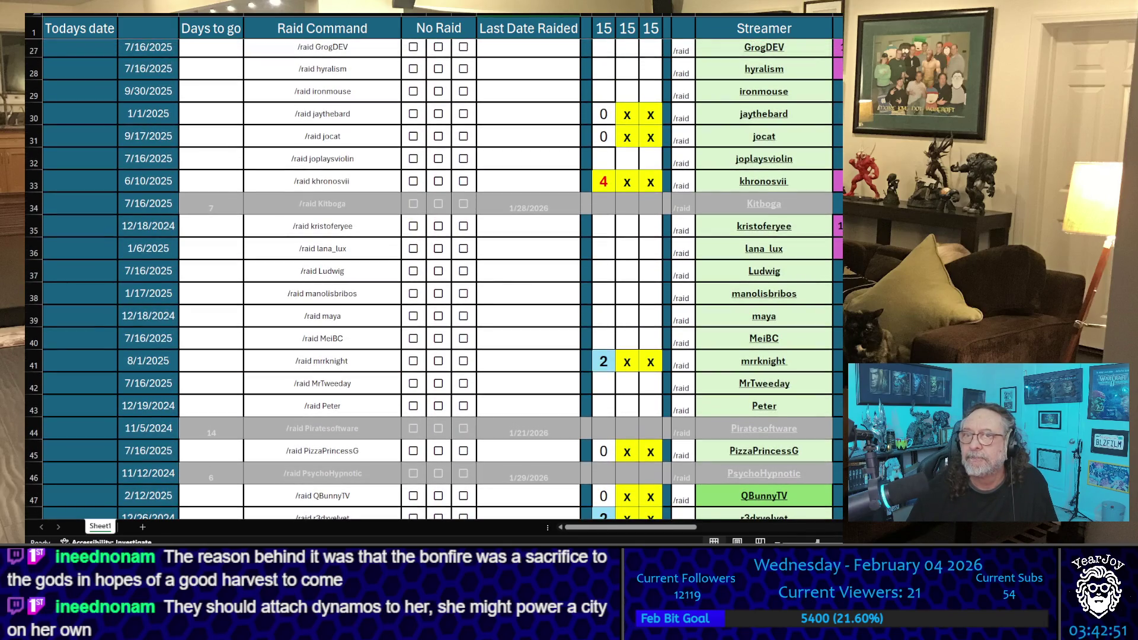
scroll(434, 278, "up", 9)
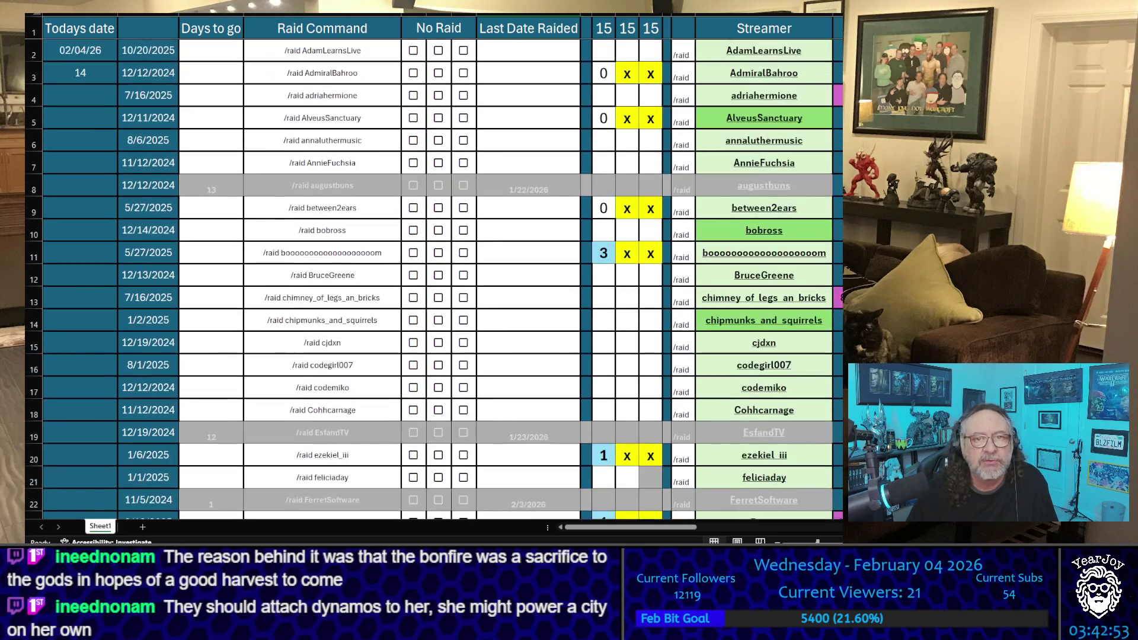
scroll(434, 279, "down", 7)
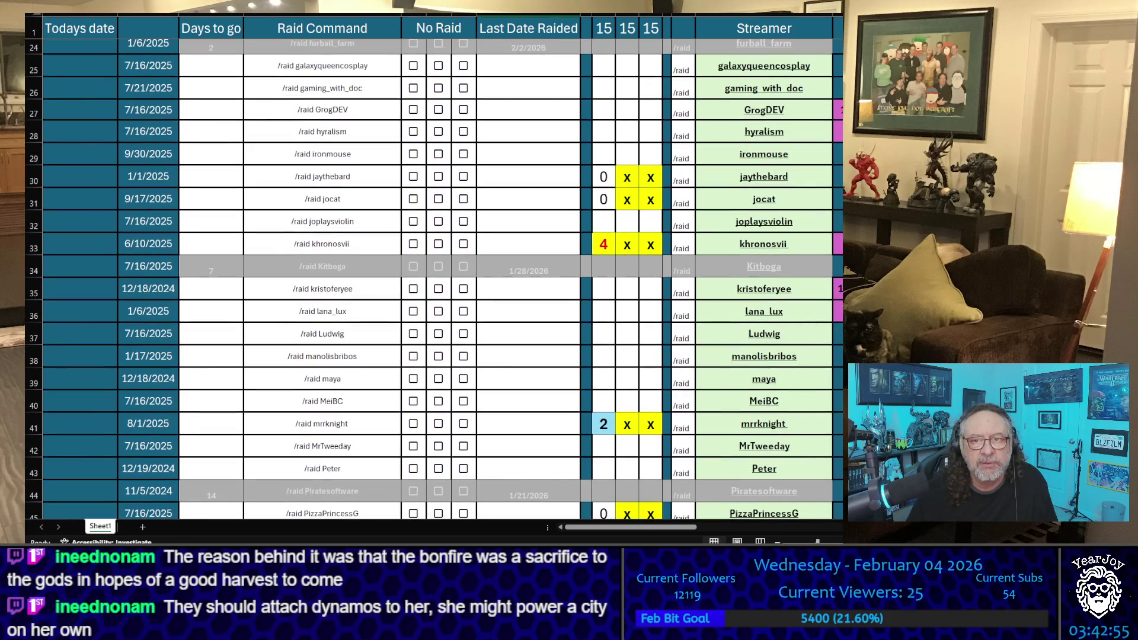
key("ctrl+c")
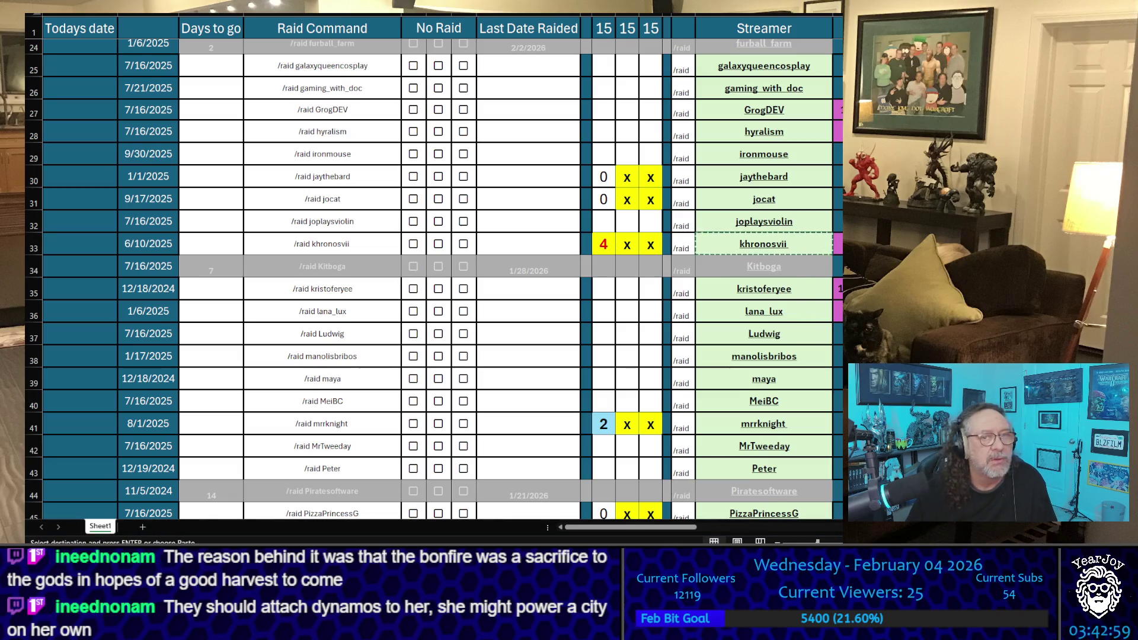
scroll(433, 279, "up", 8)
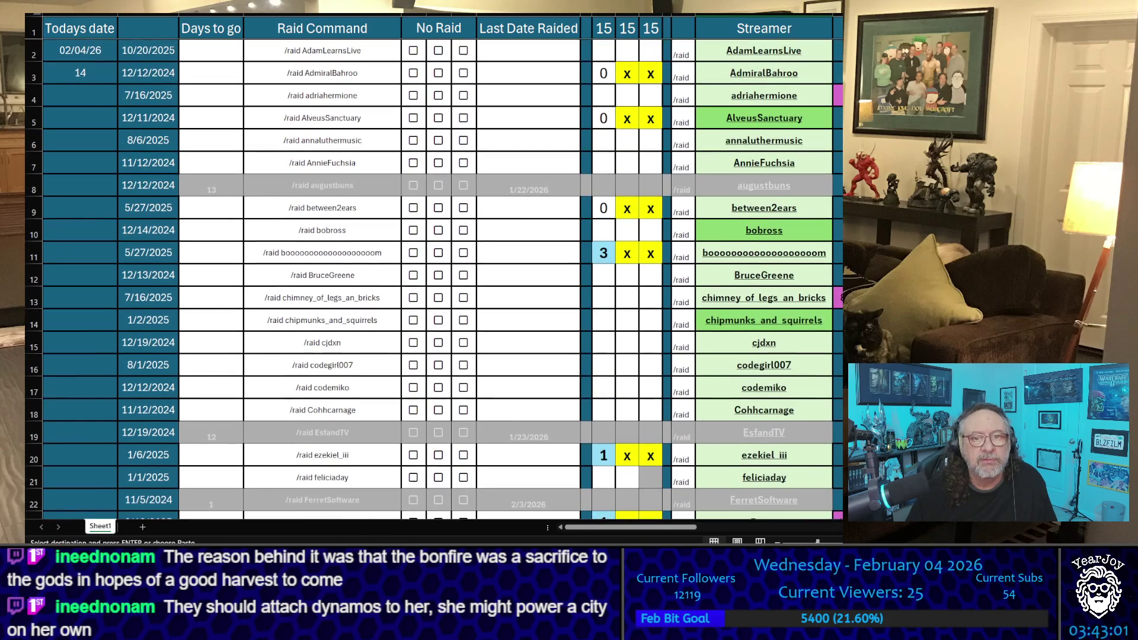
scroll(433, 279, "down", 12)
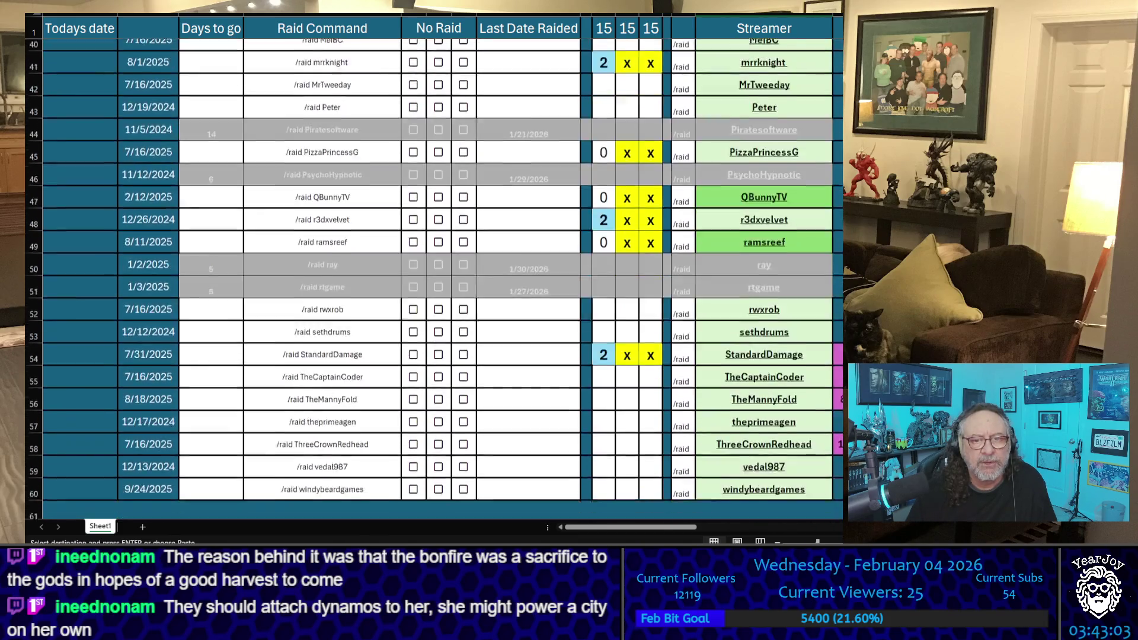
scroll(433, 278, "down", 2)
scroll(433, 279, "up", 15)
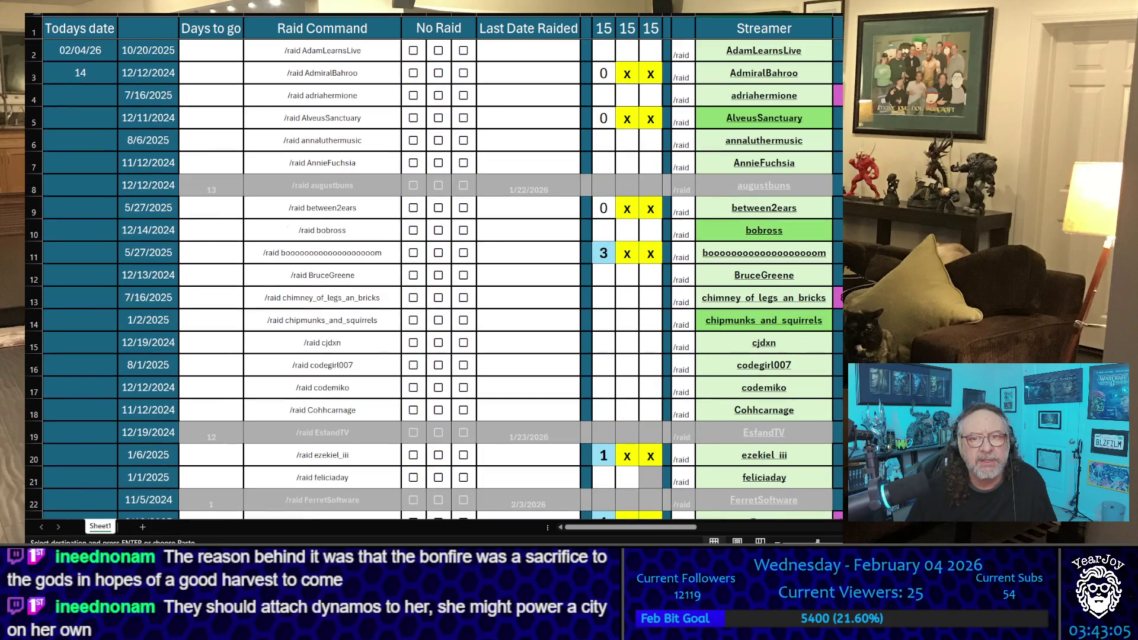
left_click(764, 253)
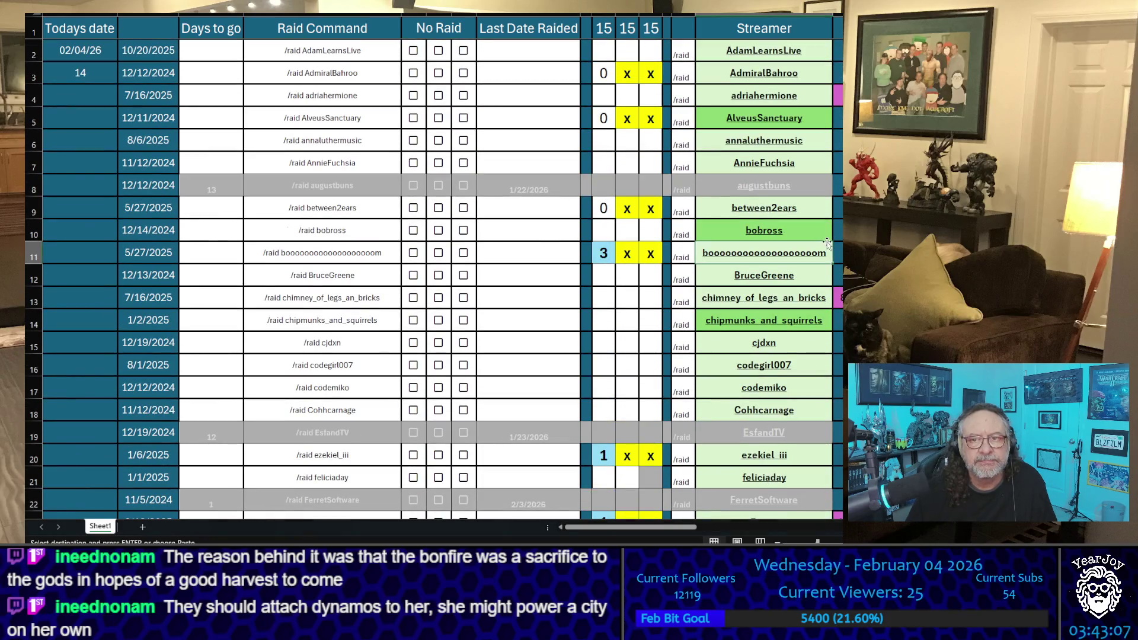
key("ctrl+c")
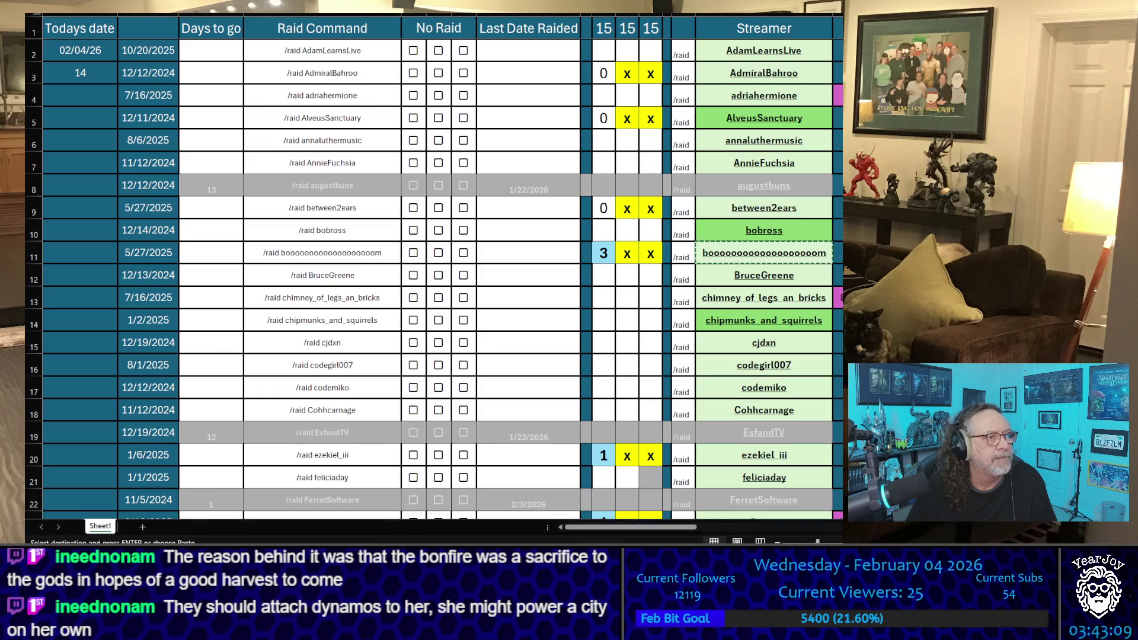
Copy the mrrknight, r3dxvelvet and StandardDamage streamer names one after another
scroll(433, 279, "down", 4)
scroll(433, 279, "down", 6)
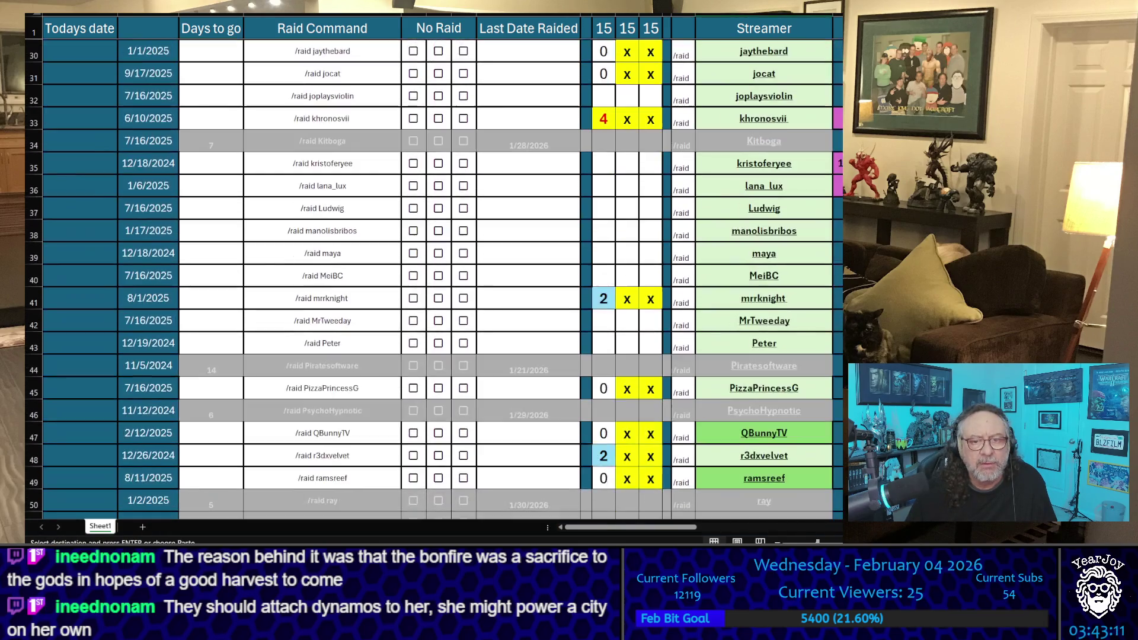
scroll(433, 278, "down", 2)
scroll(433, 278, "down", 6)
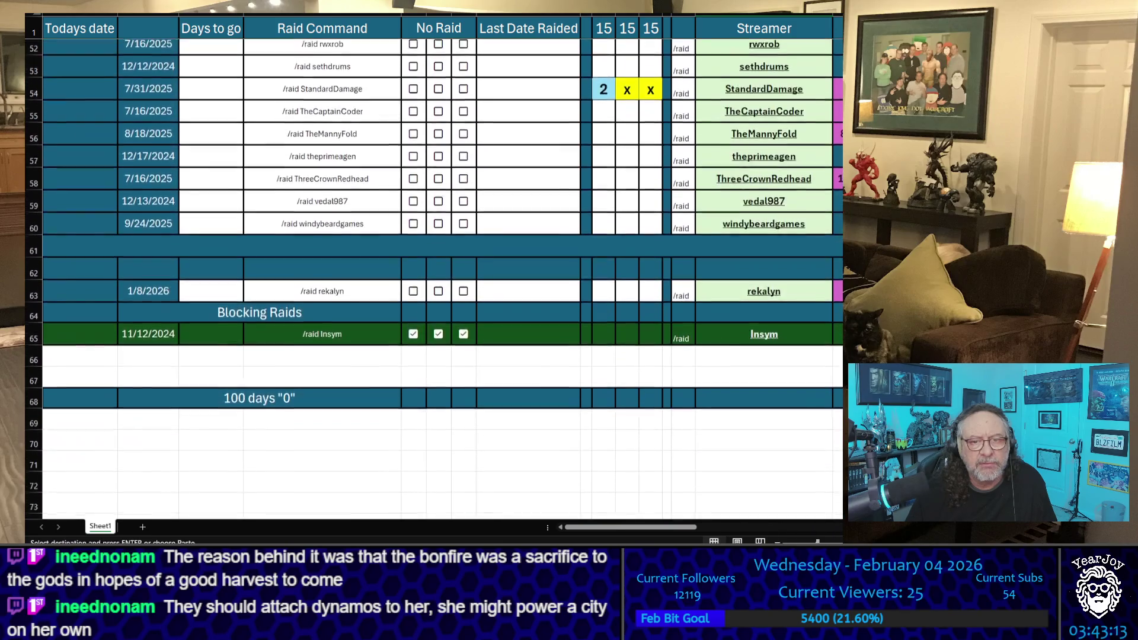
scroll(433, 279, "up", 20)
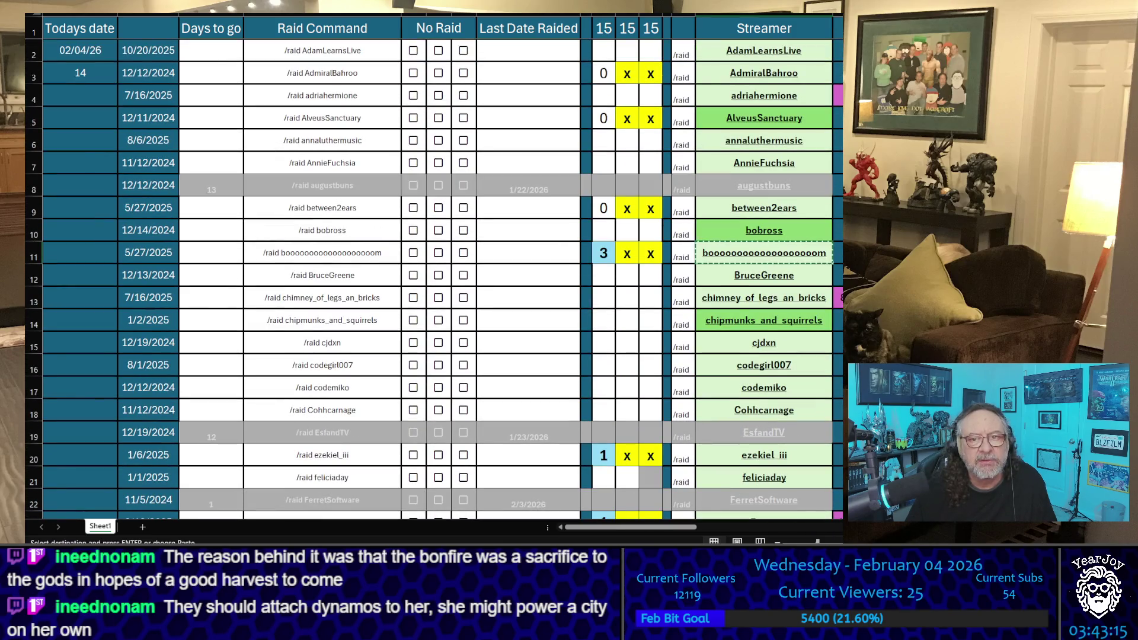
scroll(433, 278, "down", 9)
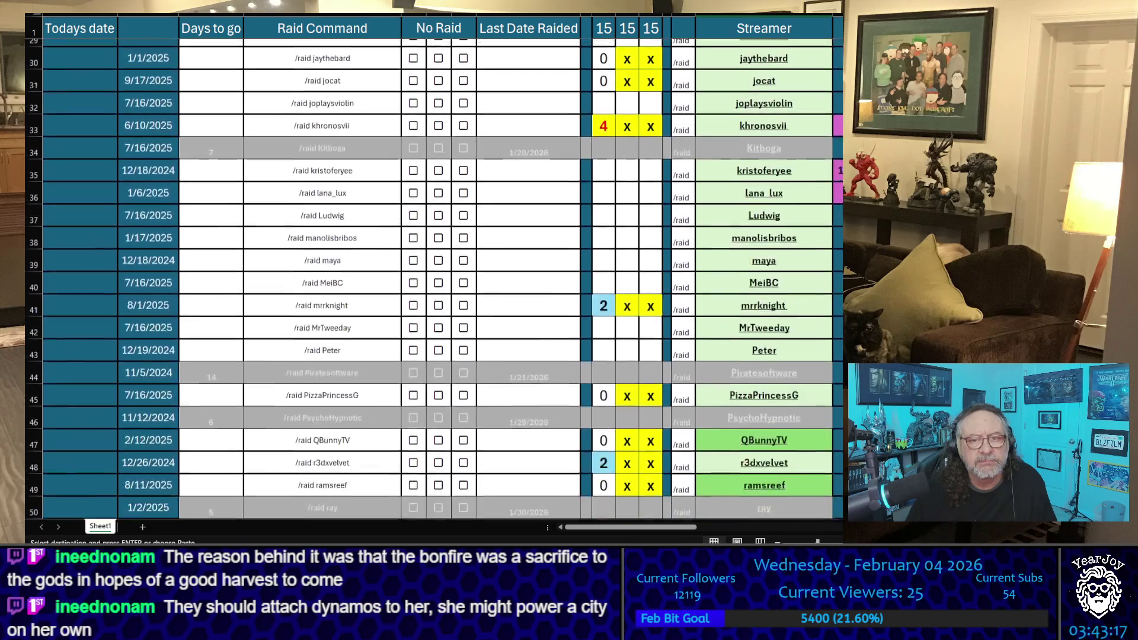
scroll(433, 278, "down", 4)
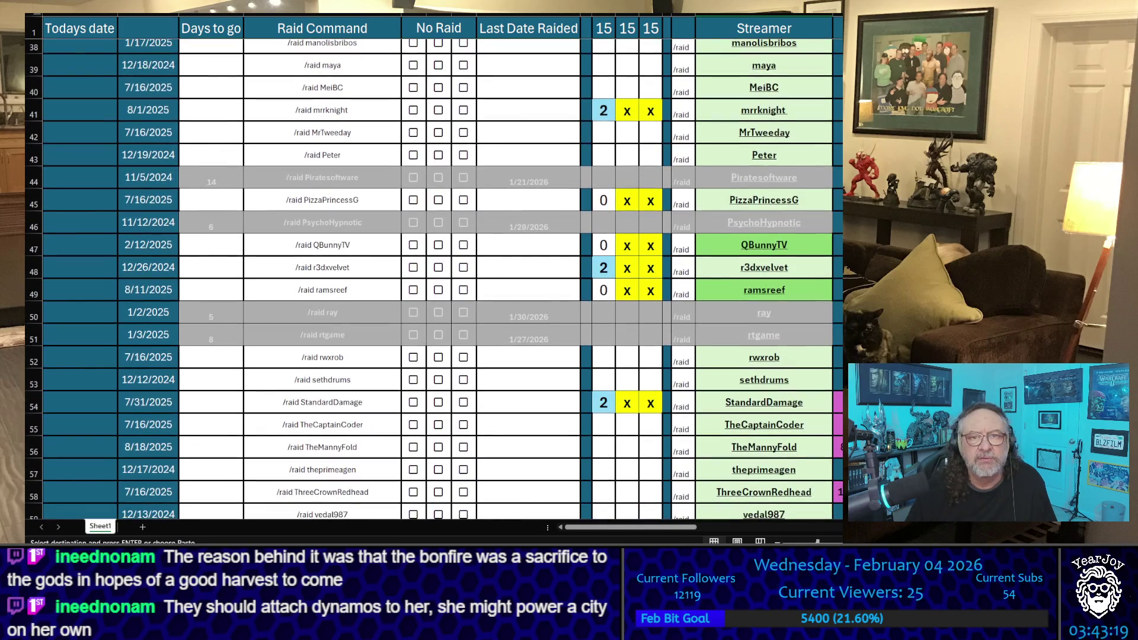
left_click(764, 111)
key("ctrl+c")
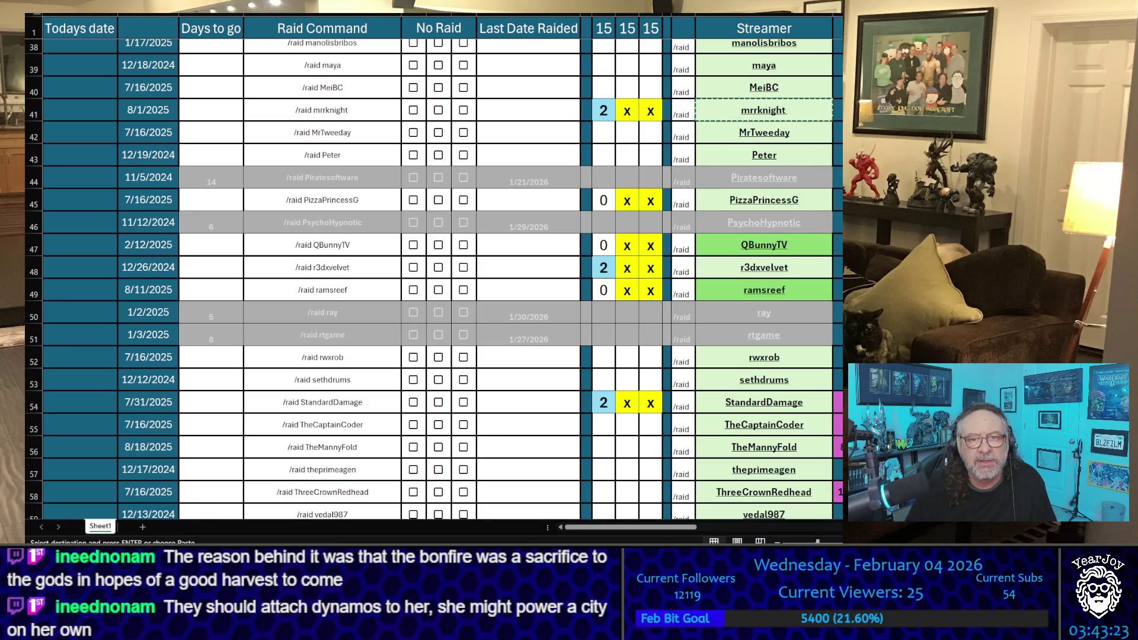
left_click(764, 267)
key("ctrl+c")
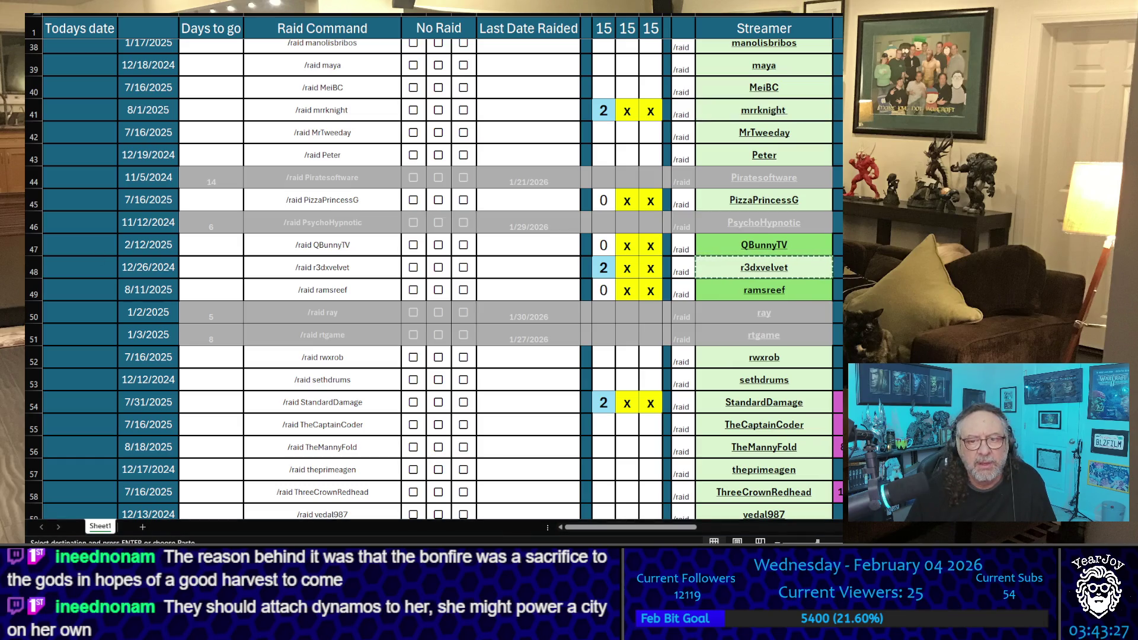
left_click(764, 402)
key("ctrl+c")
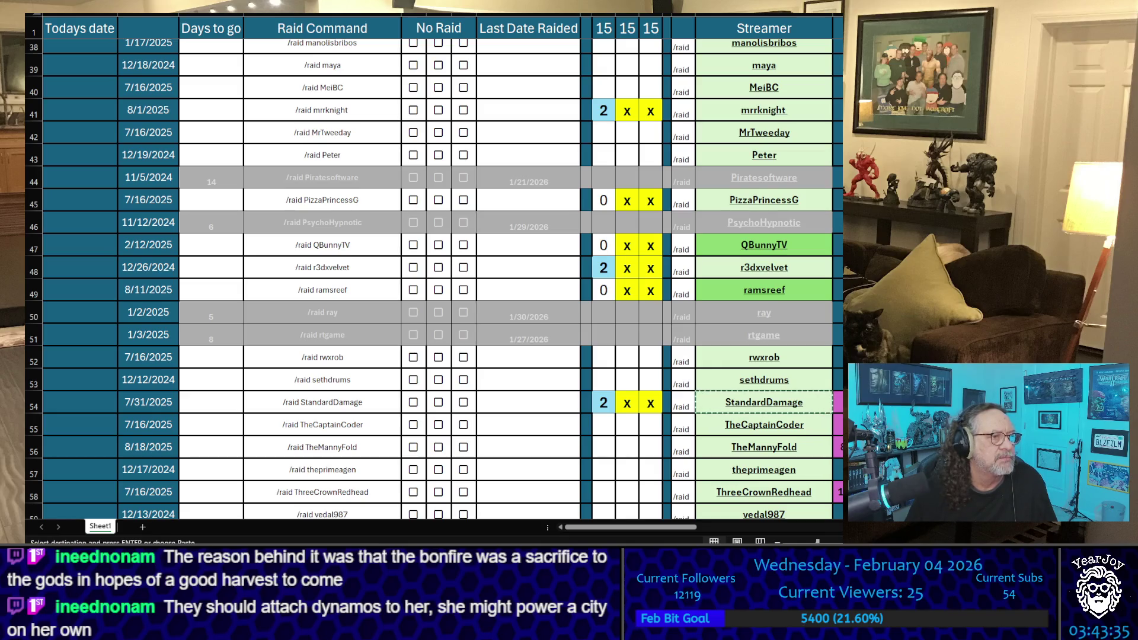
scroll(568, 446, "down", 3)
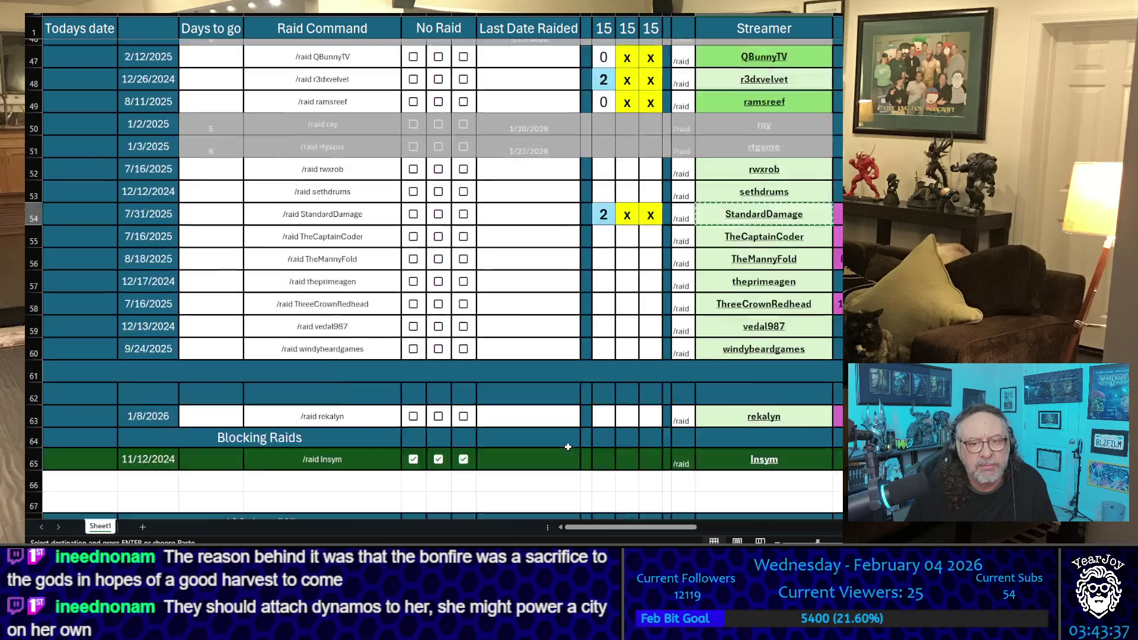
scroll(581, 407, "down", 3)
scroll(597, 407, "up", 3)
Paste the first tally column's scores into the next empty history column, bringing its total to 15
mouse_move(604, 495)
left_mouse_down()
mouse_move(604, 95)
mouse_move(650, 29)
mouse_move(603, 28)
left_mouse_up()
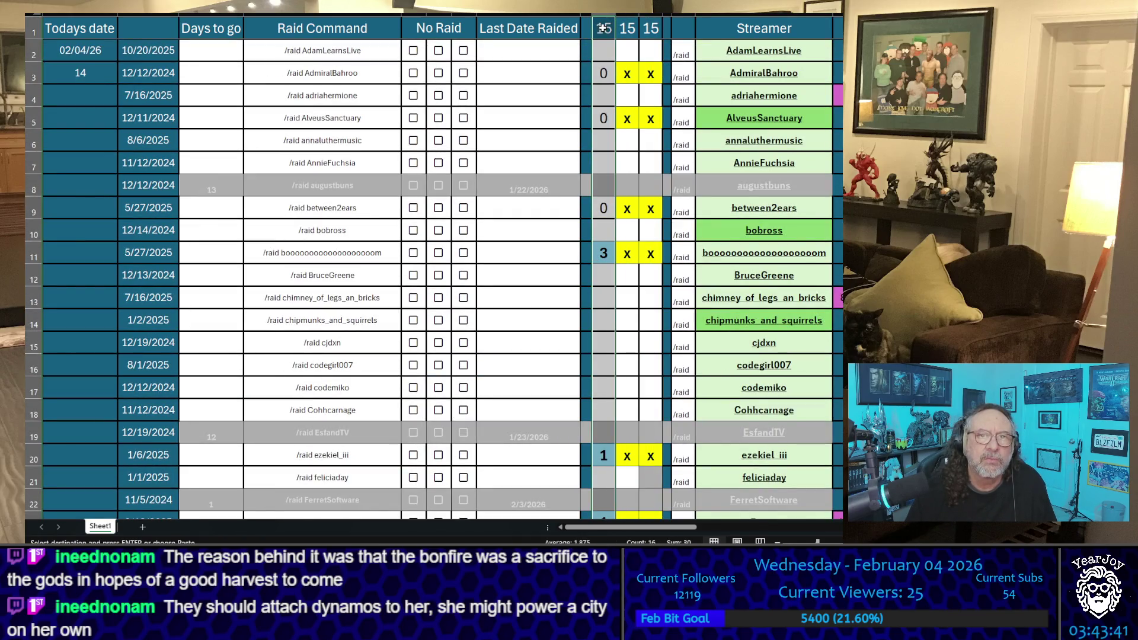
key("ctrl+c")
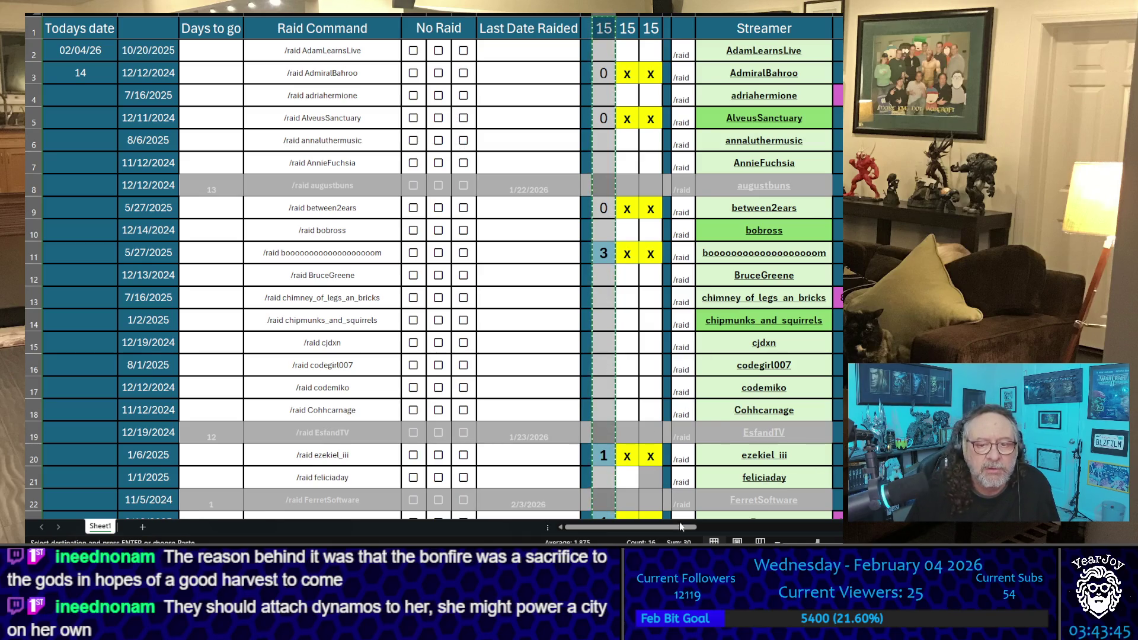
left_click_drag(681, 527, 791, 527)
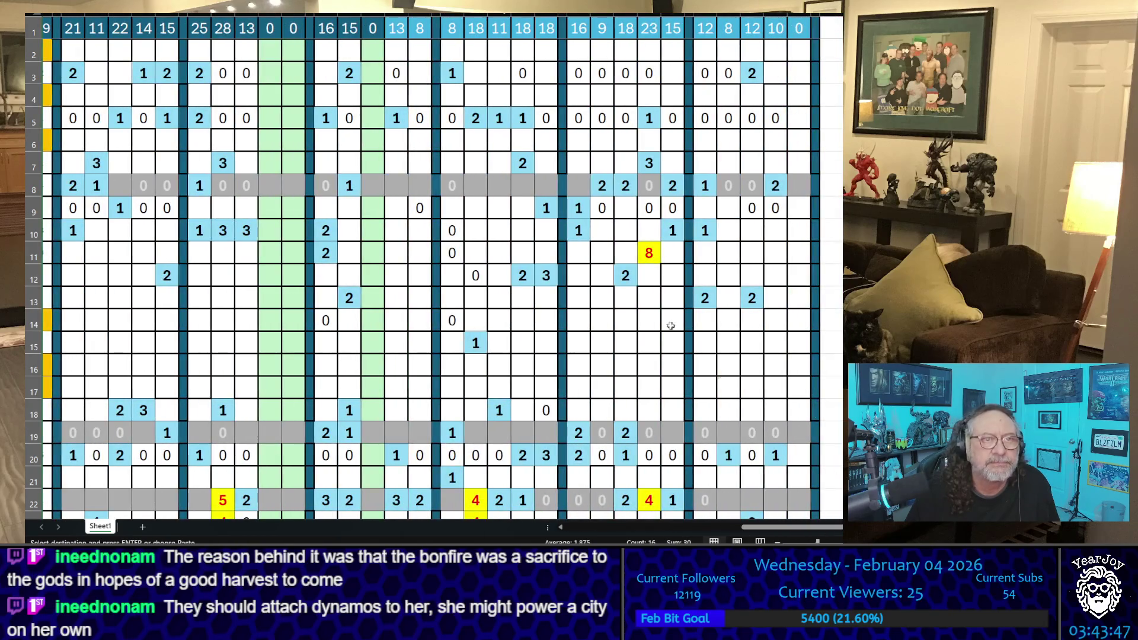
left_click(372, 31)
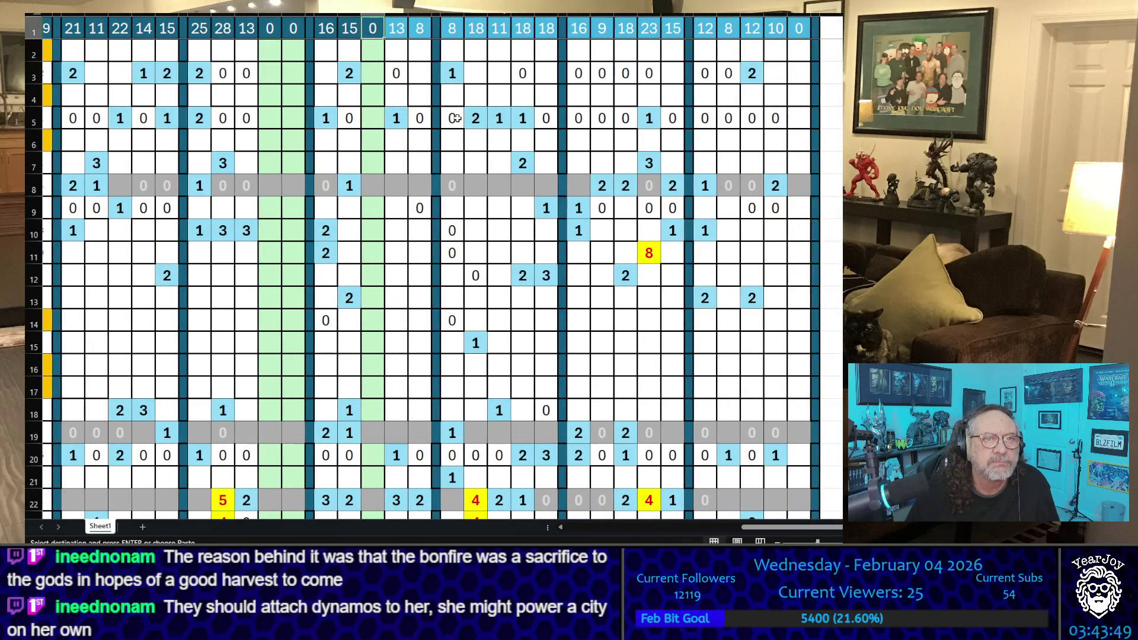
key("ctrl+v")
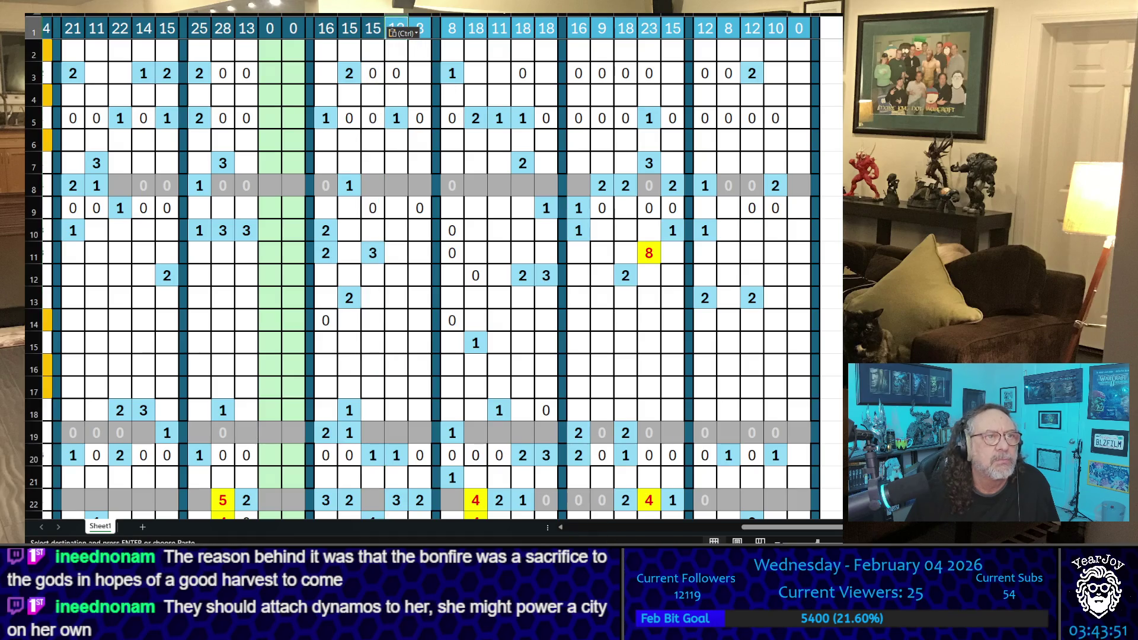
key("Escape")
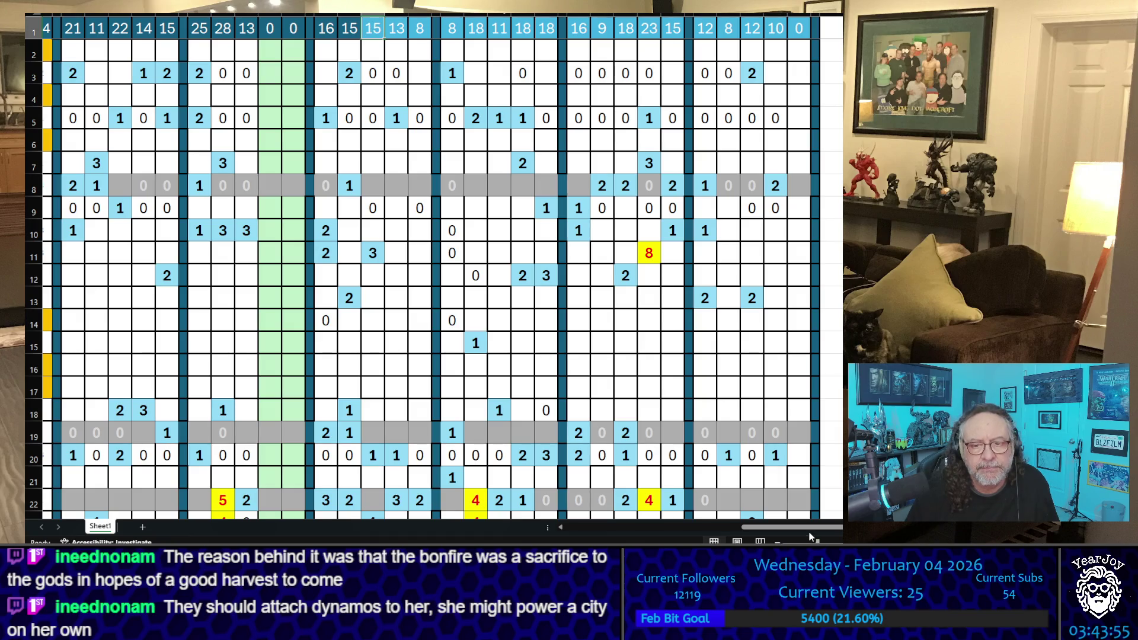
scroll(811, 533, "left", 3)
scroll(588, 387, "down", 11)
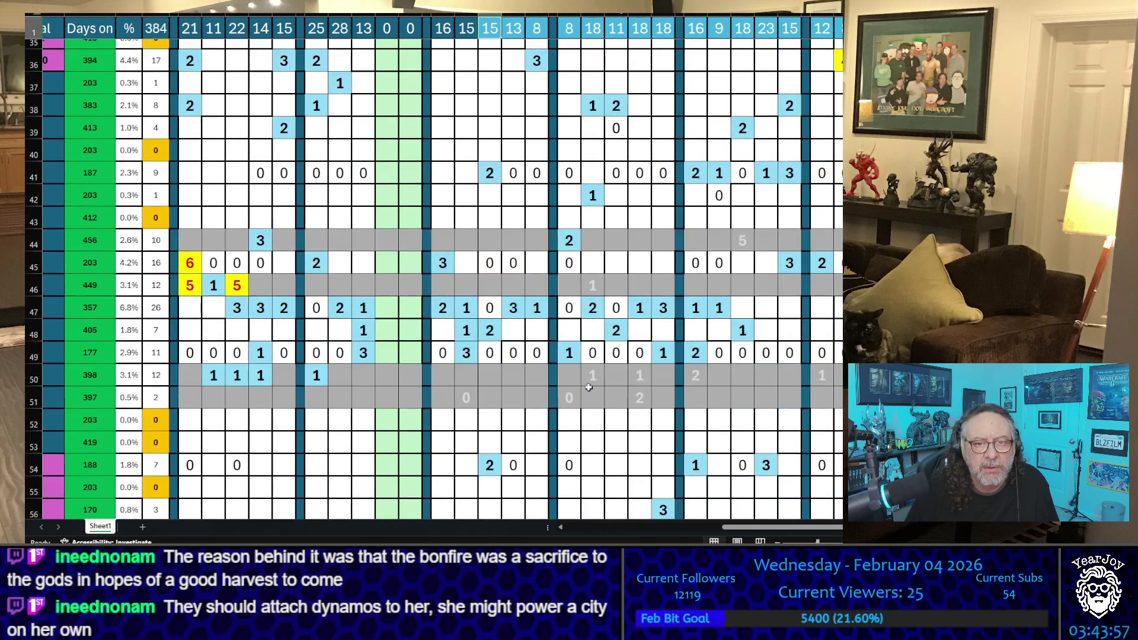
scroll(588, 388, "down", 5)
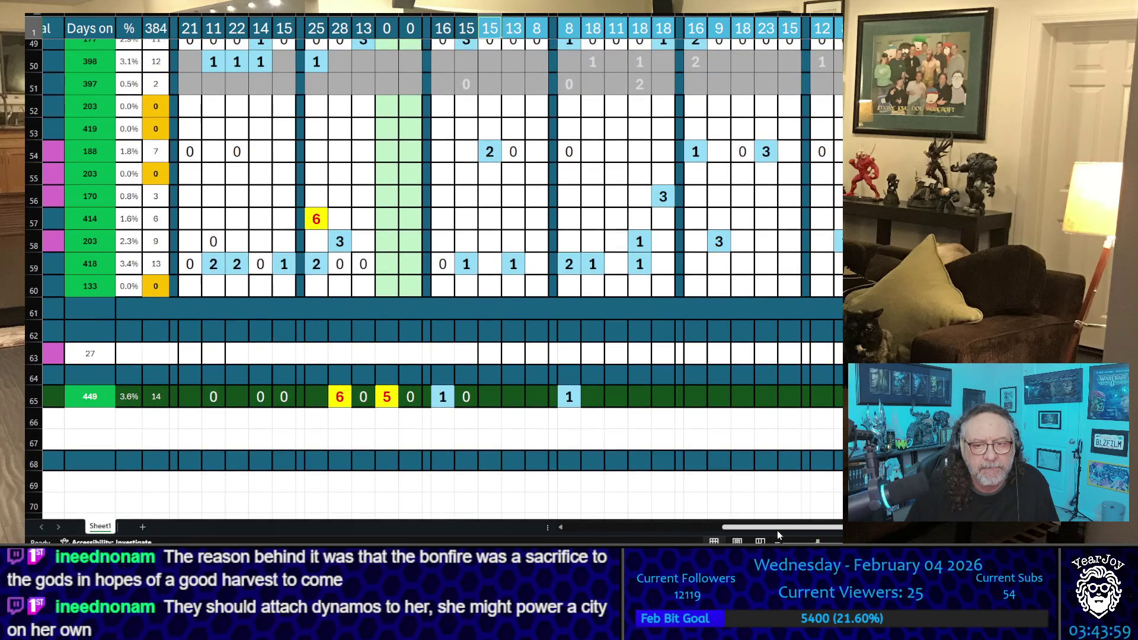
left_click_drag(777, 529, 574, 530)
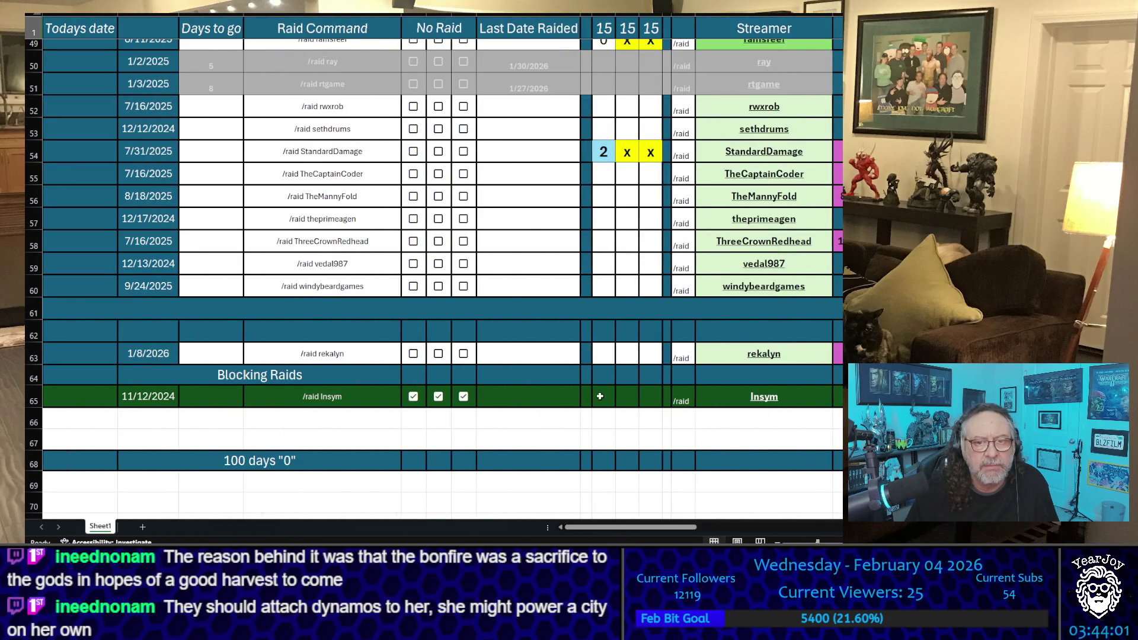
Delete the scores and X marks from all three tally columns down to row 65
mouse_move(650, 396)
left_mouse_down()
mouse_move(617, 36)
mouse_move(604, 54)
left_mouse_up()
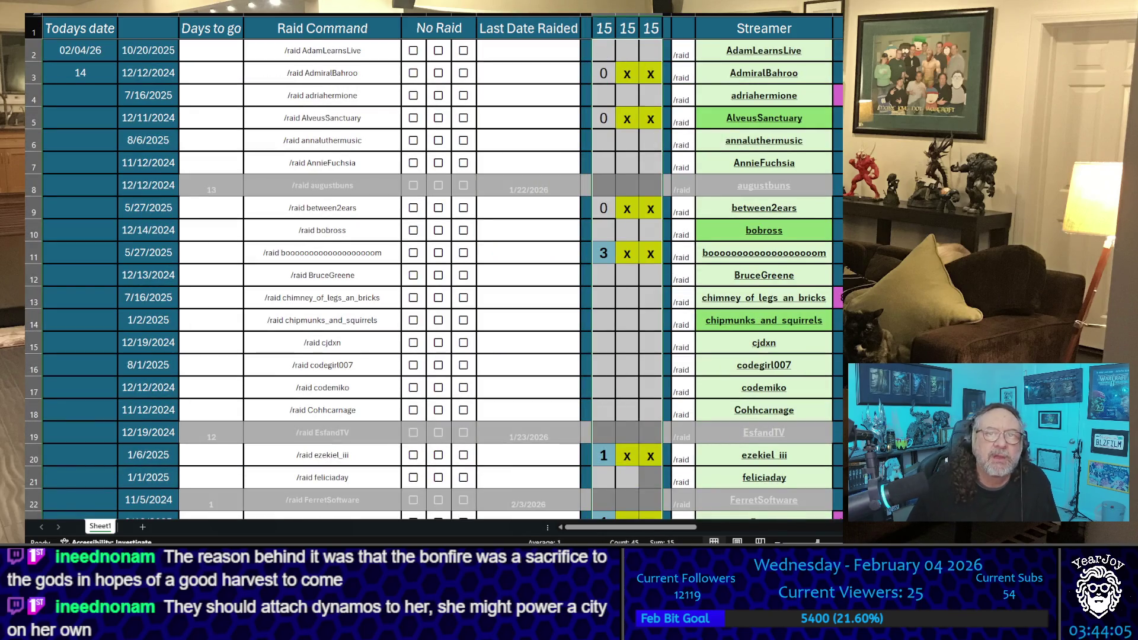
key("Delete")
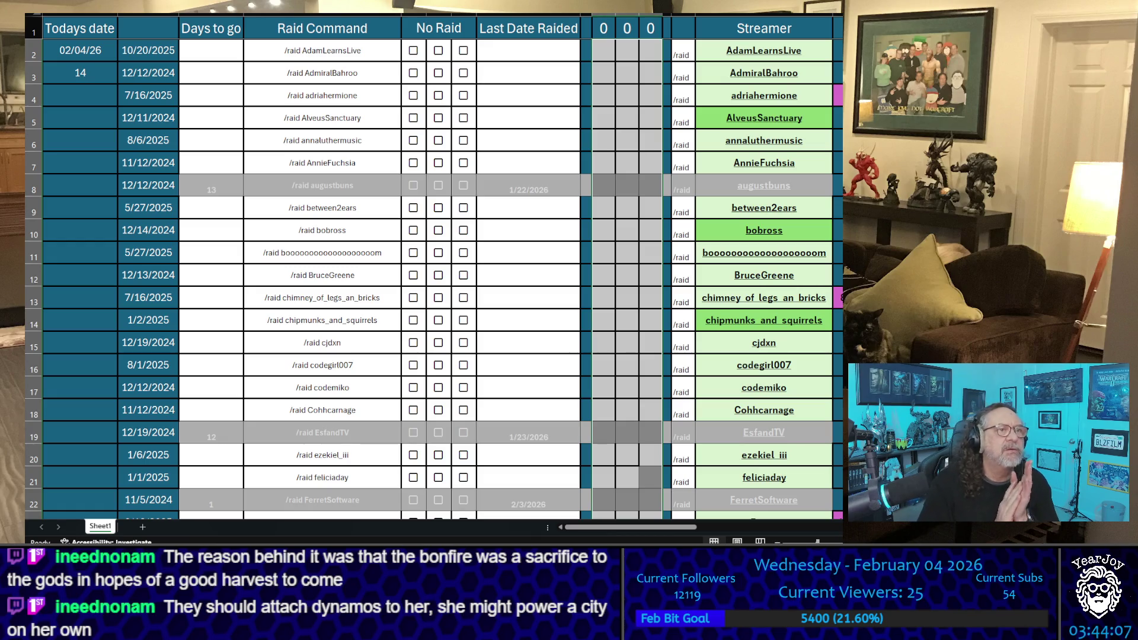
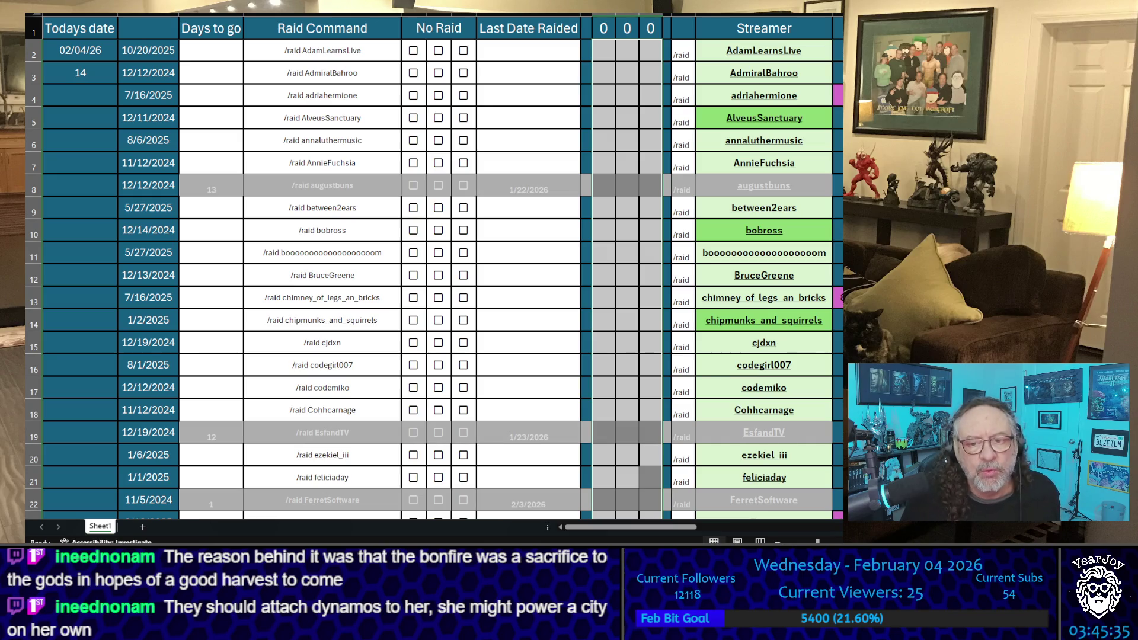
Enter 02/04/2026 as khronosvii's Last Date Raided so Days to go shows 0, then save the workbook
scroll(604, 374, "down", 5)
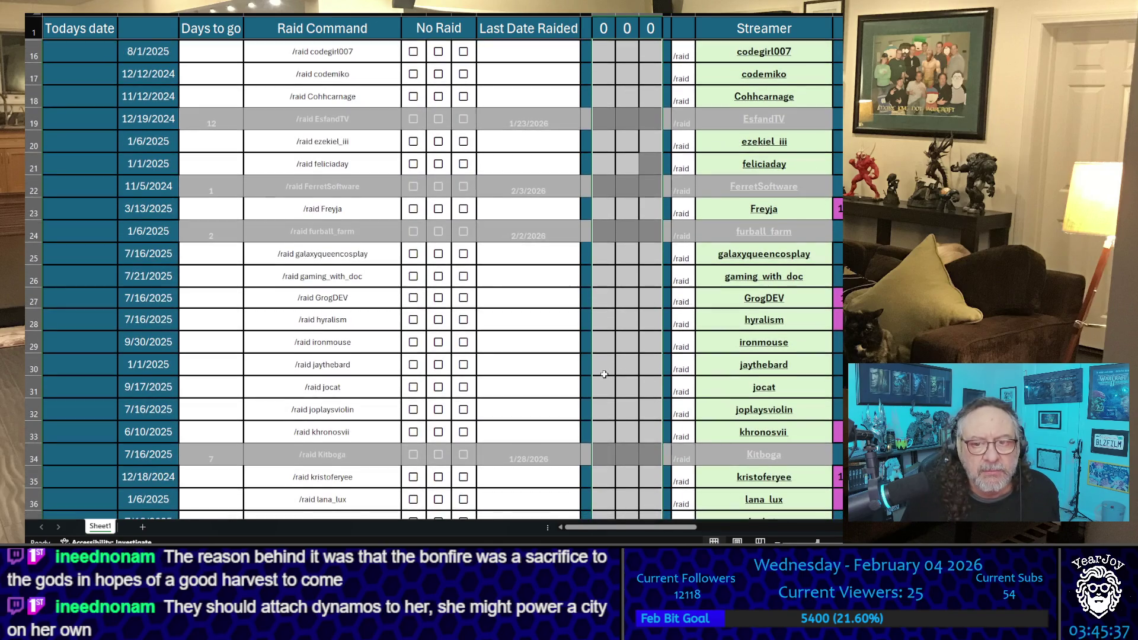
scroll(604, 374, "down", 2)
left_click(600, 310)
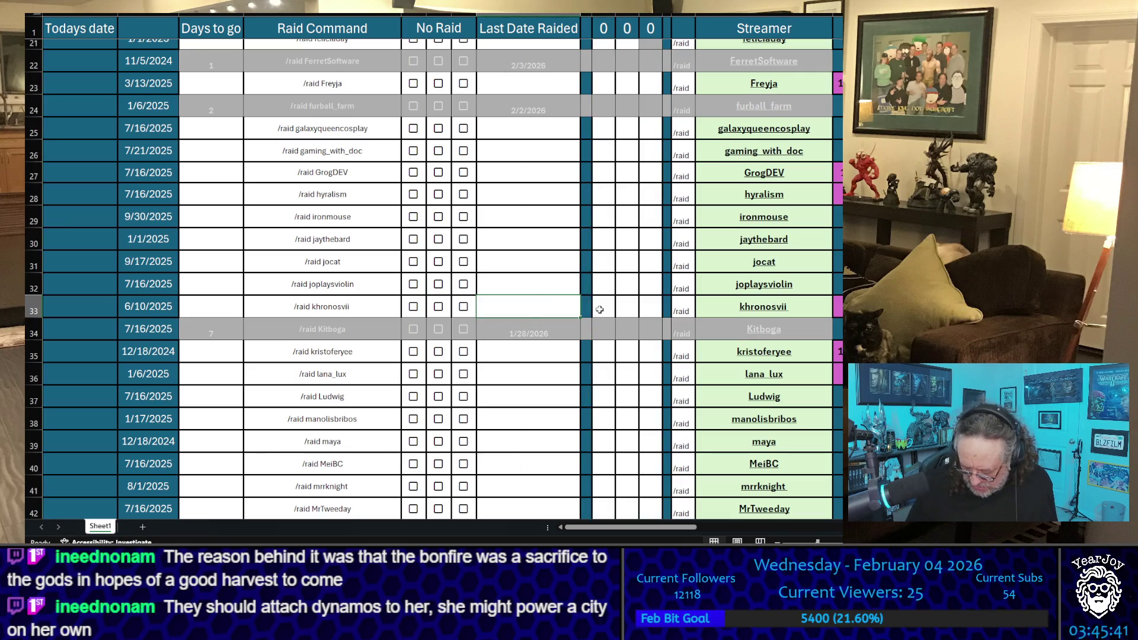
type("02/0")
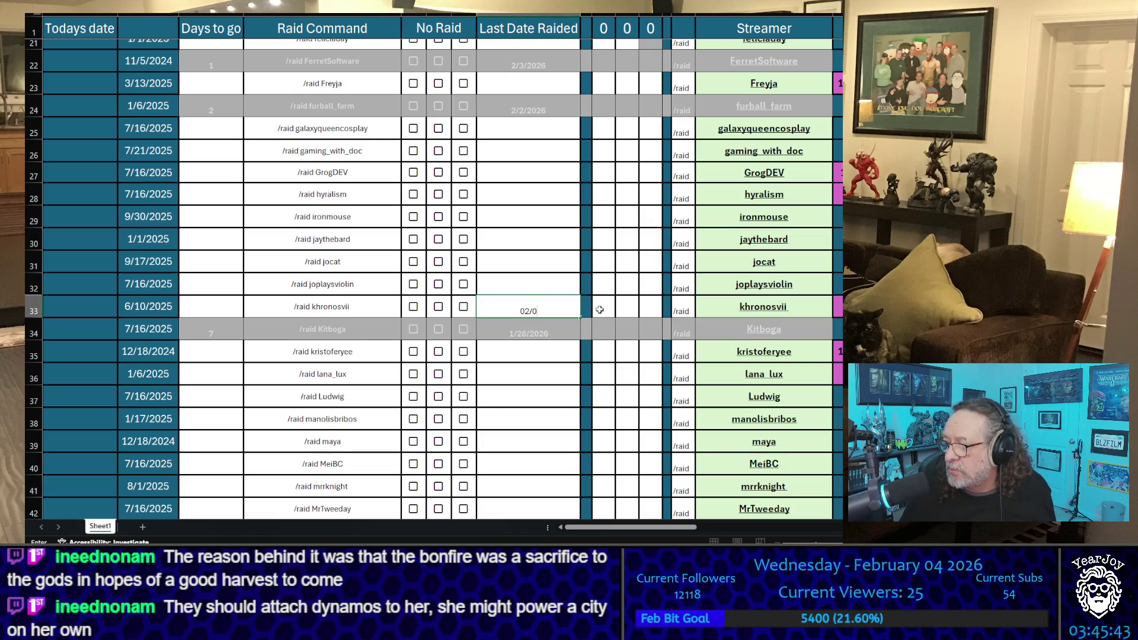
type("4/202")
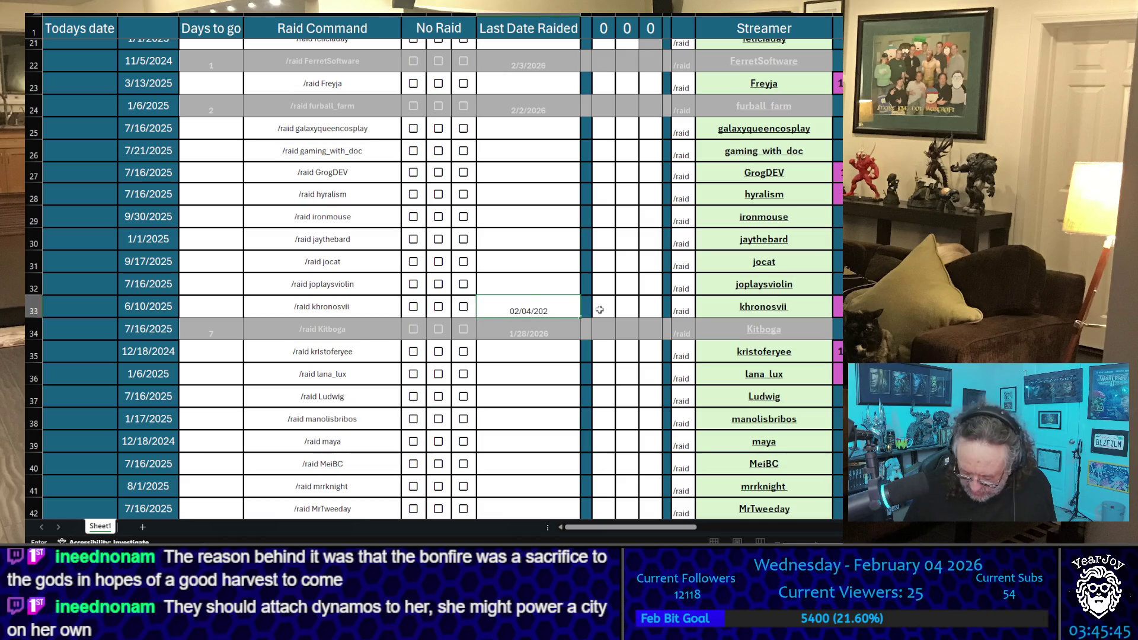
type("6")
key("Return")
key("Up")
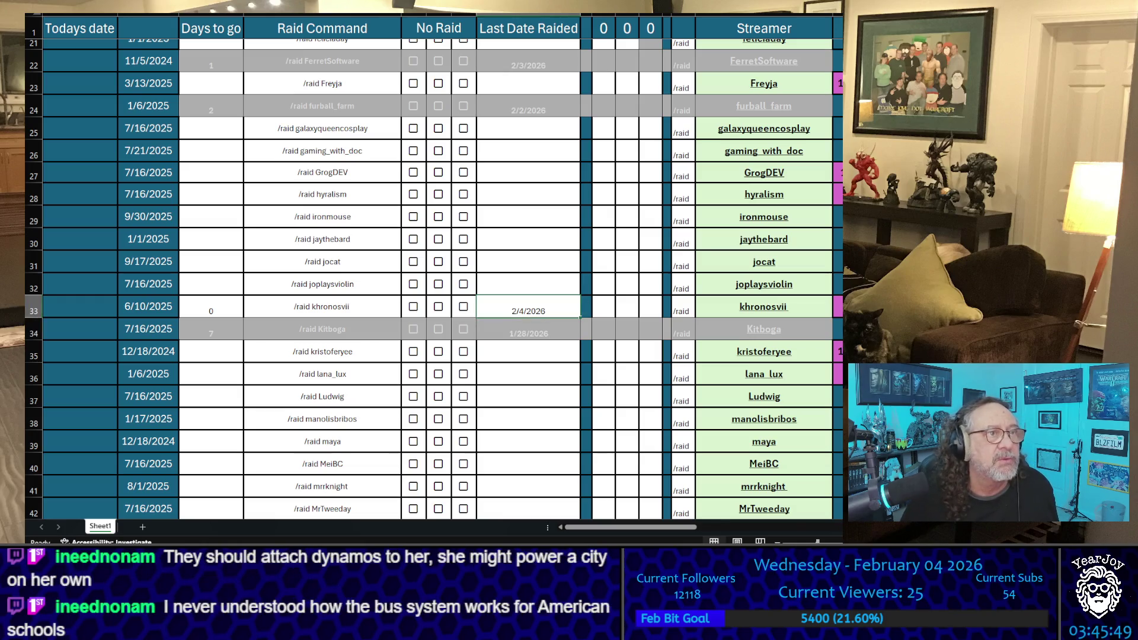
key("alt+f")
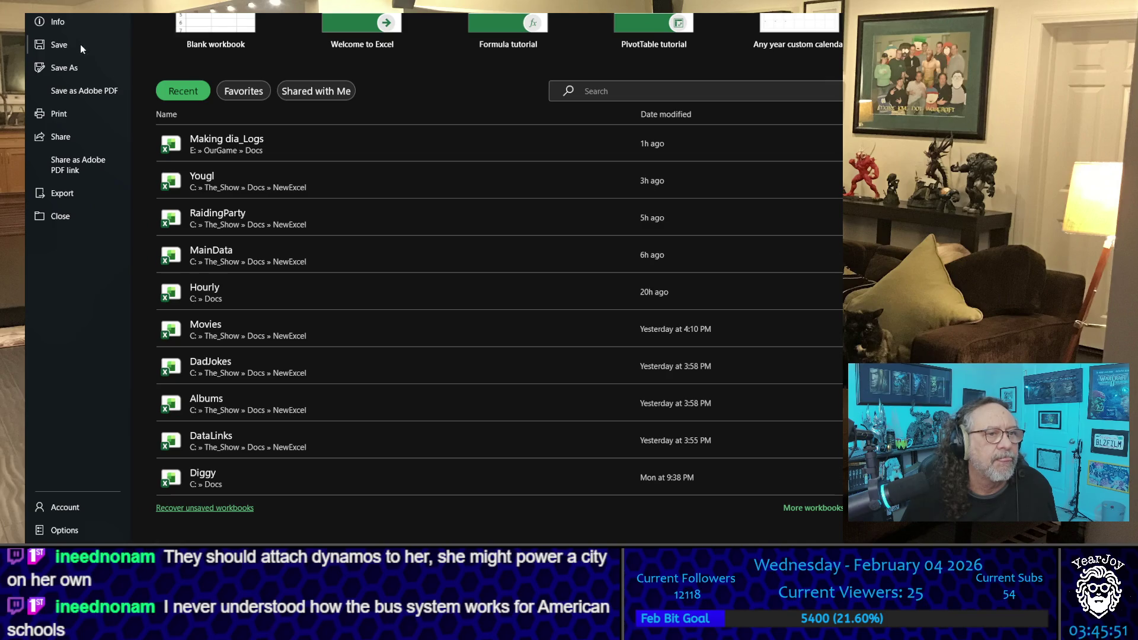
left_click(80, 44)
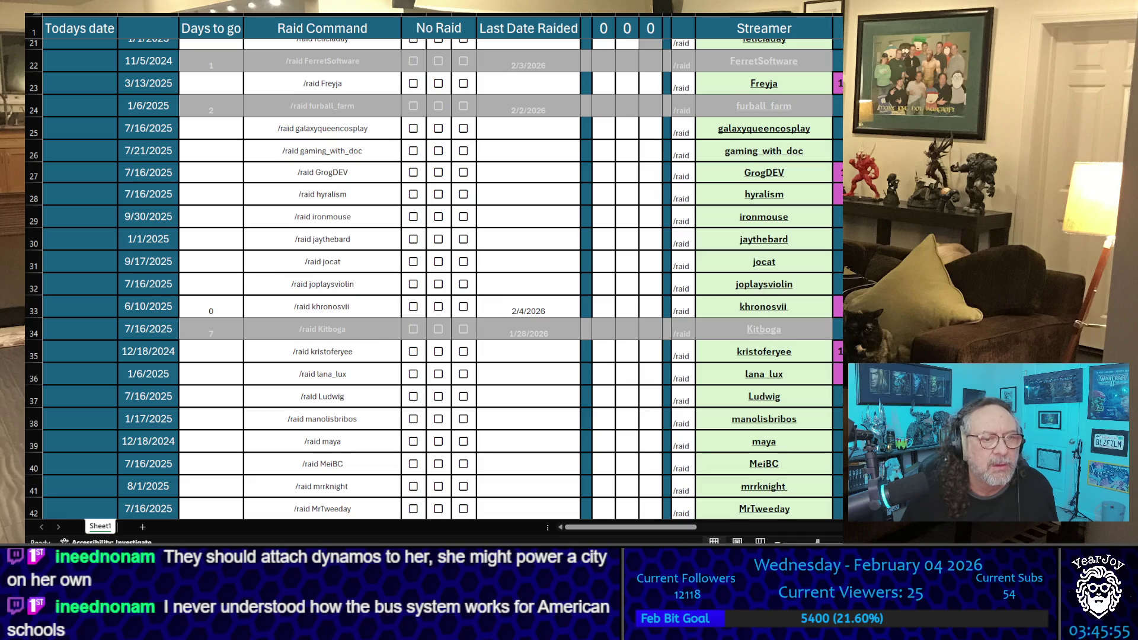
left_click(378, 326)
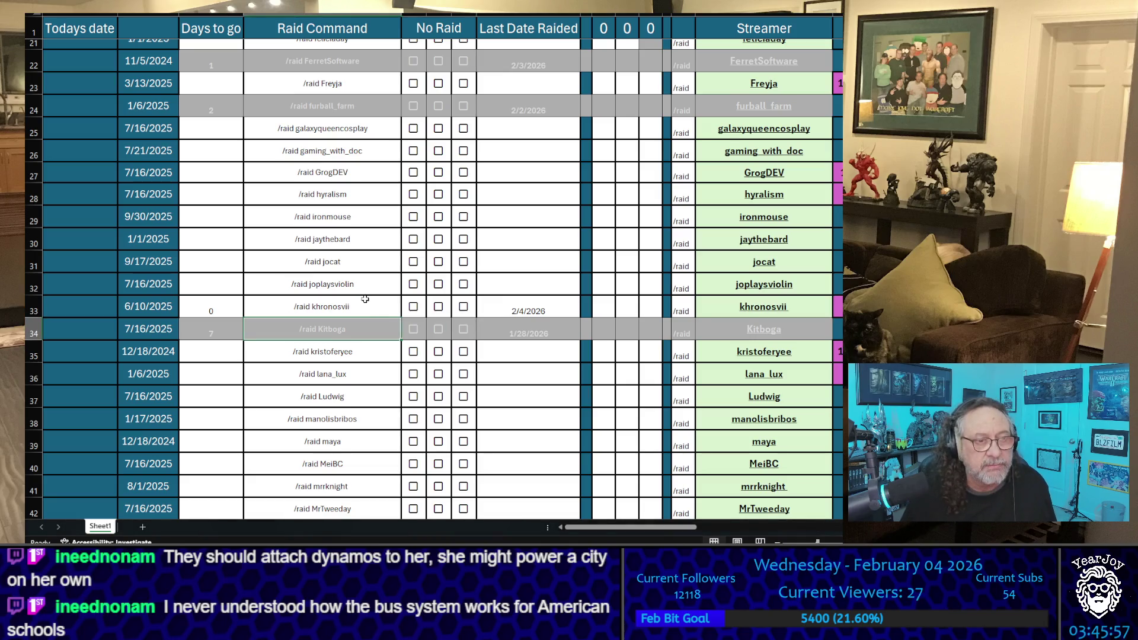
left_click(363, 307)
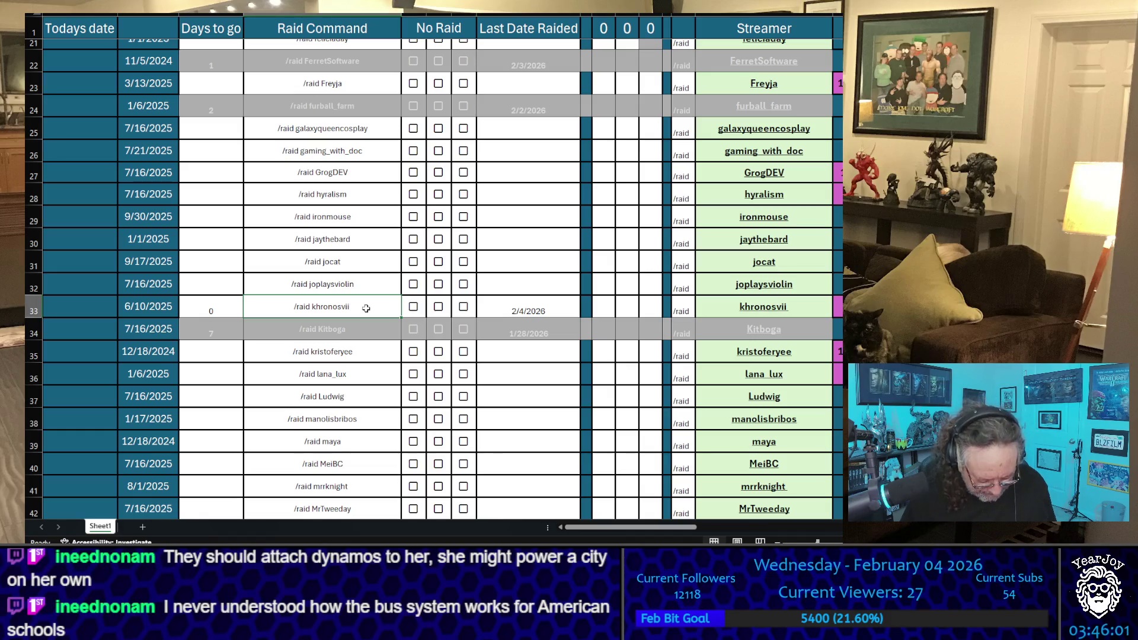
key("ctrl+c")
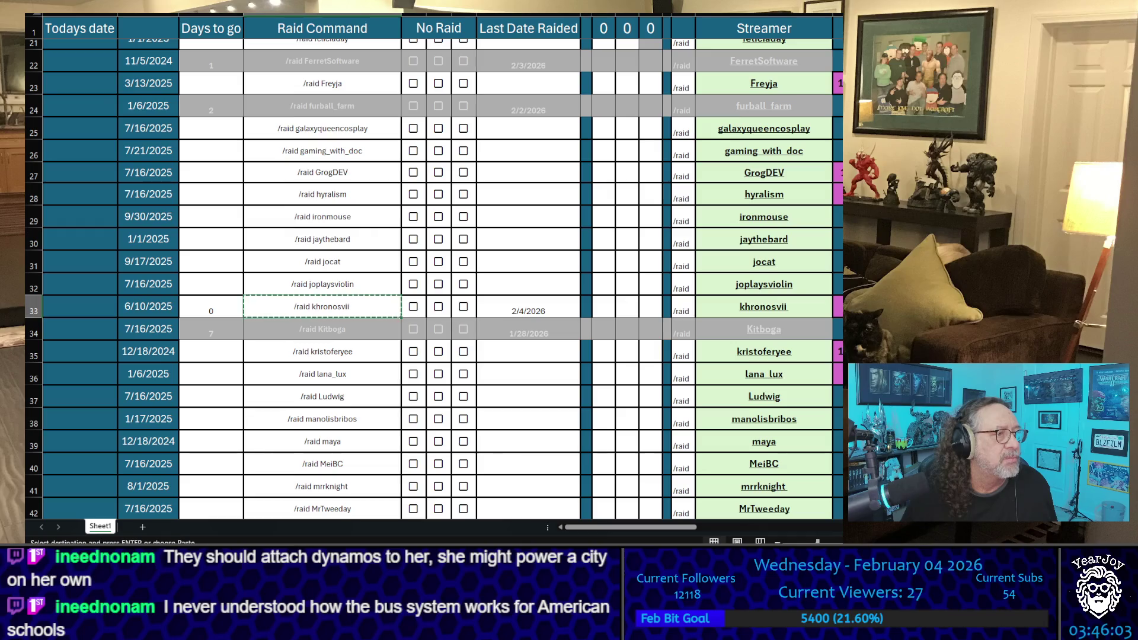